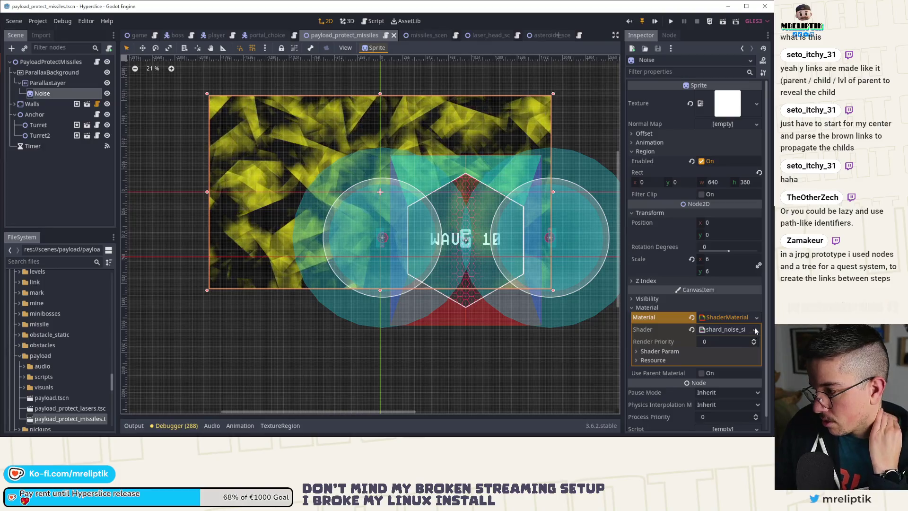
# Create an 'effects' folder in res://scenes/payload from the material's Save dialog, then close the dialog.
pyautogui.click(757, 317)
pyautogui.click(687, 405)
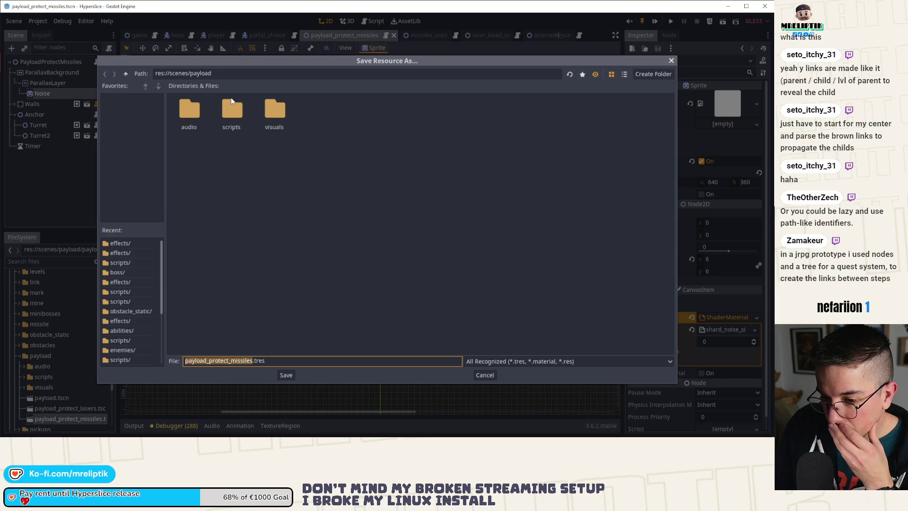
pyautogui.rightClick(286, 178)
pyautogui.click(303, 178)
pyautogui.write('ef')
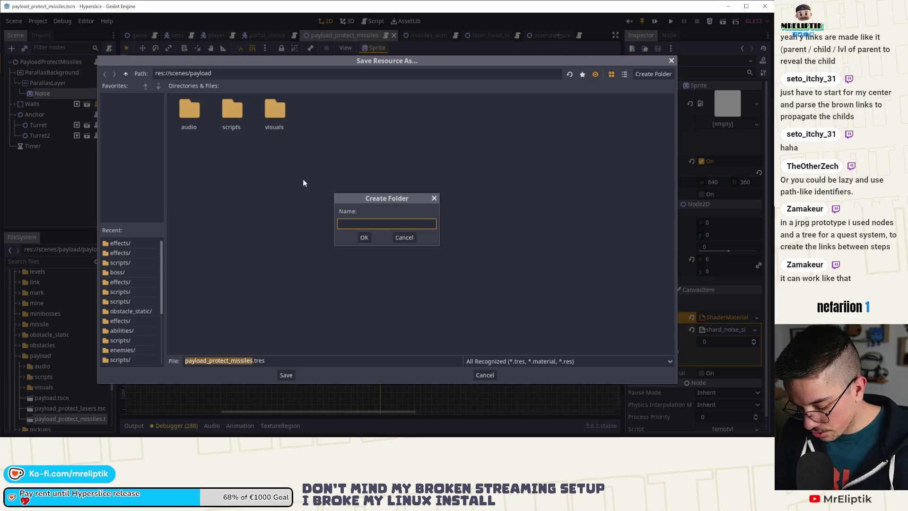
pyautogui.write('fects')
pyautogui.press('Return')
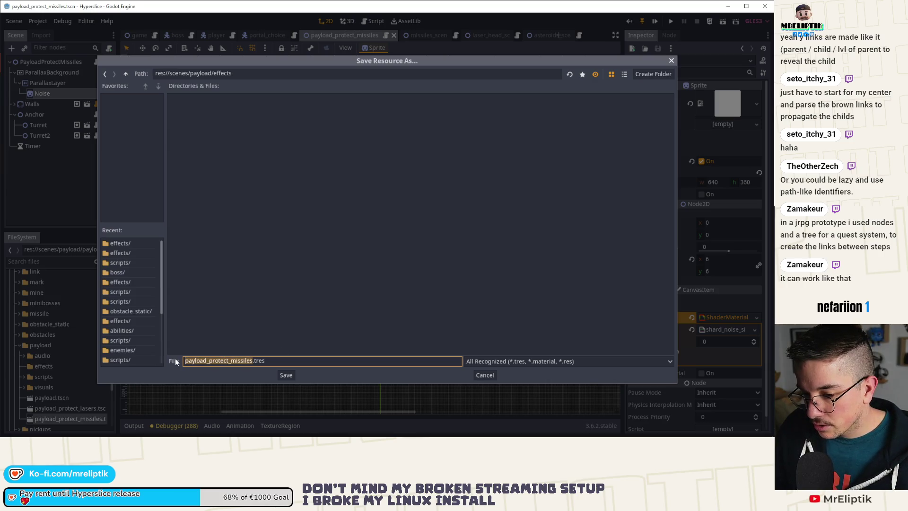
pyautogui.press('Return')
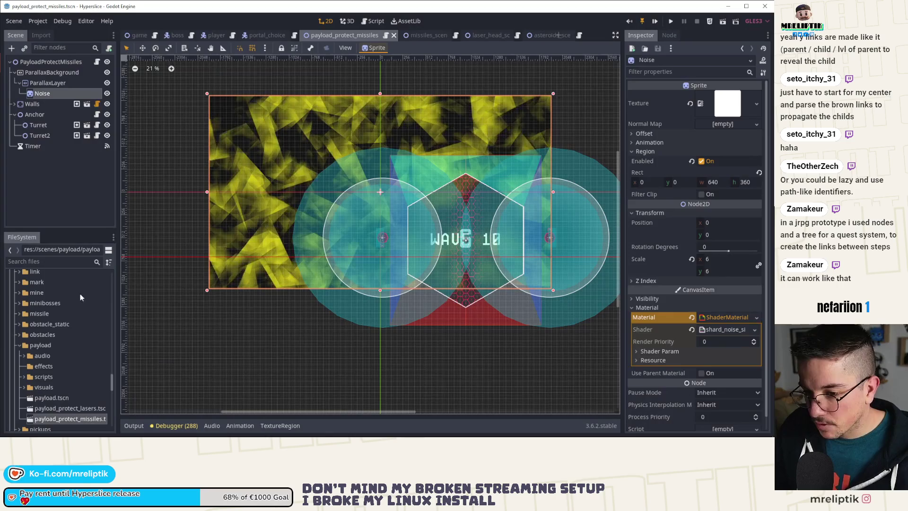
# Save the Noise material as payload_protect_bg_share_noise_detailed.tres in res://scenes/payload.
pyautogui.scroll(5, 61, 331)
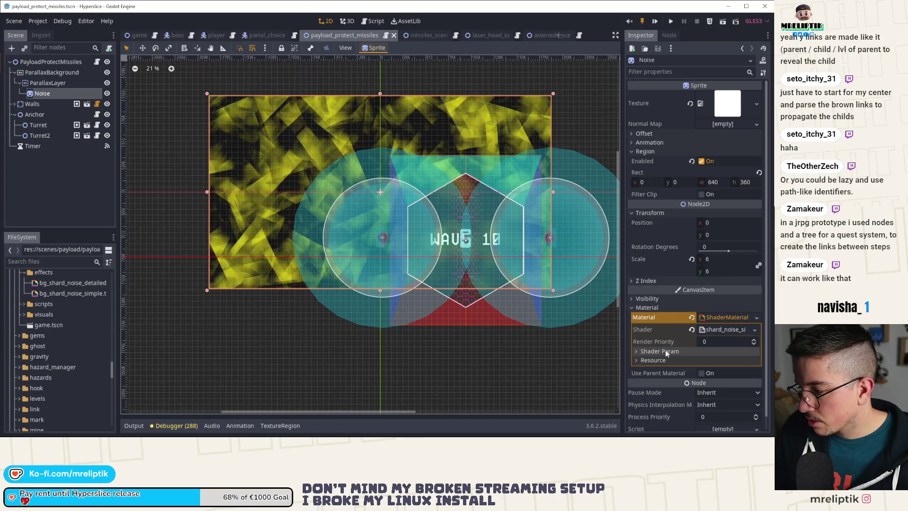
pyautogui.click(757, 317)
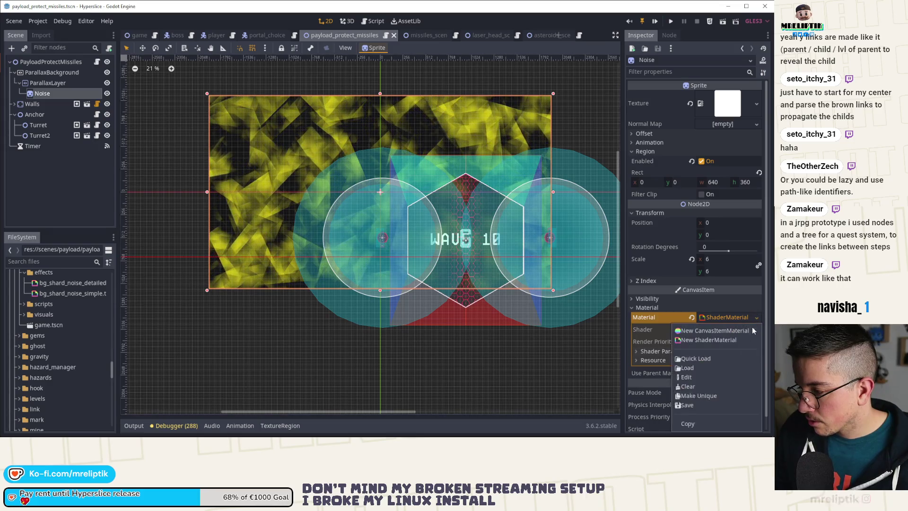
pyautogui.click(697, 403)
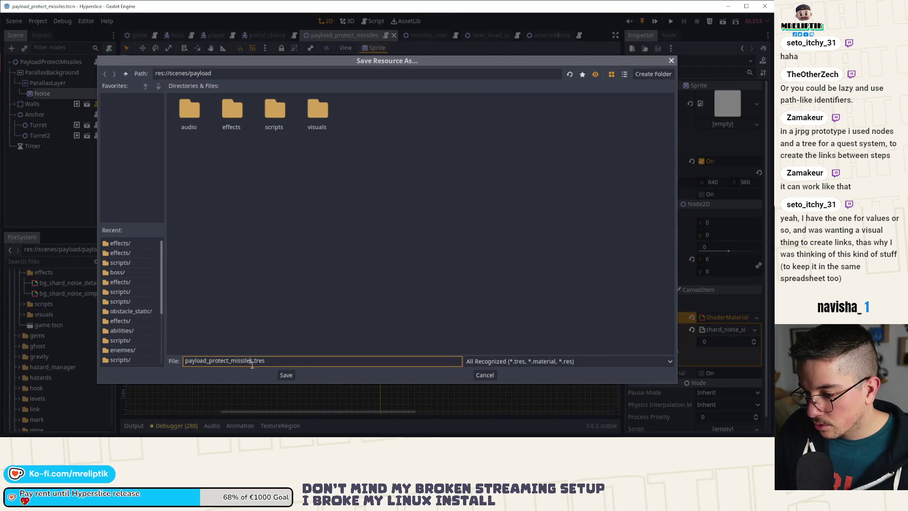
pyautogui.write('bg_share_n')
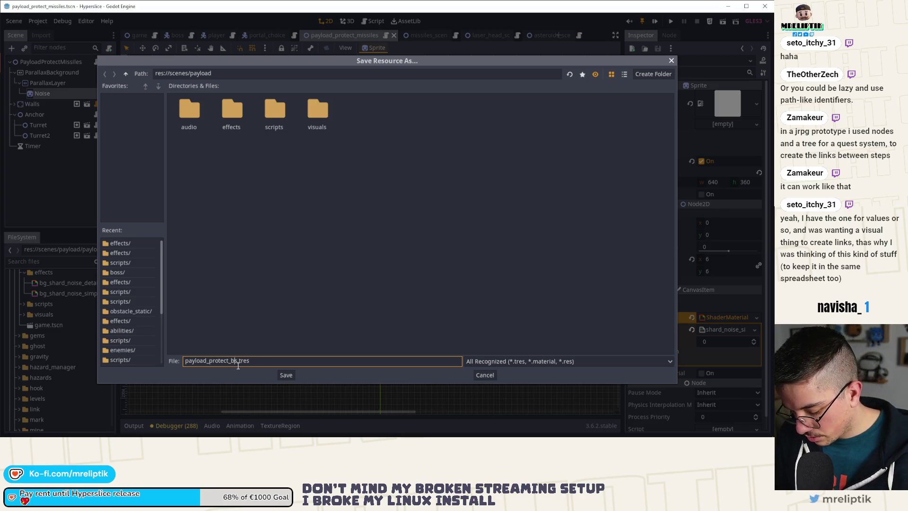
pyautogui.write('oise_detailed')
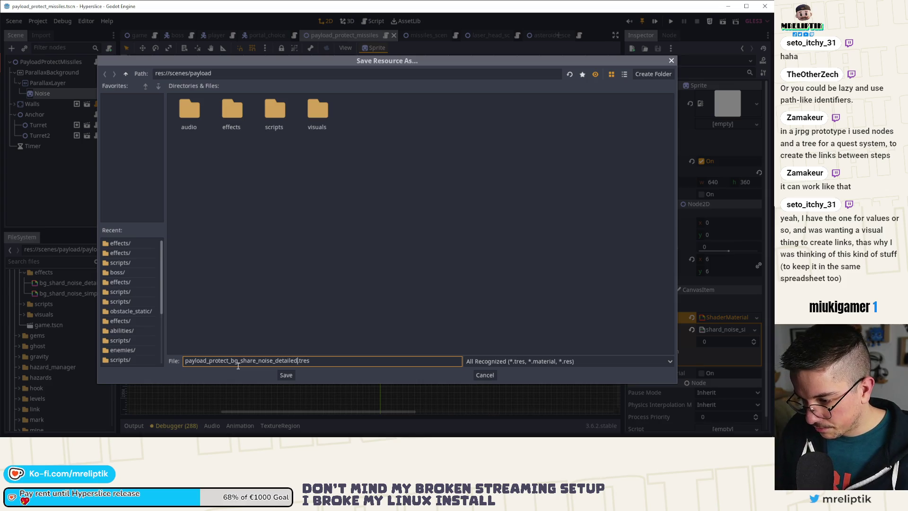
pyautogui.click(292, 377)
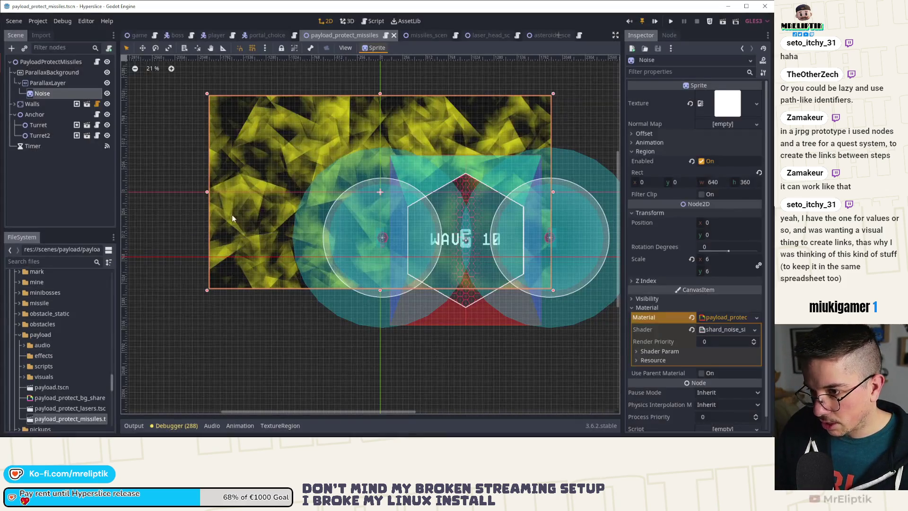
pyautogui.click(756, 318)
# Make the Noise material unique and widen the Inspector to show its shader parameters.
pyautogui.click(683, 341)
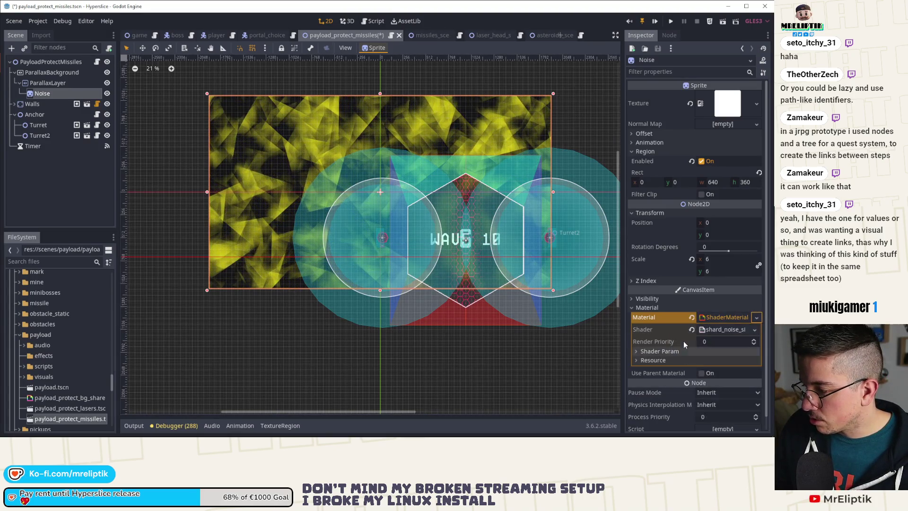
pyautogui.click(755, 331)
pyautogui.click(654, 350)
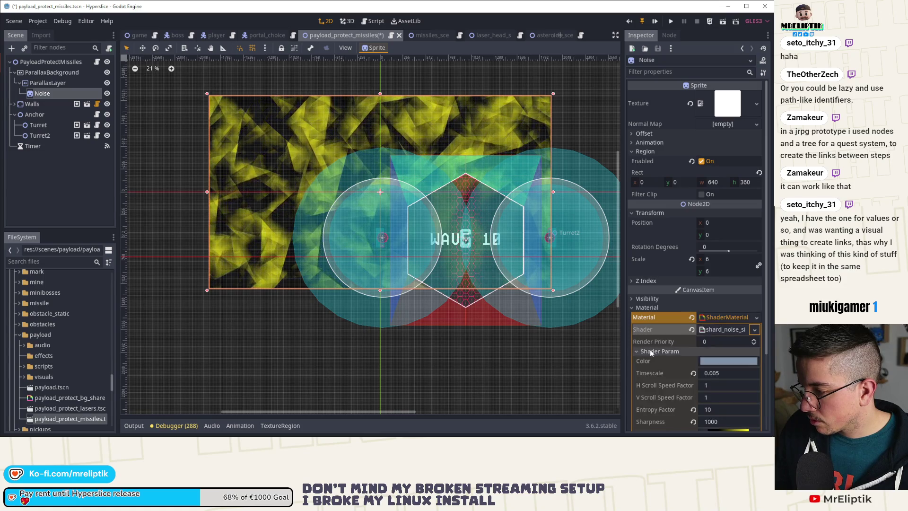
pyautogui.scroll(-3, 648, 338)
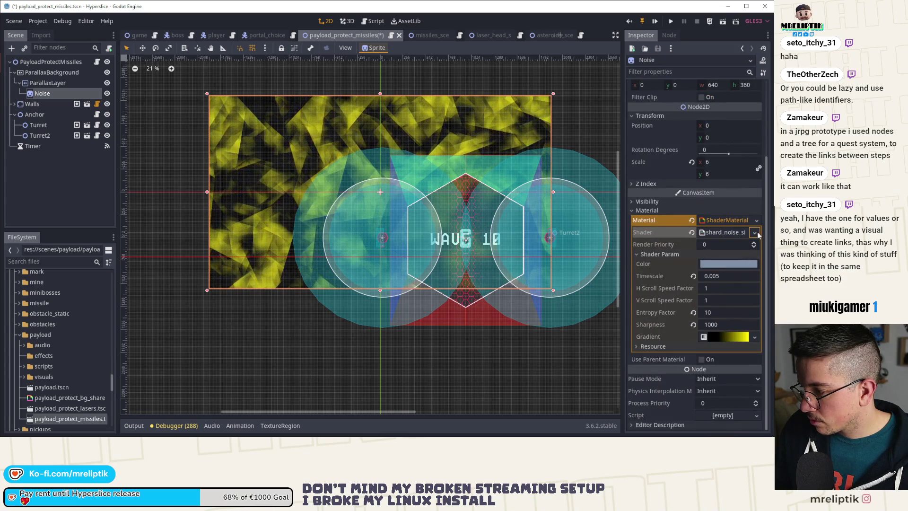
pyautogui.moveTo(624, 248)
pyautogui.mouseDown()
pyautogui.moveTo(513, 250)
pyautogui.moveTo(767, 376)
pyautogui.mouseUp()
pyautogui.press('Print')
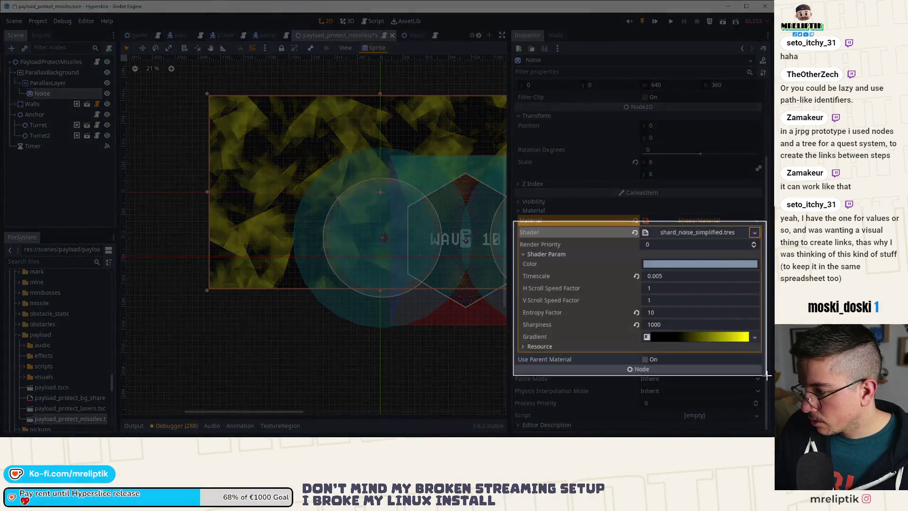
# Review the shader options and re-expand the material settings (shard_noise_simplified.tres, Timescale 0.005).
pyautogui.click(755, 234)
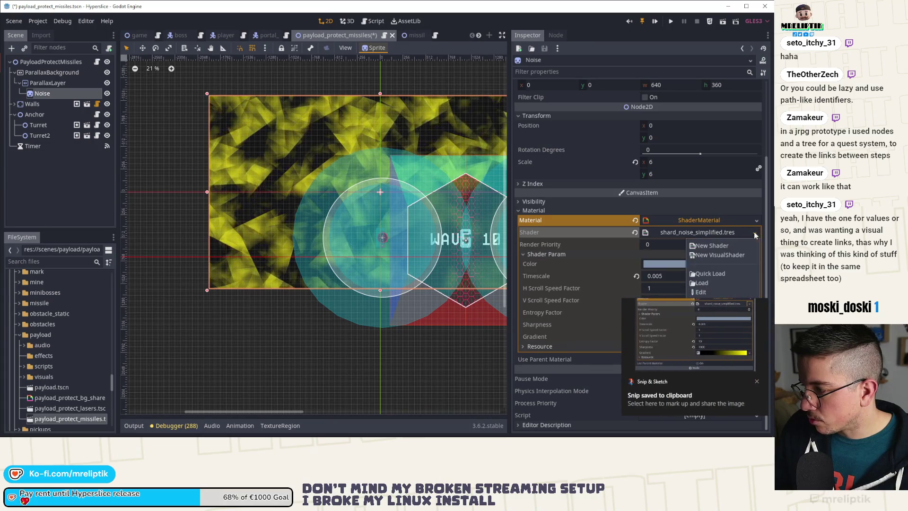
pyautogui.press('Escape')
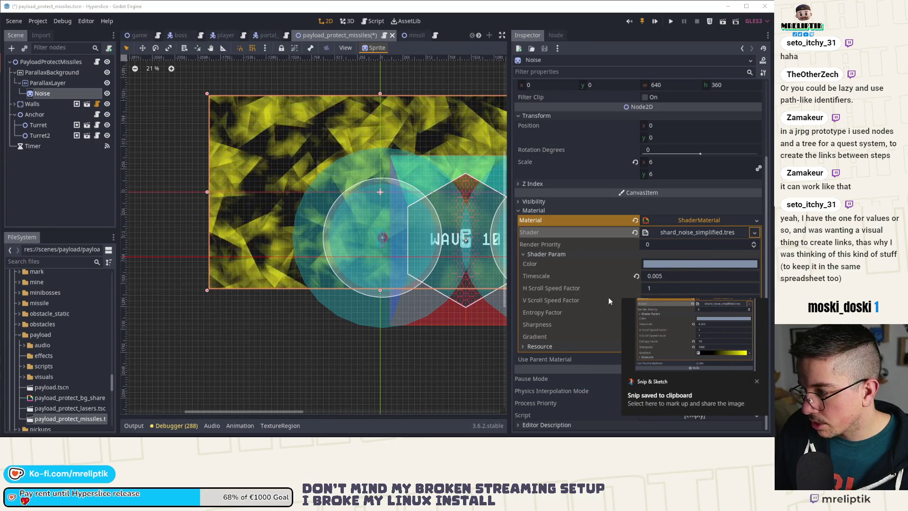
pyautogui.click(754, 232)
pyautogui.click(707, 272)
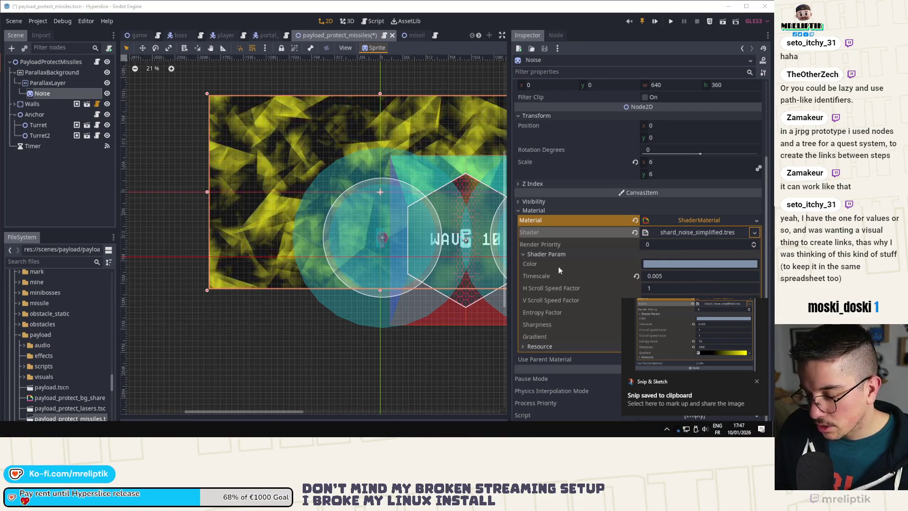
pyautogui.click(757, 381)
pyautogui.click(756, 221)
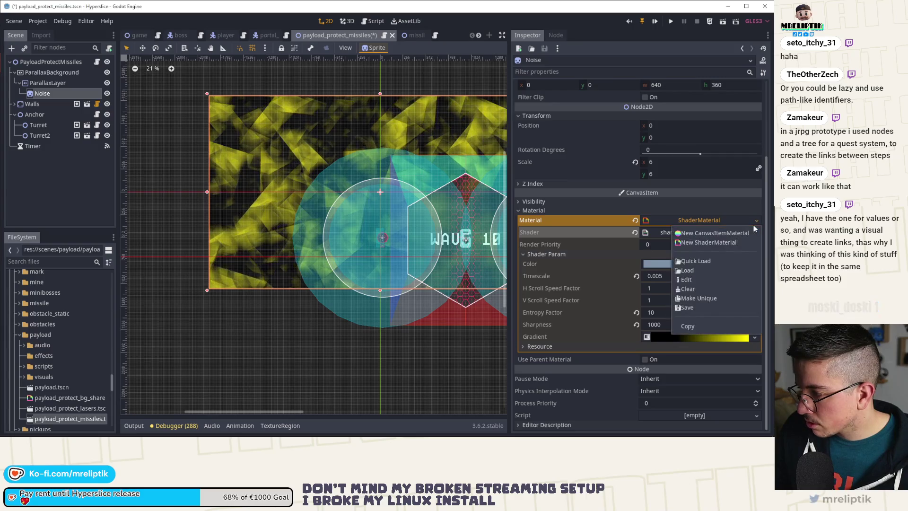
pyautogui.click(755, 221)
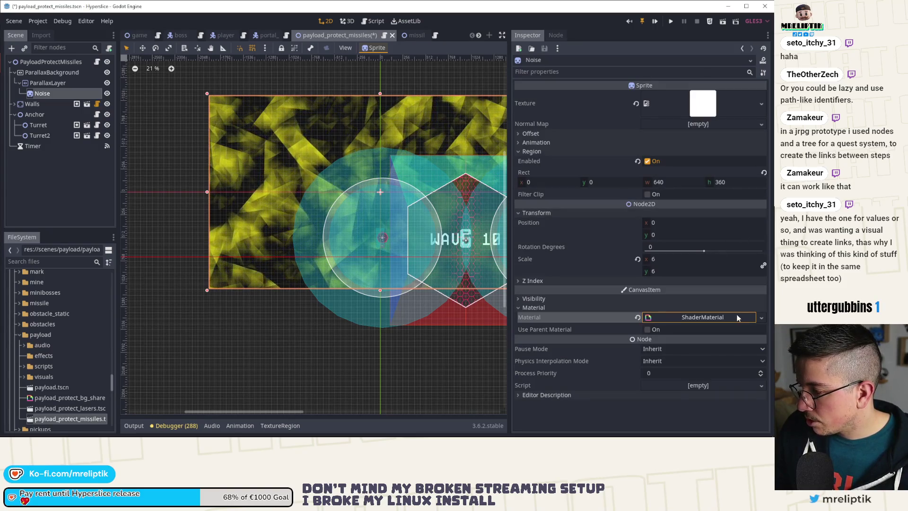
pyautogui.click(737, 317)
pyautogui.scroll(-2, 742, 319)
# Quick-load shard_noise_very_simplified.tres as the Noise material's shader and save with Ctrl+S.
pyautogui.click(755, 232)
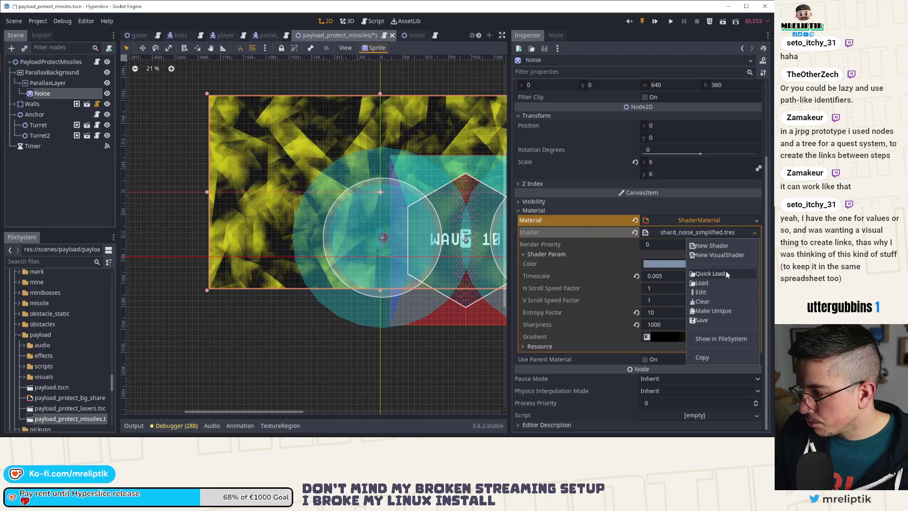
pyautogui.click(710, 274)
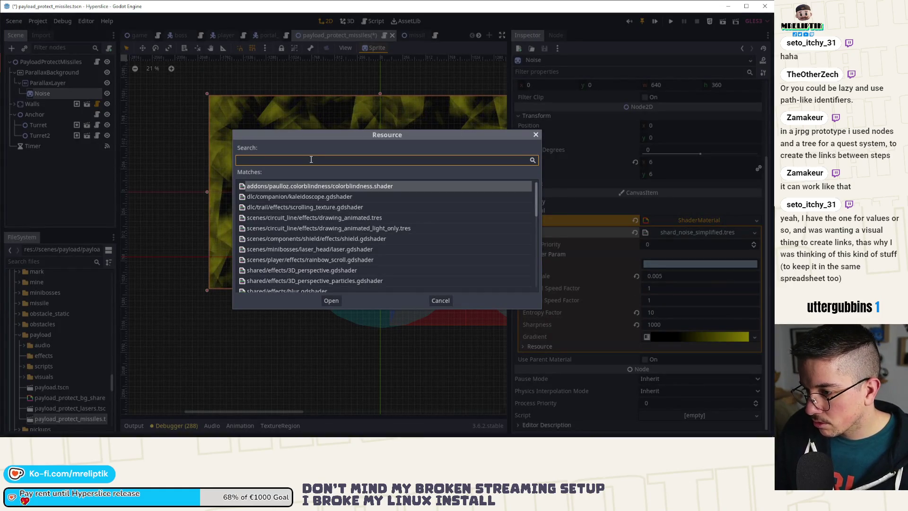
pyautogui.write('sgader')
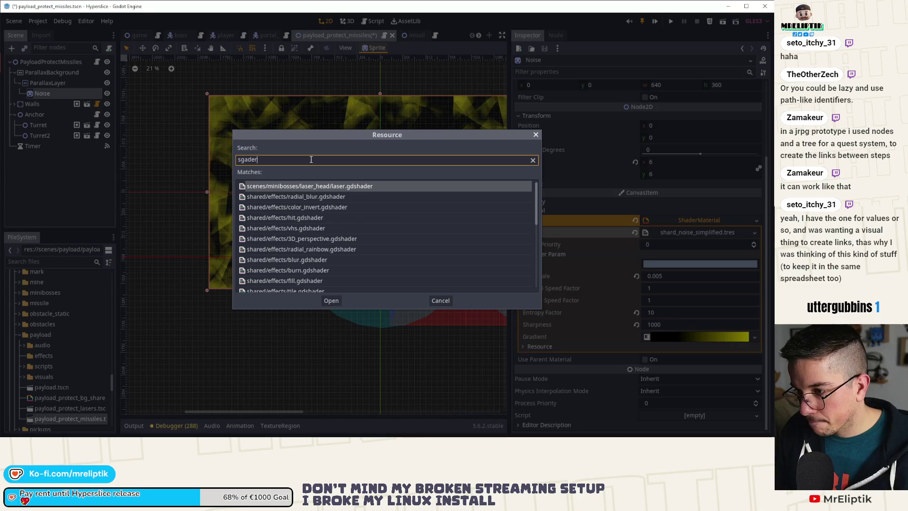
pyautogui.press('BackSpace')
pyautogui.press('BackSpace')
pyautogui.press('BackSpace')
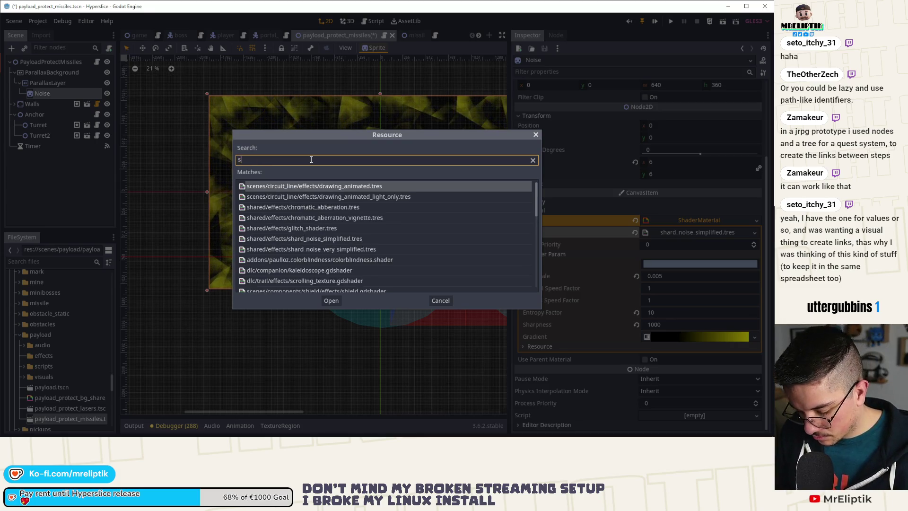
pyautogui.write('hgar')
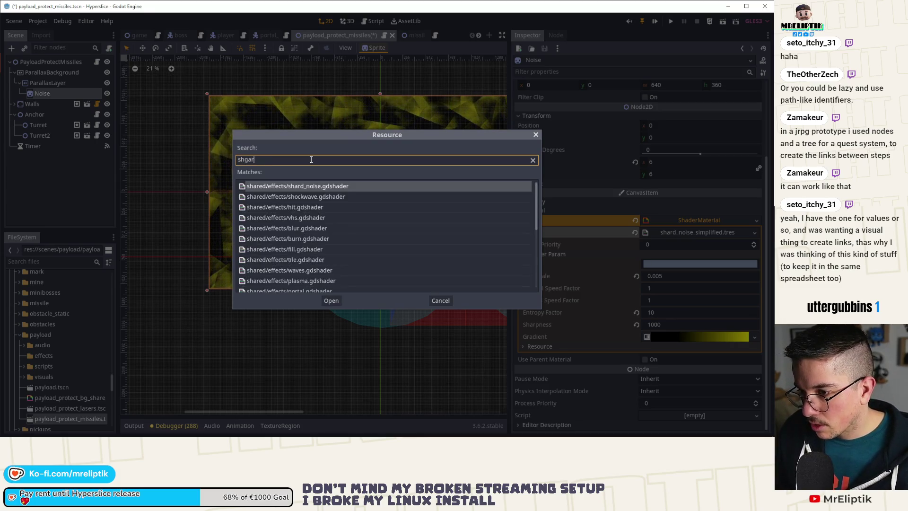
pyautogui.press('BackSpace')
pyautogui.press('BackSpace')
pyautogui.press('BackSpace')
pyautogui.write('ard')
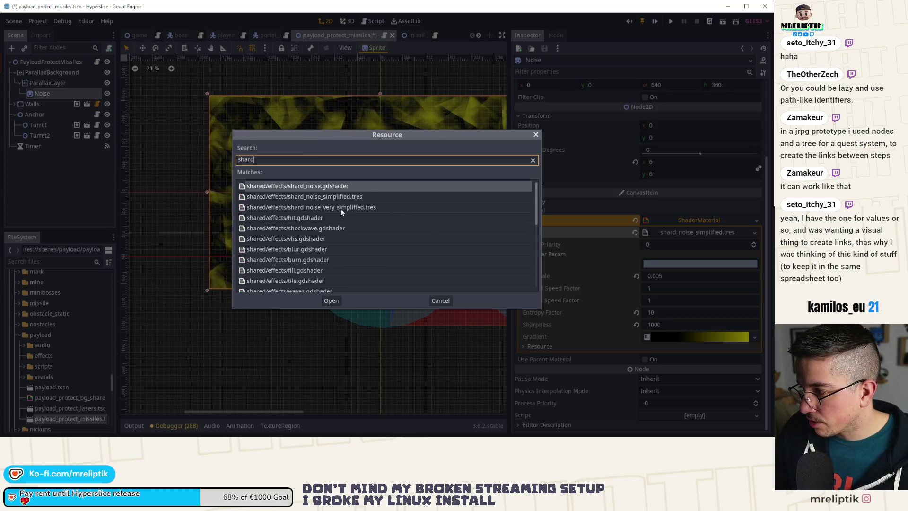
pyautogui.doubleClick(341, 209)
pyautogui.hotkey('ctrl', 's')
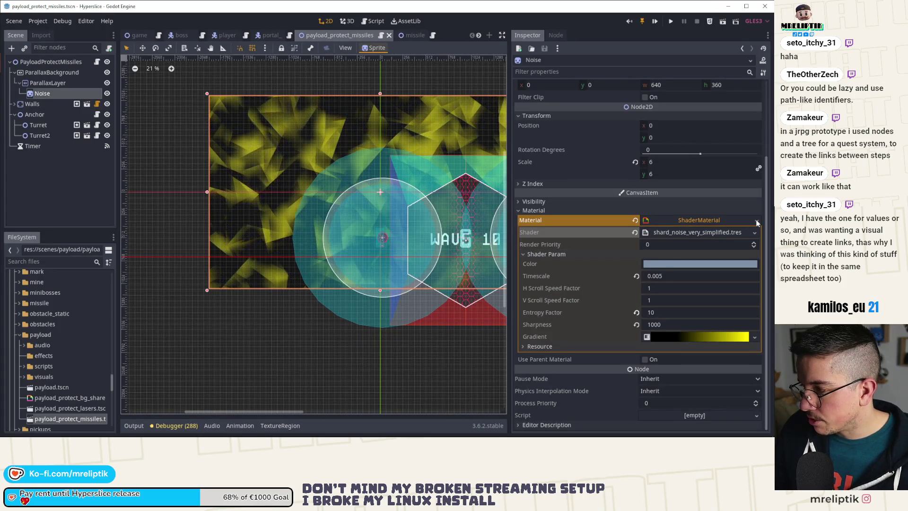
pyautogui.click(756, 220)
# Save the material as a simplified payload_protect_bg_share_noise .tres file in res://scenes/payload.
pyautogui.click(703, 308)
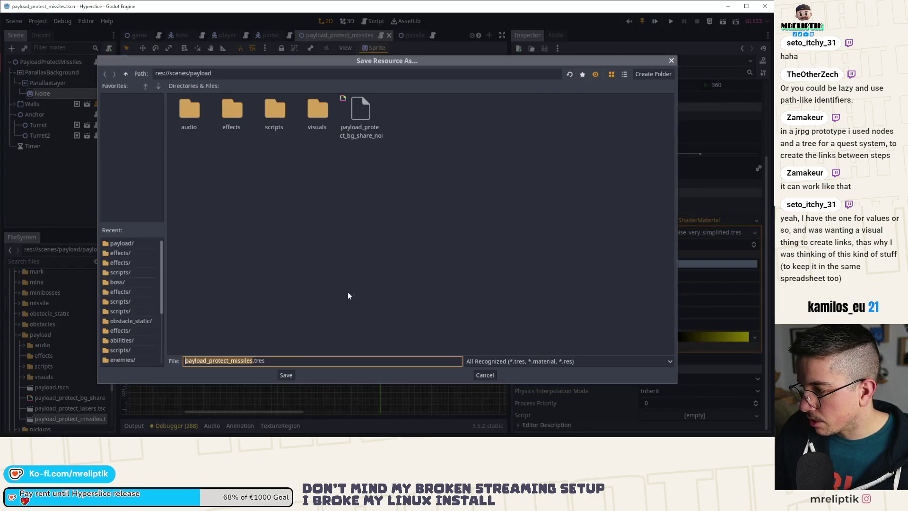
pyautogui.click(363, 119)
pyautogui.click(297, 362)
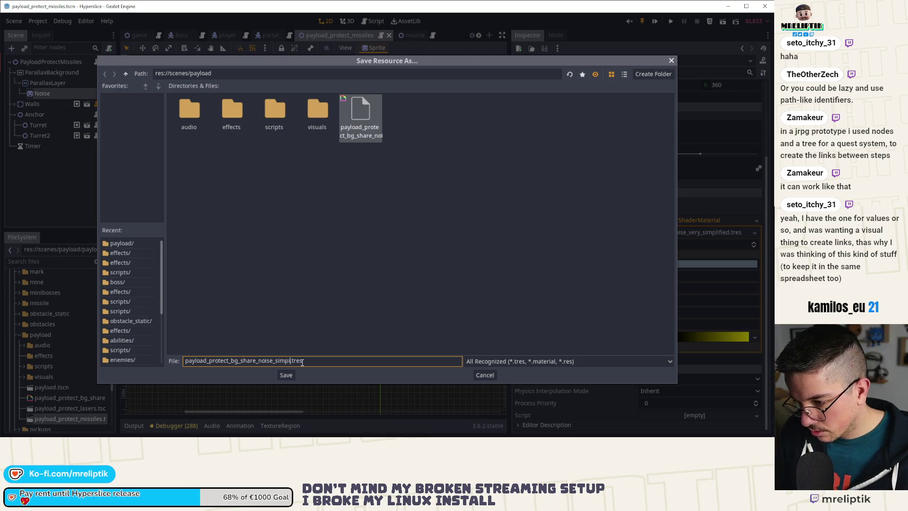
pyautogui.press('Return')
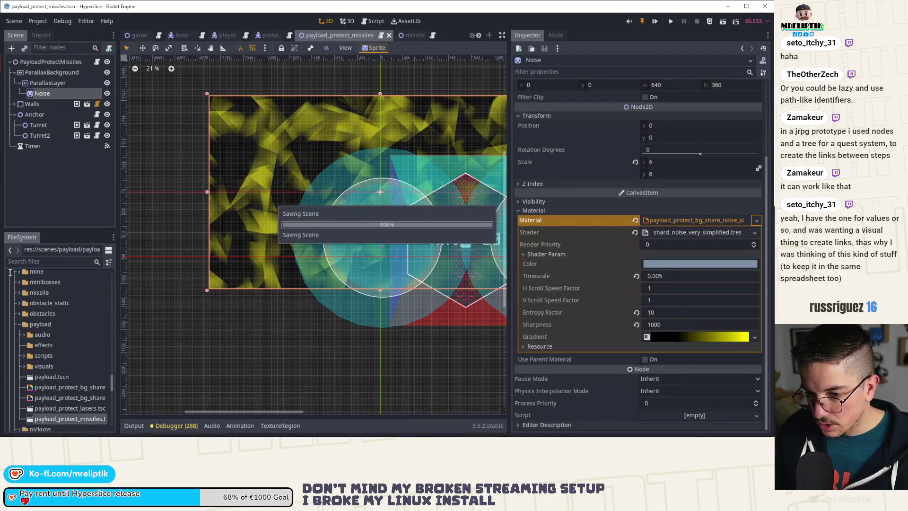
pyautogui.scroll(5, 52, 312)
pyautogui.scroll(-5, 53, 314)
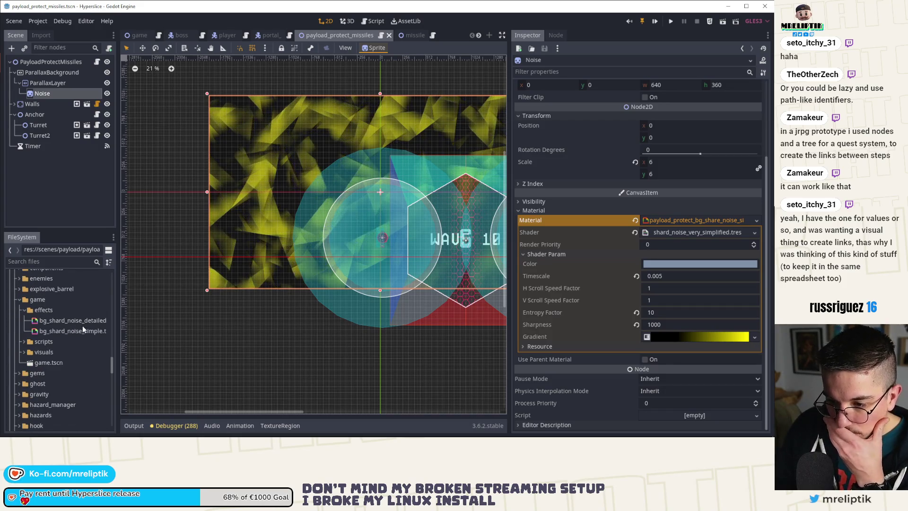
pyautogui.scroll(-8, 55, 384)
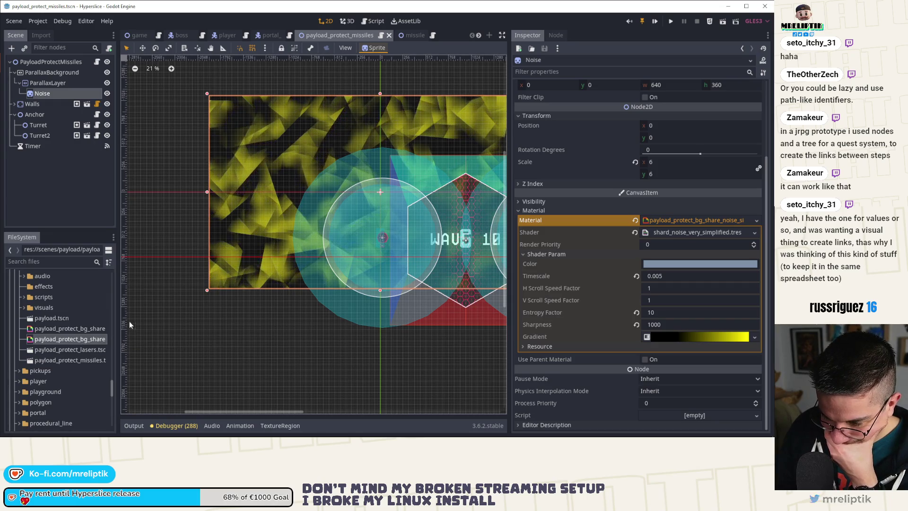
# Rename the simplified material file to payload_protect_bg_share_noise_simple.tres.
pyautogui.moveTo(118, 318); pyautogui.dragTo(186, 318)
pyautogui.rightClick(131, 339)
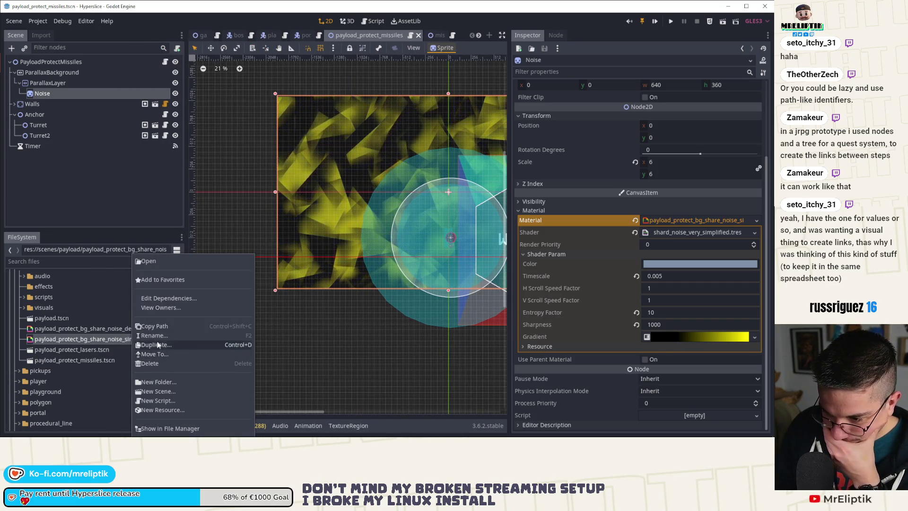
pyautogui.click(161, 356)
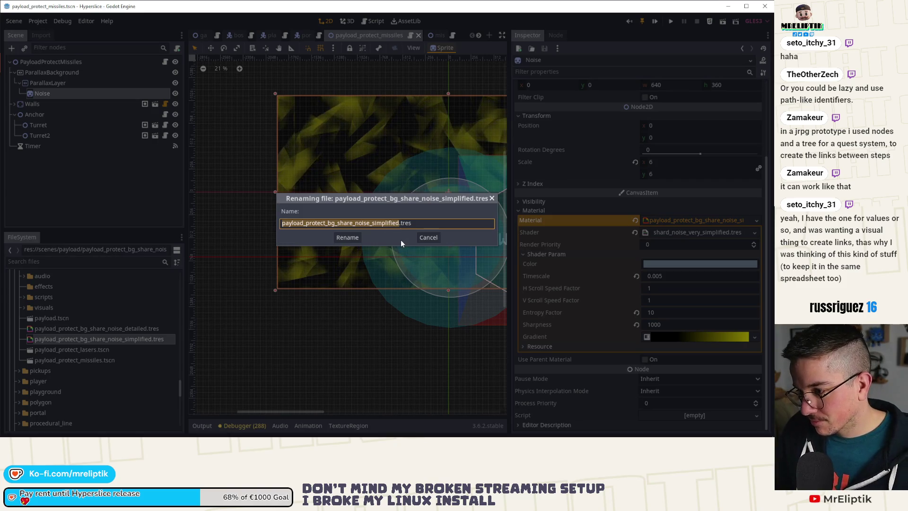
pyautogui.press('Right')
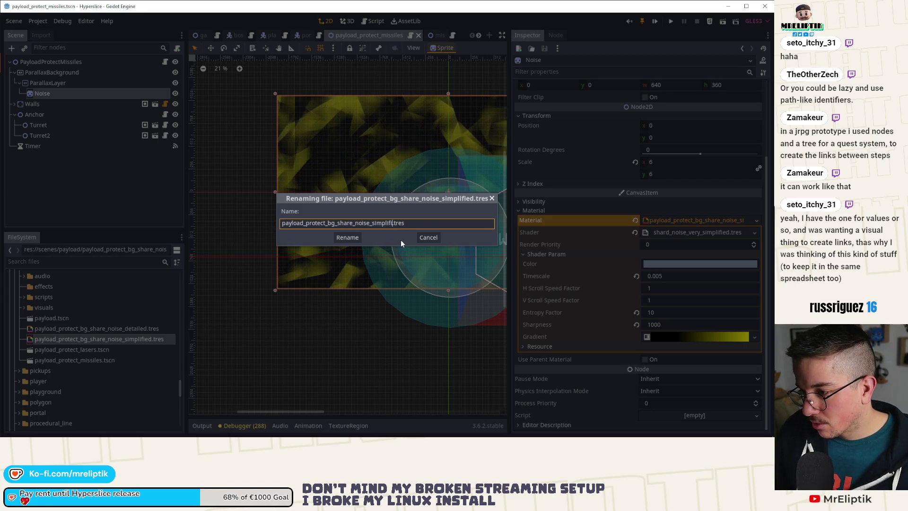
pyautogui.press('Return')
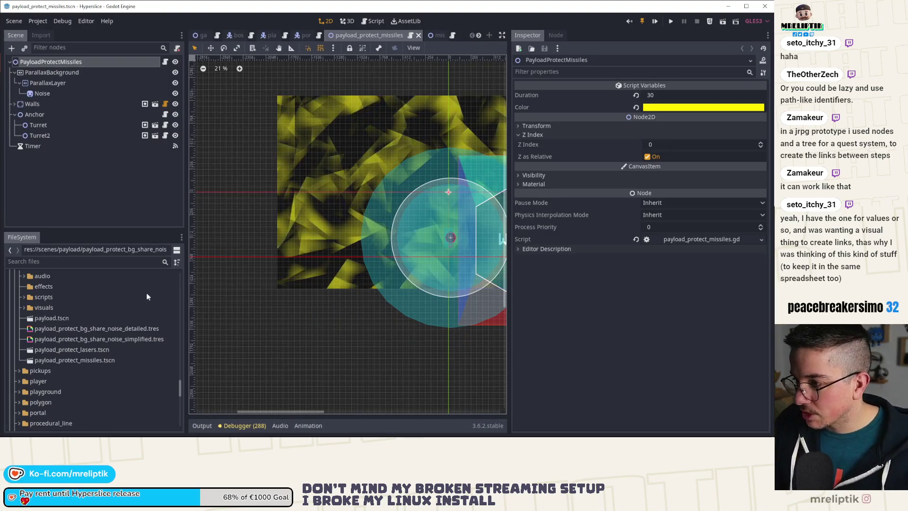
# Inspect the detailed and simple noise materials and the simple material's shader code.
pyautogui.click(108, 329)
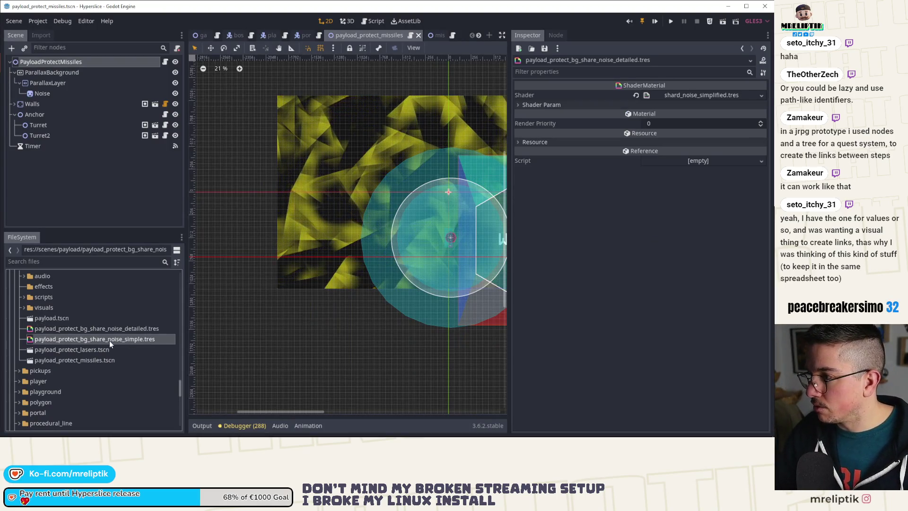
pyautogui.click(109, 341)
pyautogui.click(666, 93)
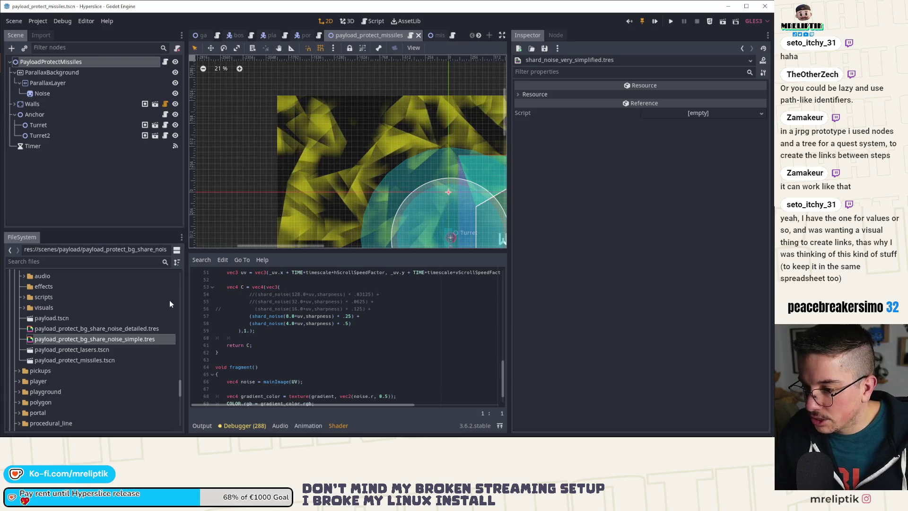
pyautogui.click(34, 146)
pyautogui.click(56, 60)
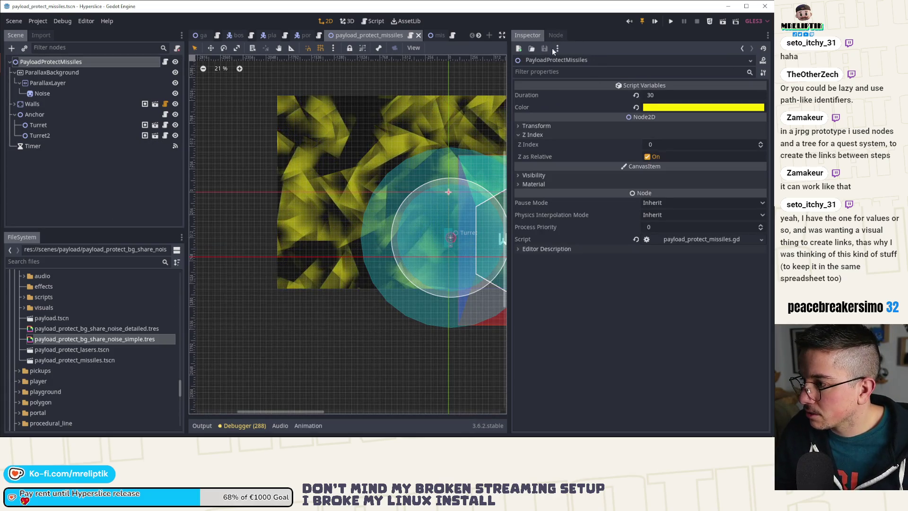
pyautogui.click(70, 329)
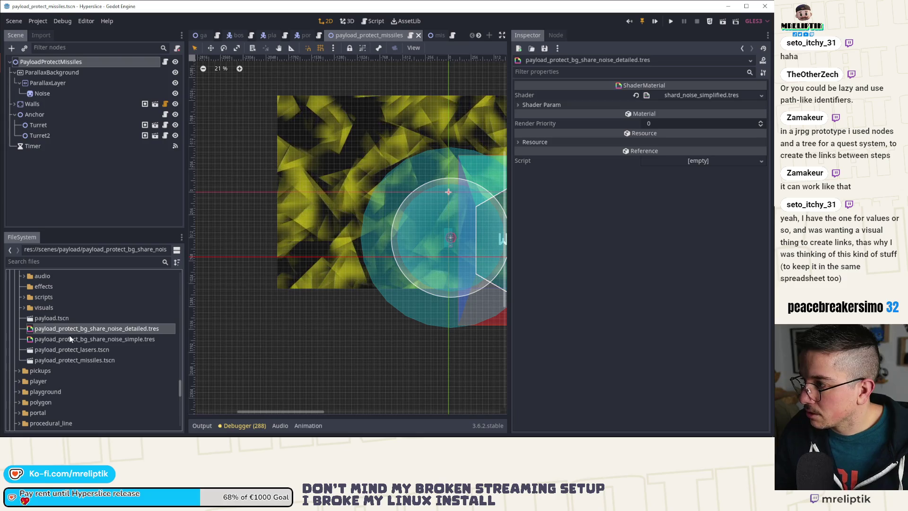
pyautogui.click(71, 338)
# Open payload.tscn, close the portal scene, and return to payload_protect_missiles.
pyautogui.click(78, 321)
pyautogui.doubleClick(77, 322)
pyautogui.click(73, 329)
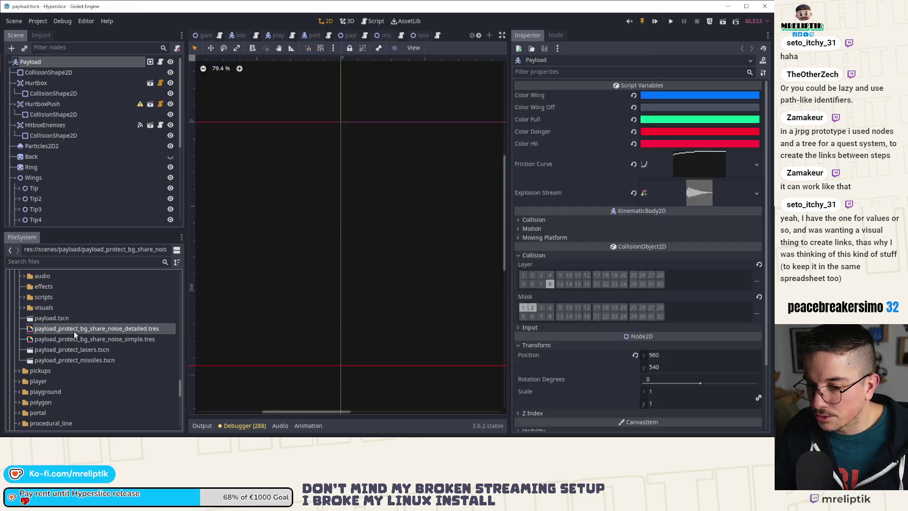
pyautogui.click(58, 64)
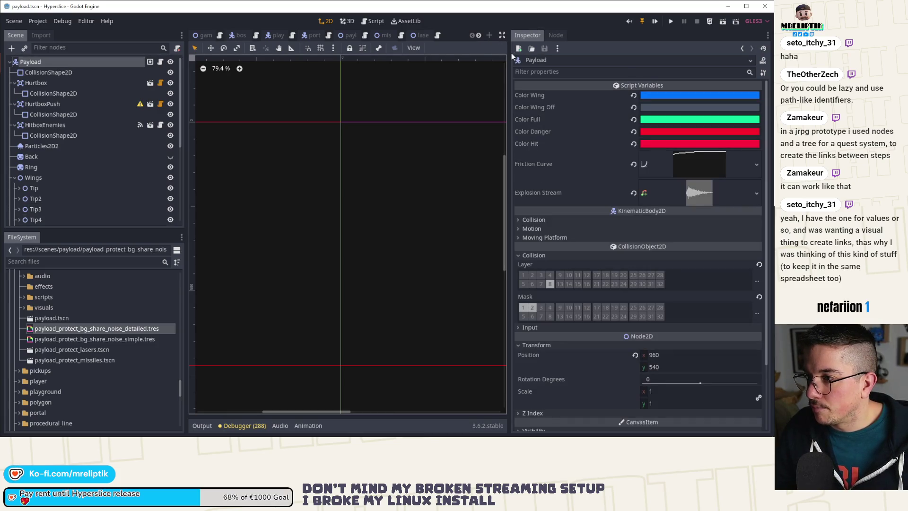
pyautogui.moveTo(512, 53); pyautogui.dragTo(574, 53)
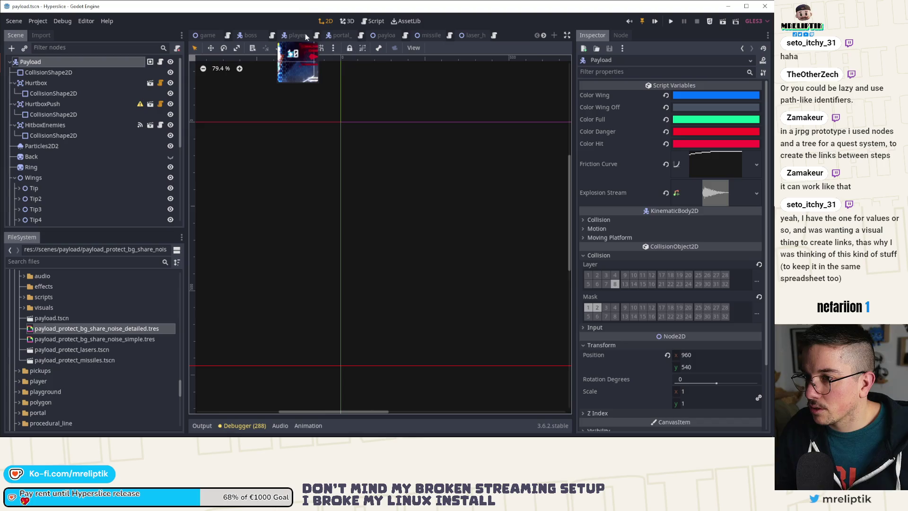
pyautogui.middleClick(331, 32)
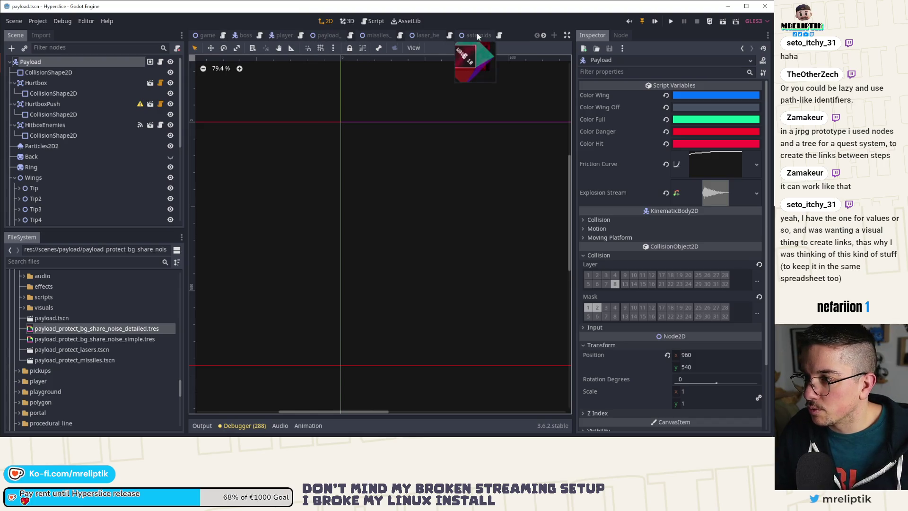
pyautogui.click(325, 37)
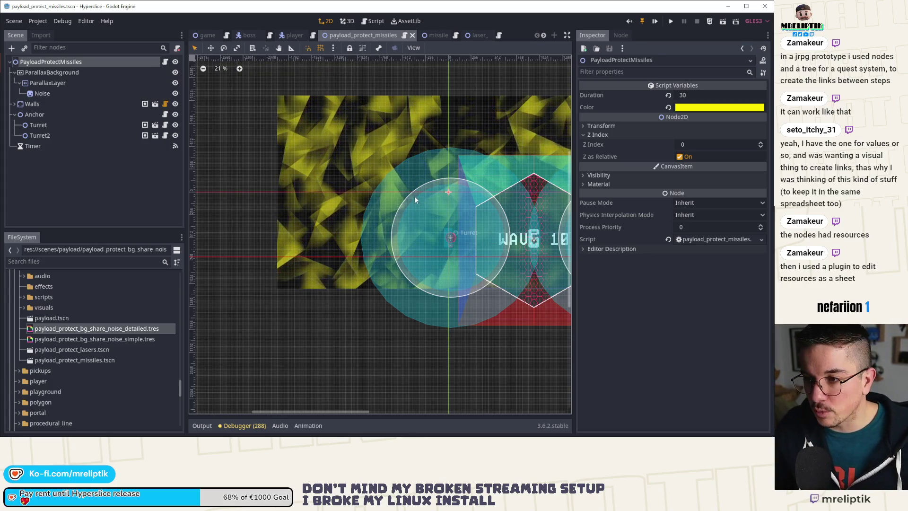
# Copy game.gd's toggle_glow_quality and toggle_shader_bg_quality after _process in payload_protect_missiles.gd, and save.
pyautogui.press('f')
pyautogui.click(211, 35)
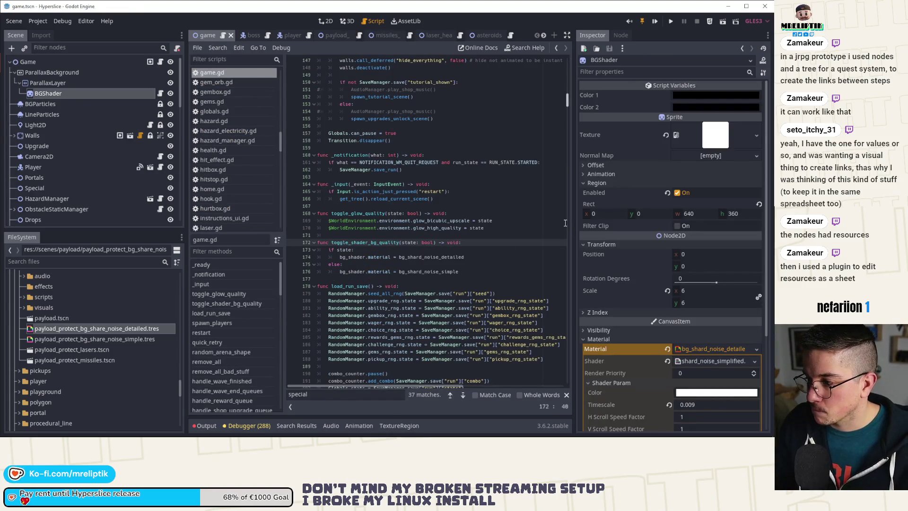
pyautogui.moveTo(573, 232); pyautogui.dragTo(647, 234)
pyautogui.click(477, 266)
pyautogui.moveTo(476, 270); pyautogui.dragTo(293, 215)
pyautogui.click(341, 35)
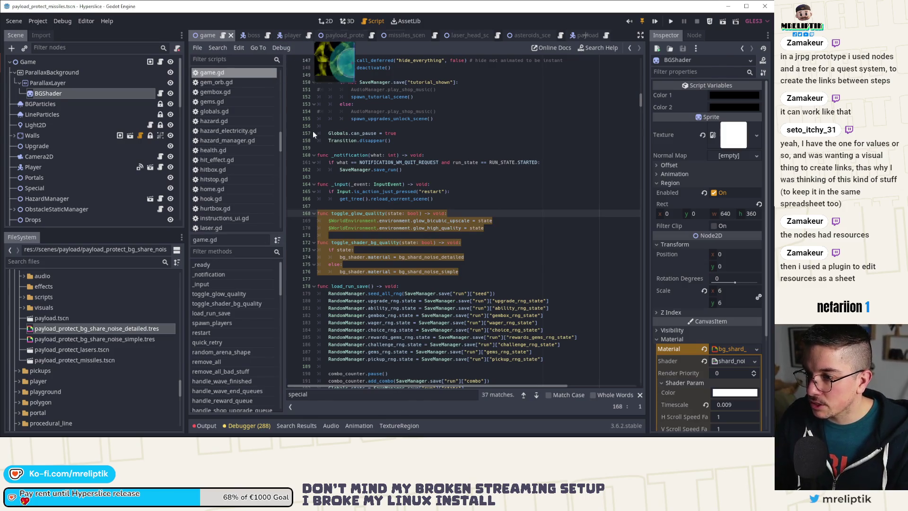
pyautogui.click(326, 265)
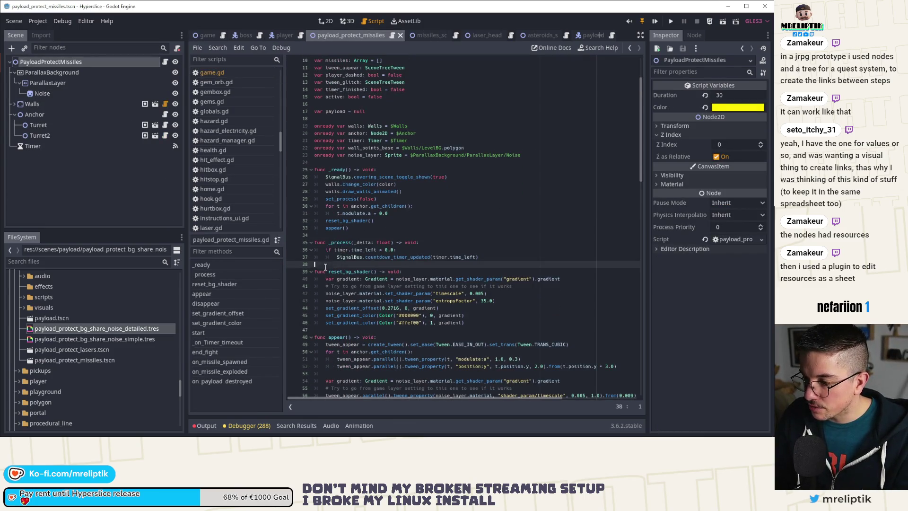
pyautogui.hotkey('ctrl', 'v')
pyautogui.hotkey('ctrl', 's')
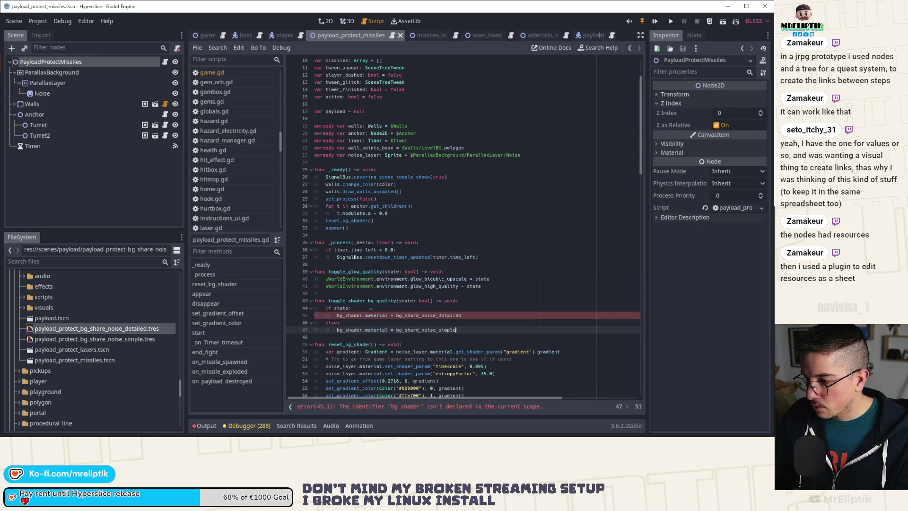
pyautogui.doubleClick(427, 315)
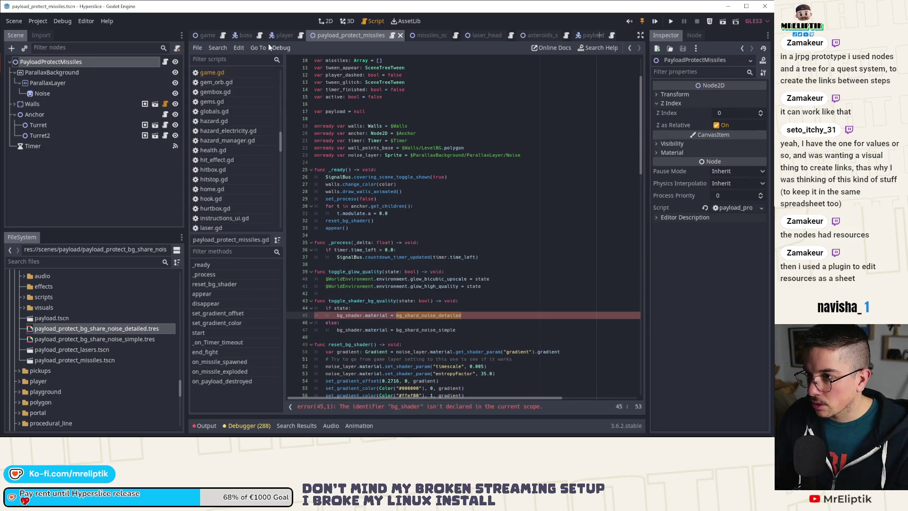
pyautogui.click(246, 35)
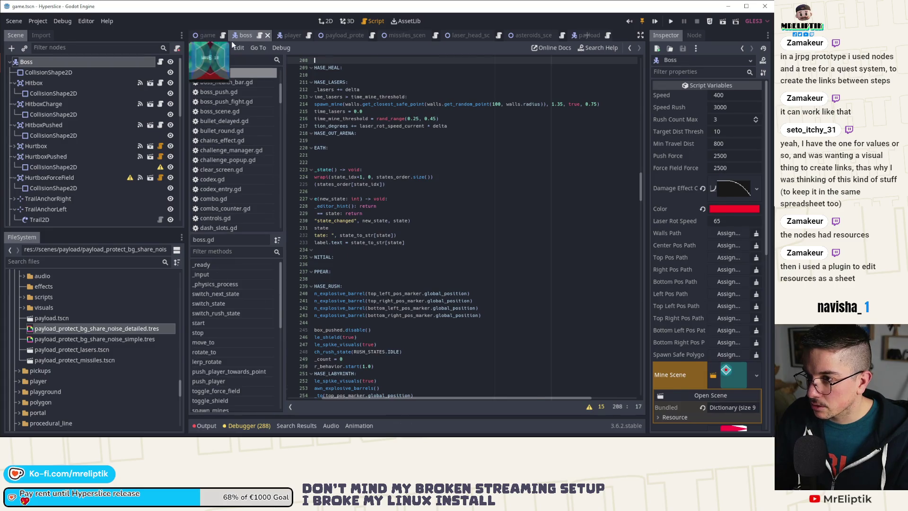
# Close the boss and player scenes and copy the two noise material preload lines from game.gd.
pyautogui.middleClick(246, 35)
pyautogui.middleClick(246, 35)
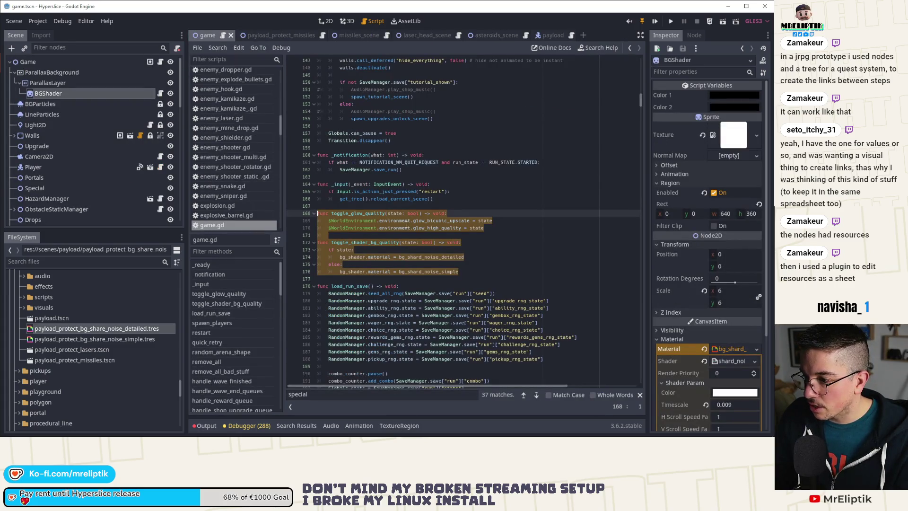
pyautogui.click(405, 258)
pyautogui.click(355, 257)
pyautogui.click(416, 257)
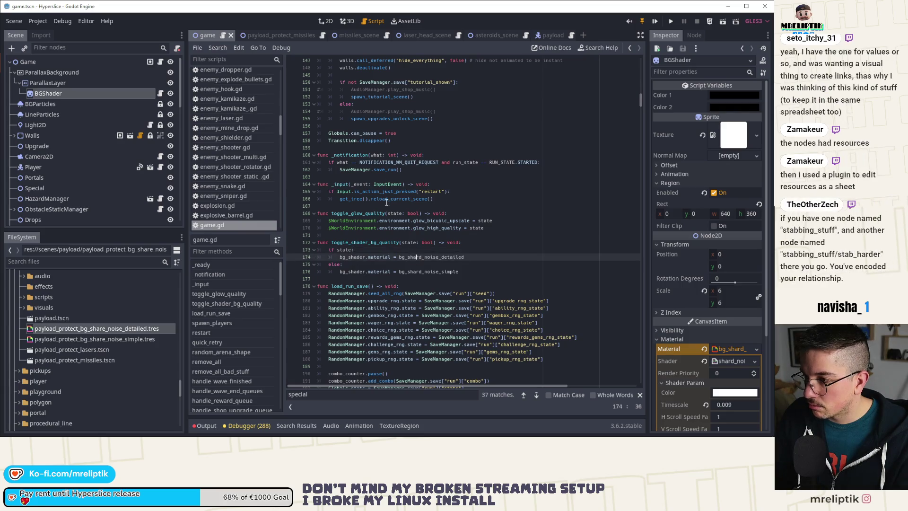
pyautogui.scroll(20, 387, 203)
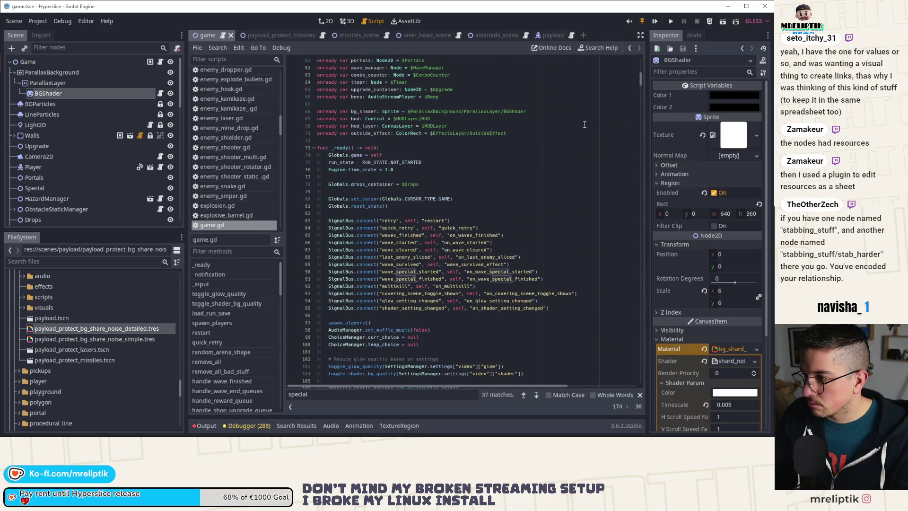
pyautogui.scroll(5, 497, 249)
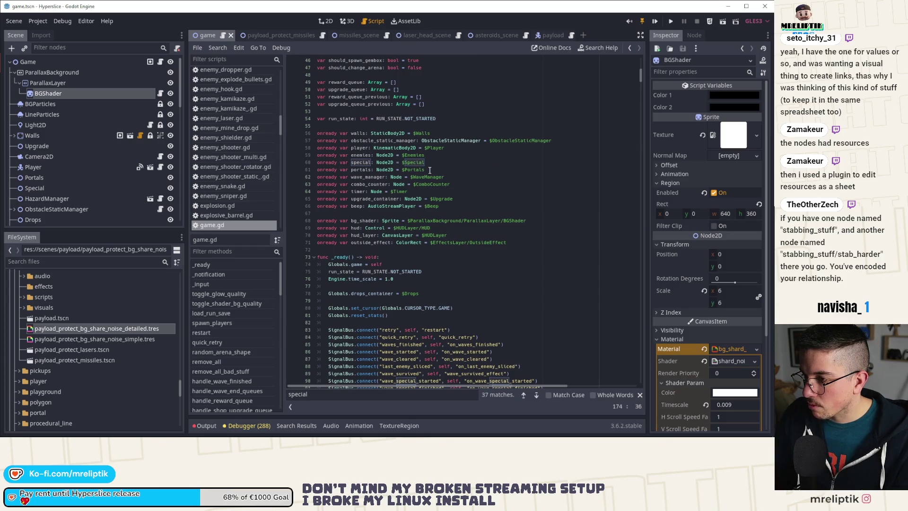
pyautogui.scroll(8, 425, 170)
pyautogui.moveTo(344, 154); pyautogui.dragTo(316, 139)
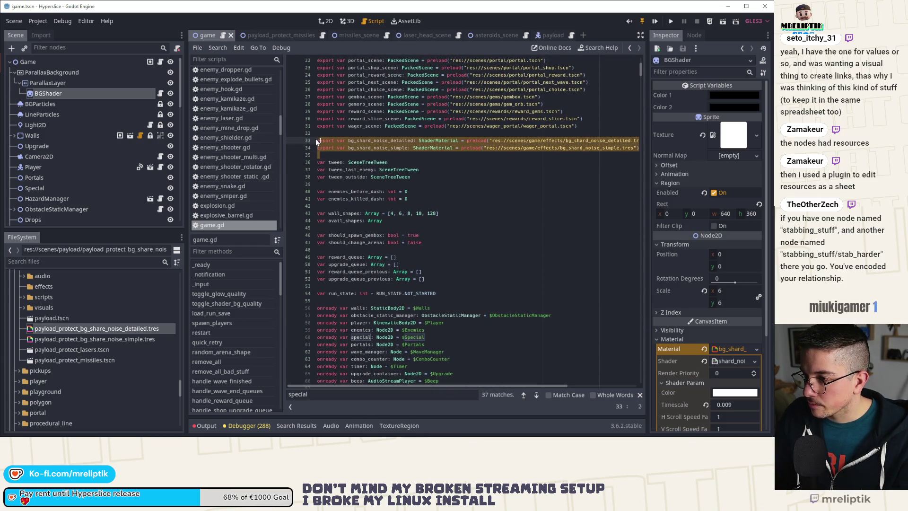
# Paste the bg_shard_noise_detailed and bg_shard_noise_simple preload declarations into payload_protect_missiles.gd.
pyautogui.click(279, 35)
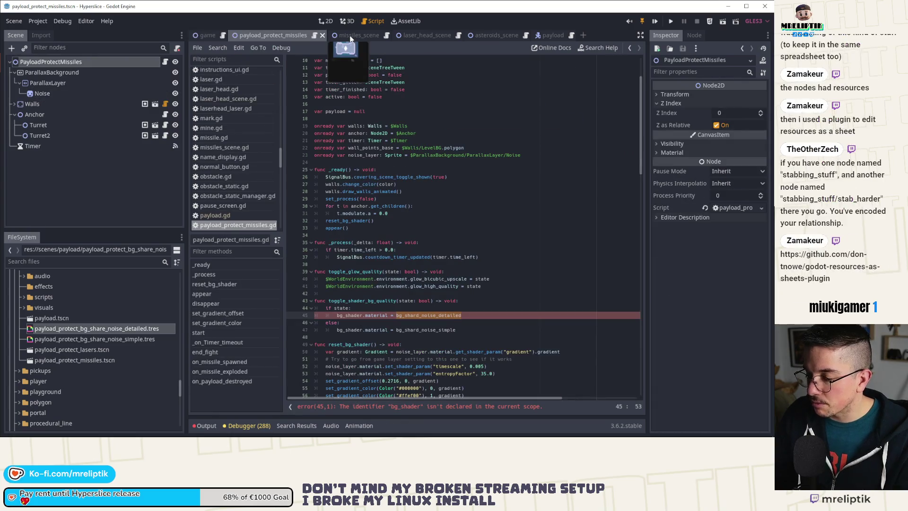
pyautogui.scroll(3, 302, 190)
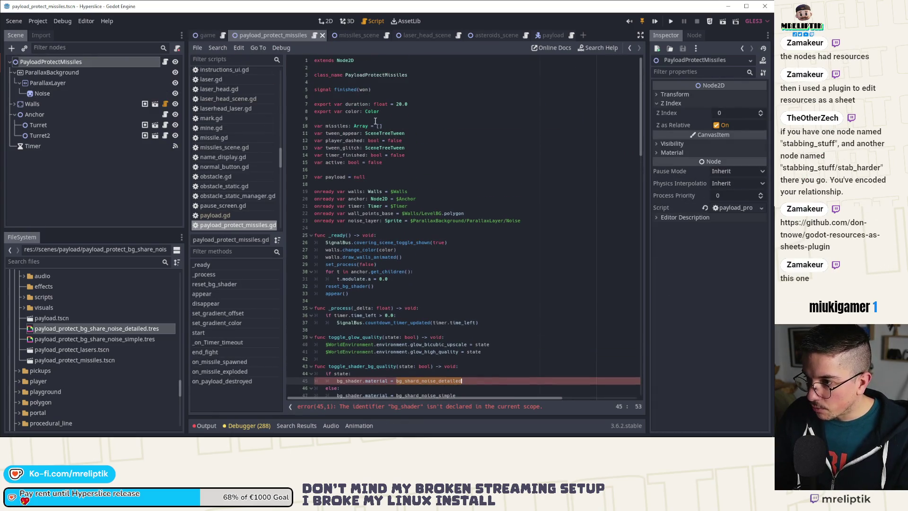
pyautogui.click(361, 119)
pyautogui.press('Return')
pyautogui.press('Return')
pyautogui.press('Up')
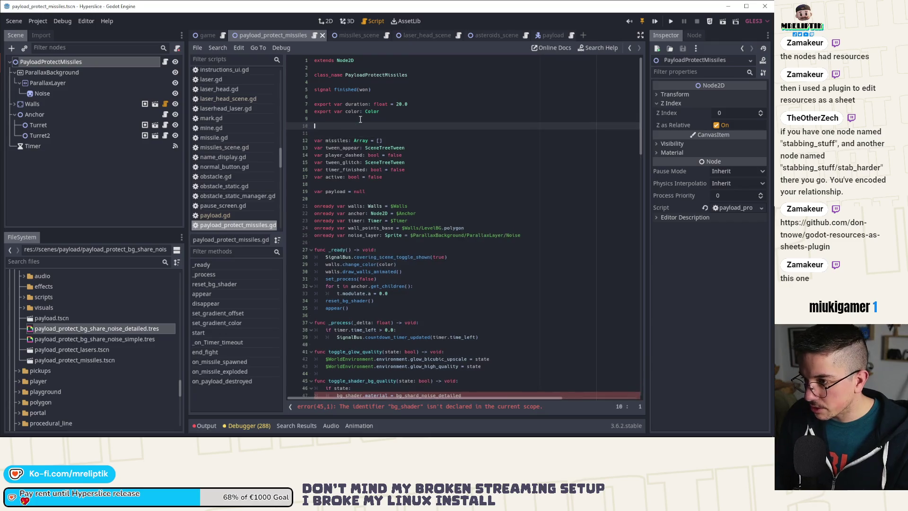
pyautogui.hotkey('ctrl', 'v')
pyautogui.press('Down')
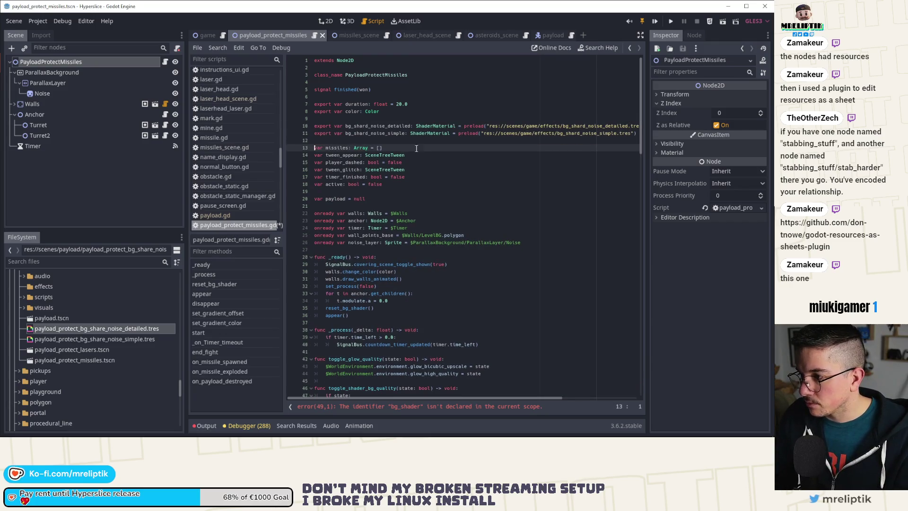
# Point both preloads at payload_protect_bg_share_noise_detailed.tres and _simple.tres, then save.
pyautogui.click(465, 125)
pyautogui.hotkey('shift', 'End')
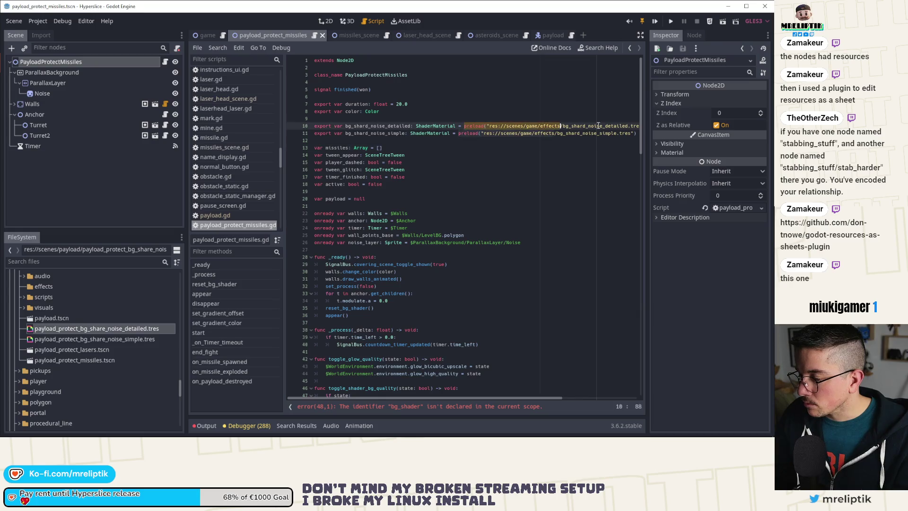
pyautogui.press('BackSpace')
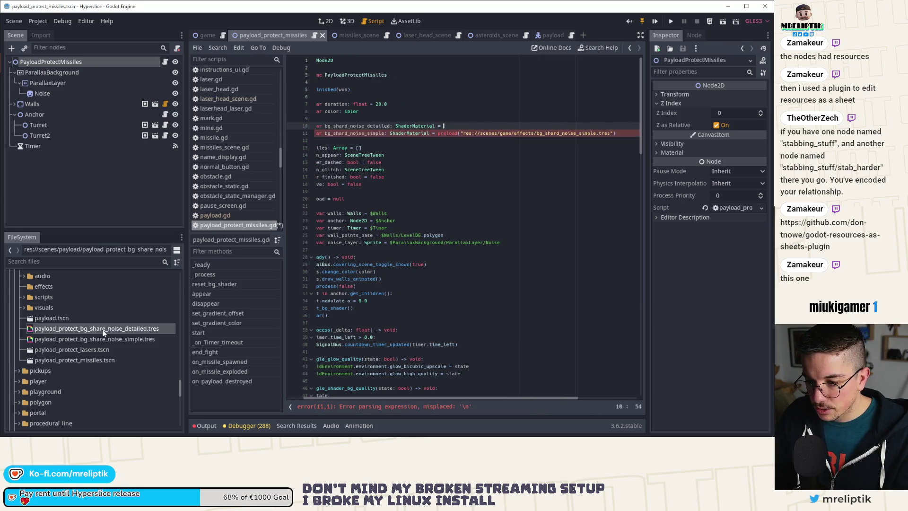
pyautogui.moveTo(97, 332); pyautogui.dragTo(498, 125)
pyautogui.click(405, 132)
pyautogui.hotkey('shift', 'End')
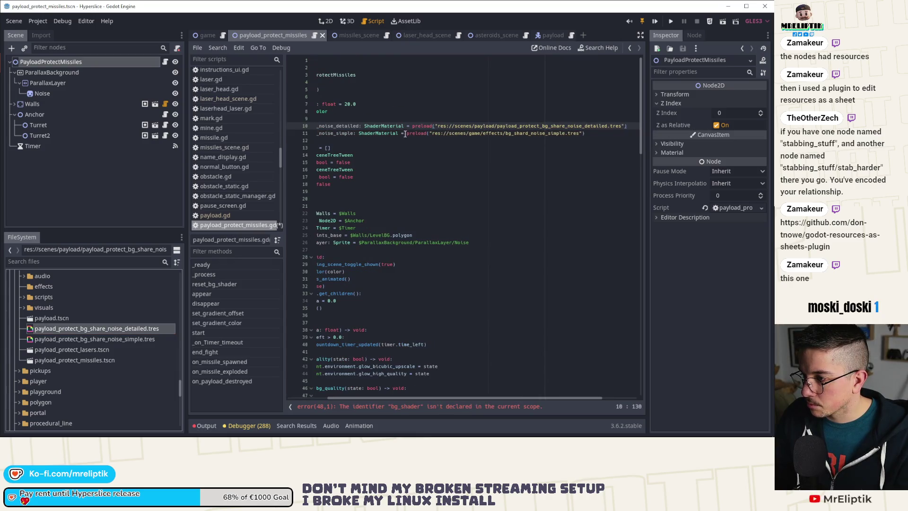
pyautogui.press('BackSpace')
pyautogui.moveTo(103, 339)
pyautogui.mouseDown()
pyautogui.moveTo(447, 143)
pyautogui.moveTo(426, 135)
pyautogui.mouseUp()
pyautogui.hotkey('ctrl', 's')
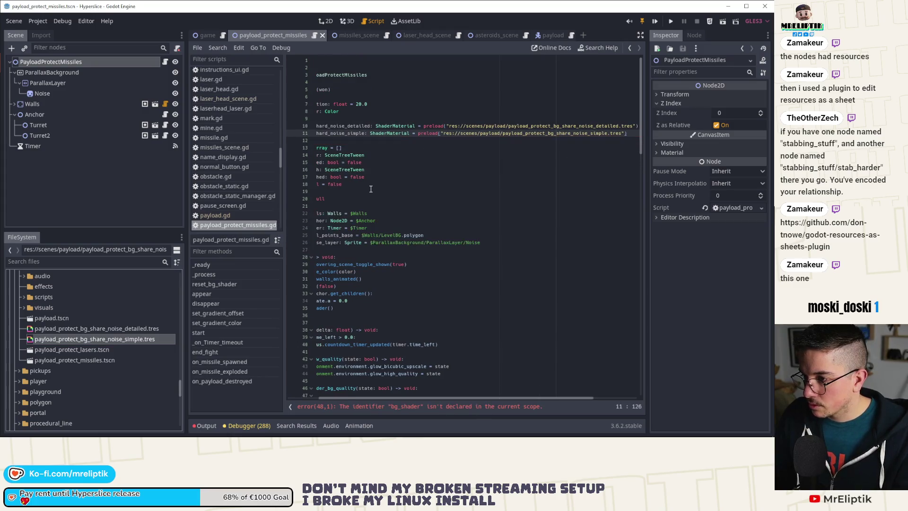
pyautogui.scroll(-6, 419, 273)
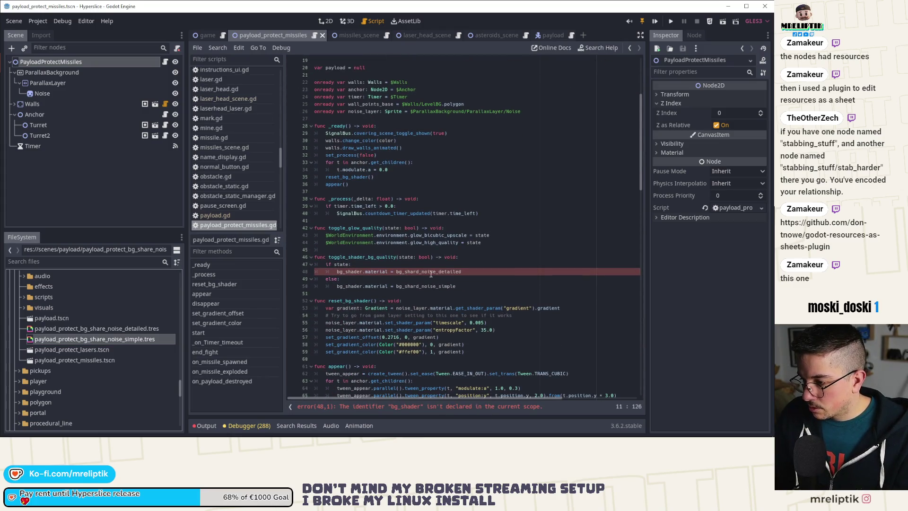
# Check the bg_shard_noise_detailed references and the Noise node's material, and remove bg_shader from line 48.
pyautogui.scroll(5, 339, 125)
pyautogui.doubleClick(366, 103)
pyautogui.scroll(-5, 387, 218)
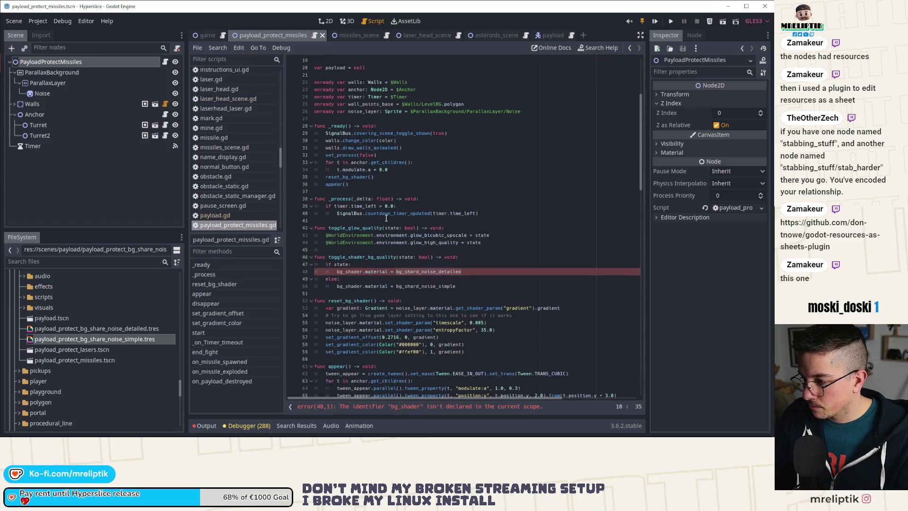
pyautogui.doubleClick(419, 272)
pyautogui.click(336, 272)
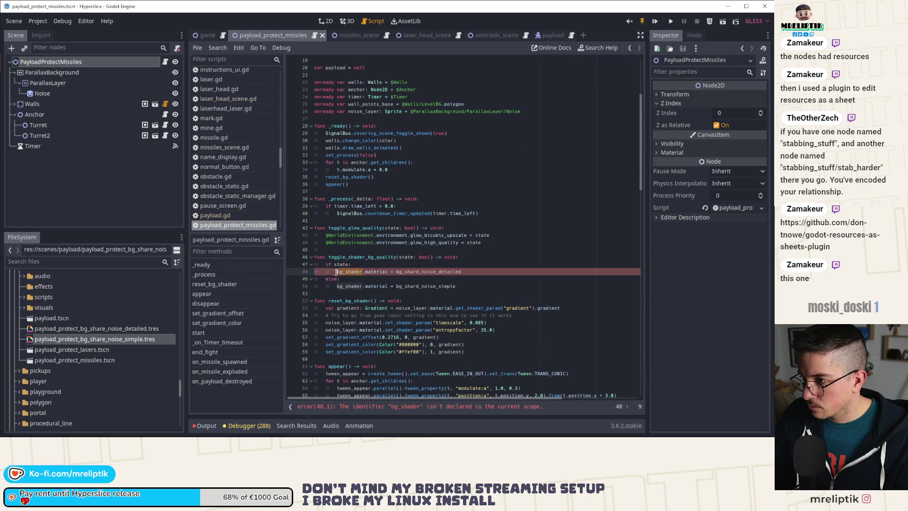
pyautogui.scroll(3, 337, 272)
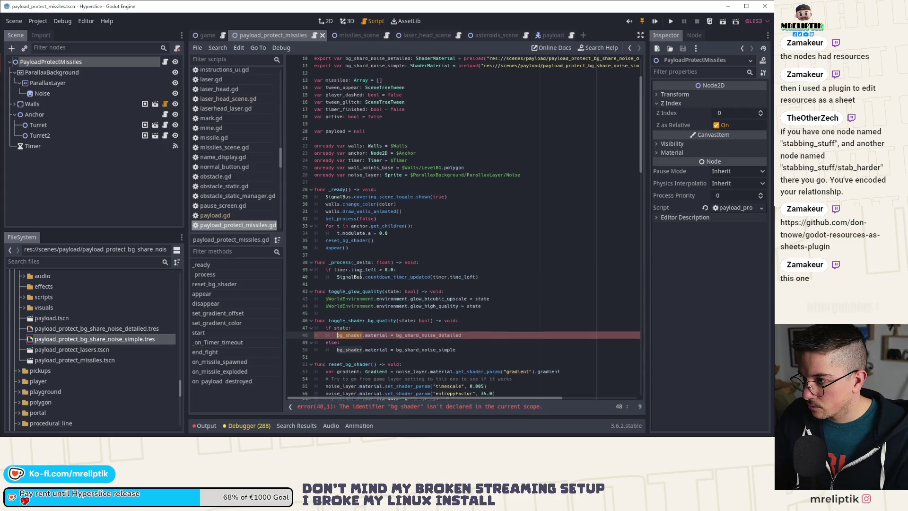
pyautogui.click(56, 93)
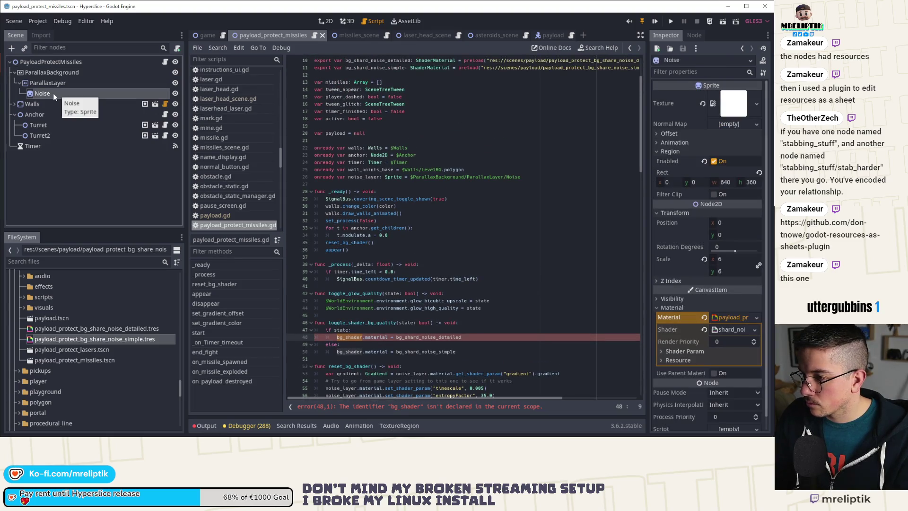
pyautogui.click(362, 141)
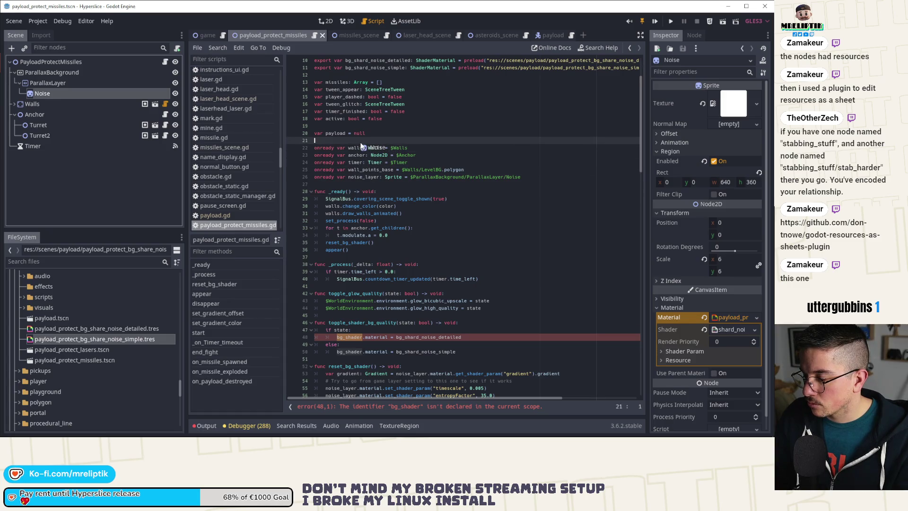
pyautogui.hotkey('ctrl', 'z')
pyautogui.hotkey('ctrl', 'z')
# Replace bg_shader with noise_layer on lines 48 and 50 of toggle_shader_bg_quality.
pyautogui.doubleClick(364, 177)
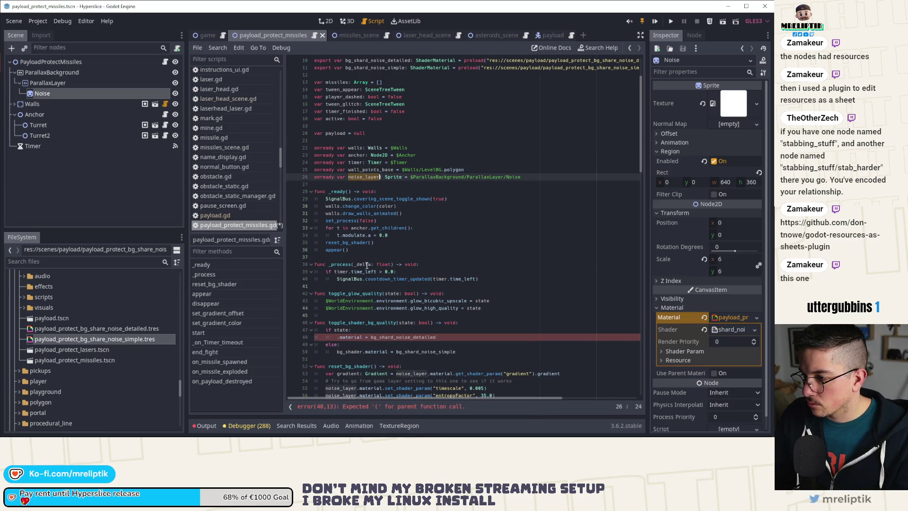
pyautogui.hotkey('ctrl', 'c')
pyautogui.click(337, 337)
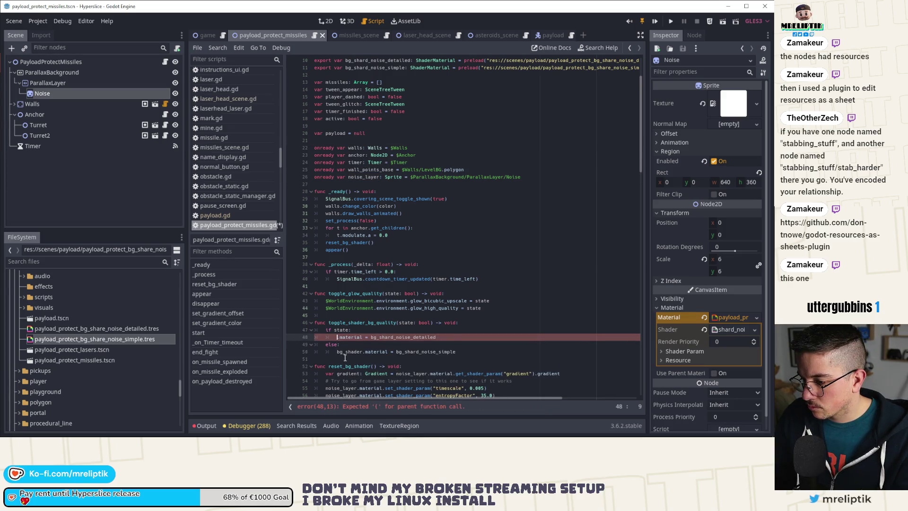
pyautogui.hotkey('ctrl', 'v')
pyautogui.doubleClick(348, 352)
pyautogui.hotkey('ctrl', 'v')
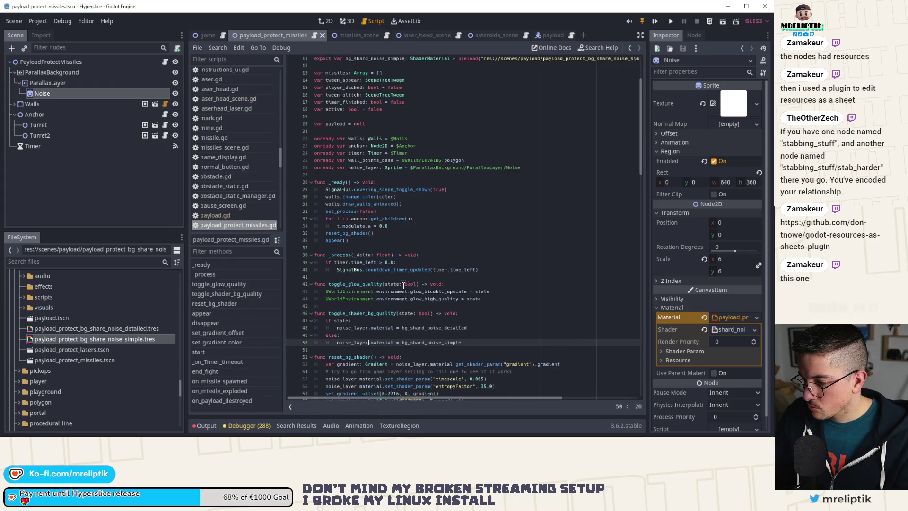
pyautogui.scroll(-3, 468, 255)
pyautogui.doubleClick(366, 257)
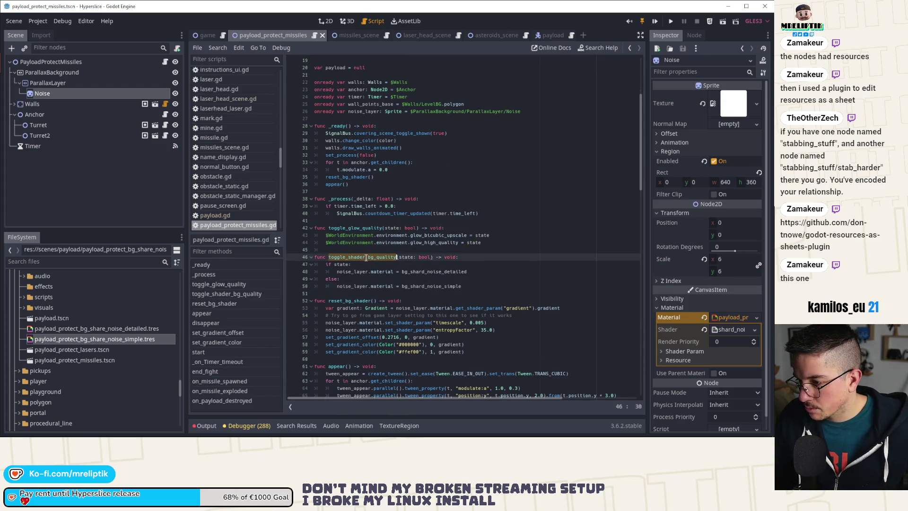
pyautogui.click(367, 185)
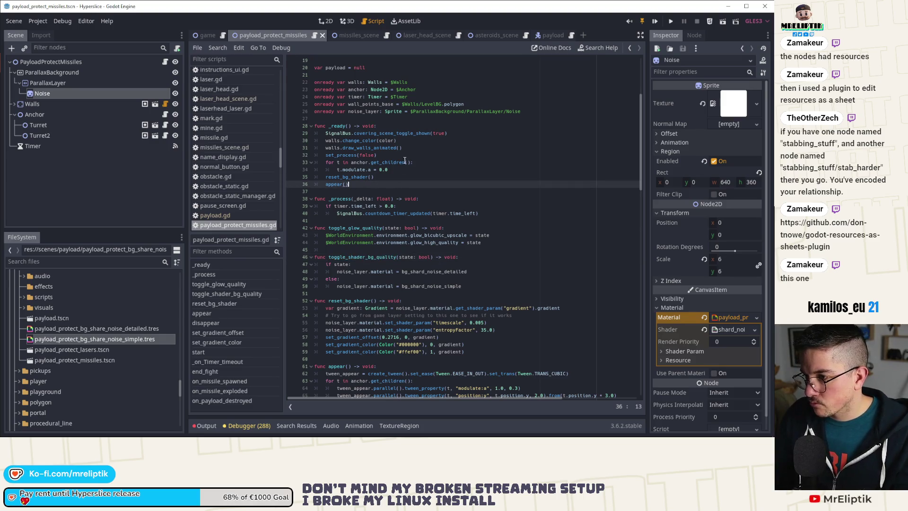
# Add a line after the SignalBus call in _ready and begin a toggle_shader_bg_quality( call.
pyautogui.click(393, 126)
pyautogui.press('Return')
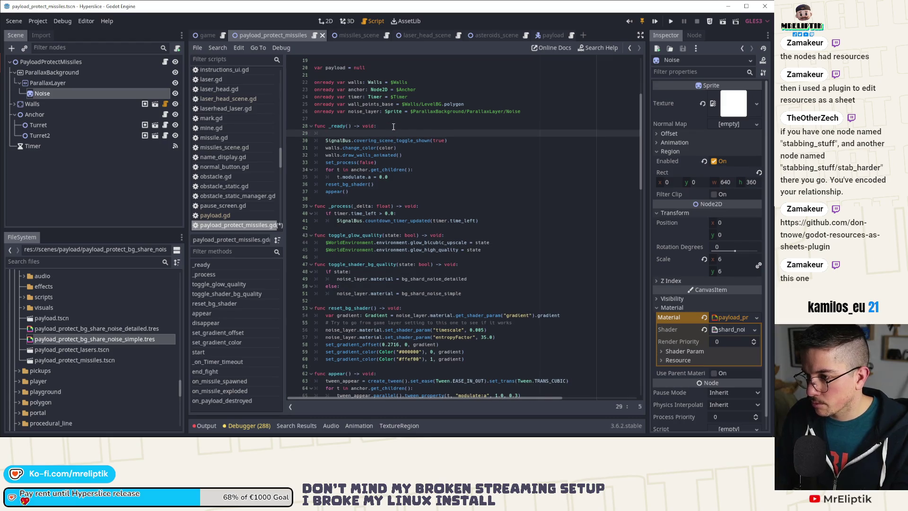
pyautogui.press('BackSpace')
pyautogui.press('BackSpace')
pyautogui.press('Down')
pyautogui.press('End')
pyautogui.press('Return')
pyautogui.write('t')
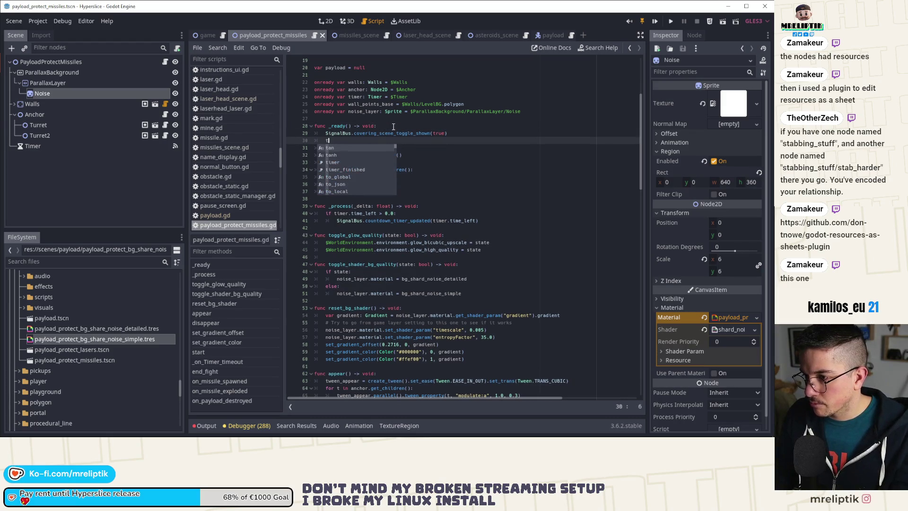
pyautogui.write('oggle_shader_bg_quality(')
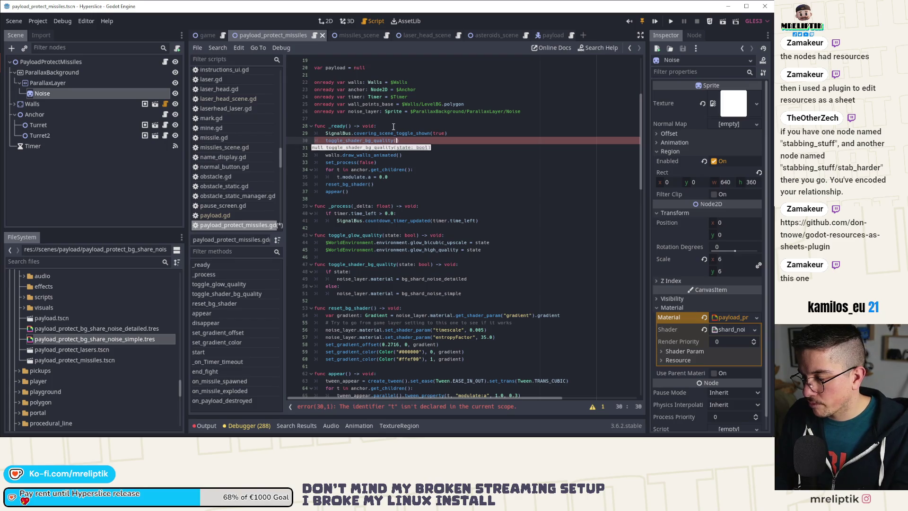
# Replace it with game.gd's glow comment and both quality toggle calls, fix the indent, and save.
pyautogui.click(211, 34)
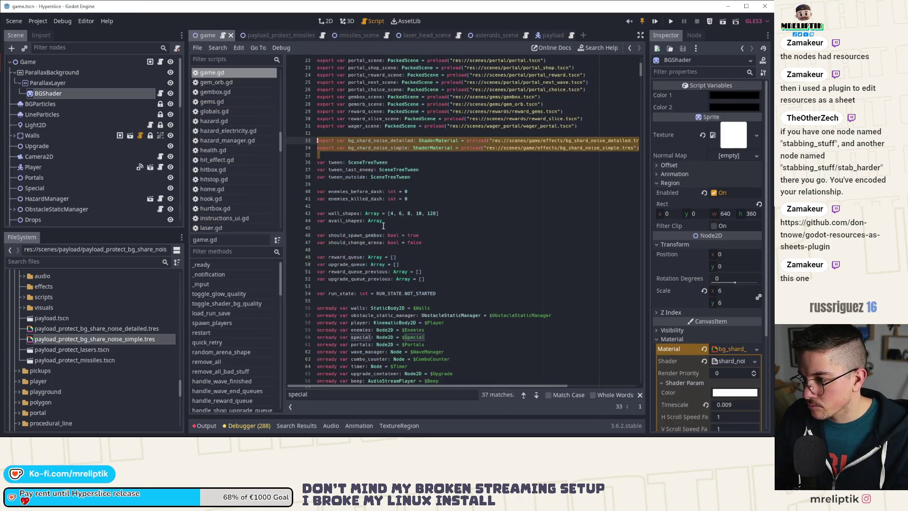
pyautogui.scroll(-20, 383, 226)
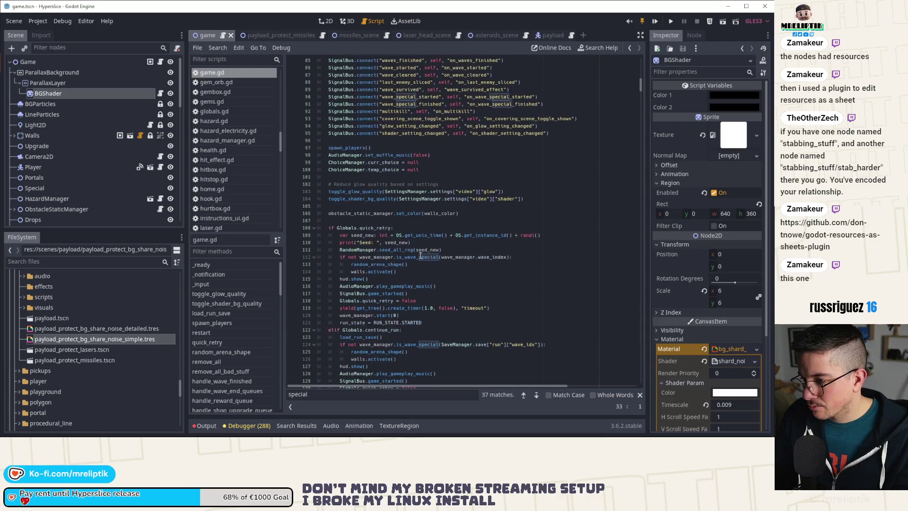
pyautogui.moveTo(524, 199)
pyautogui.mouseDown()
pyautogui.moveTo(331, 198)
pyautogui.moveTo(317, 188)
pyautogui.mouseUp()
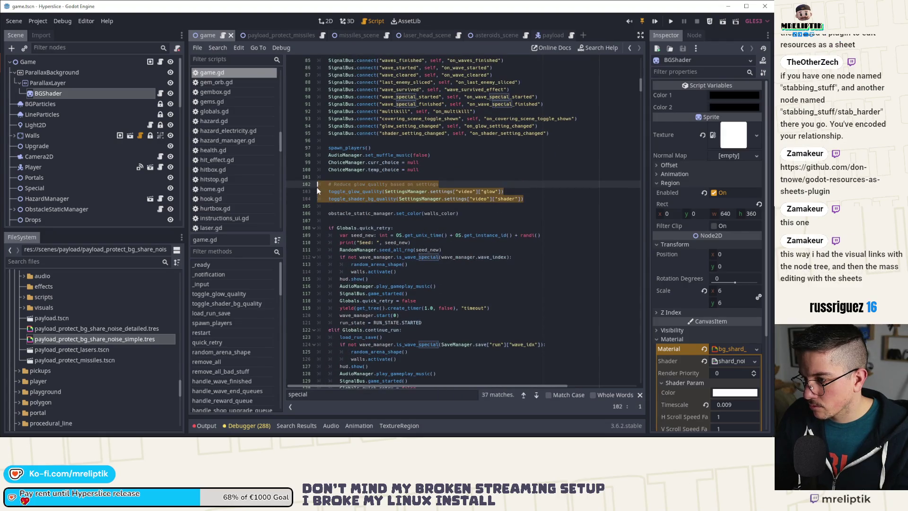
pyautogui.click(273, 35)
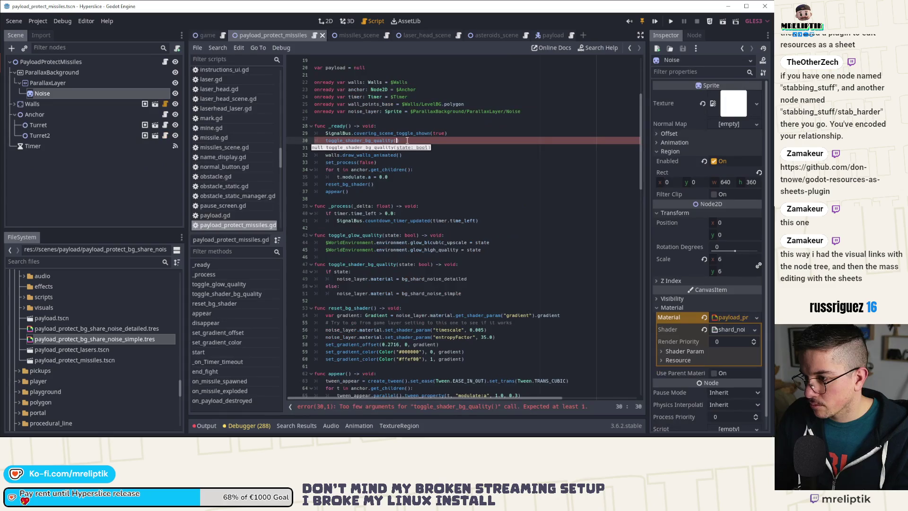
pyautogui.moveTo(406, 141); pyautogui.dragTo(325, 141)
pyautogui.hotkey('ctrl', 'v')
pyautogui.hotkey('ctrl', 's')
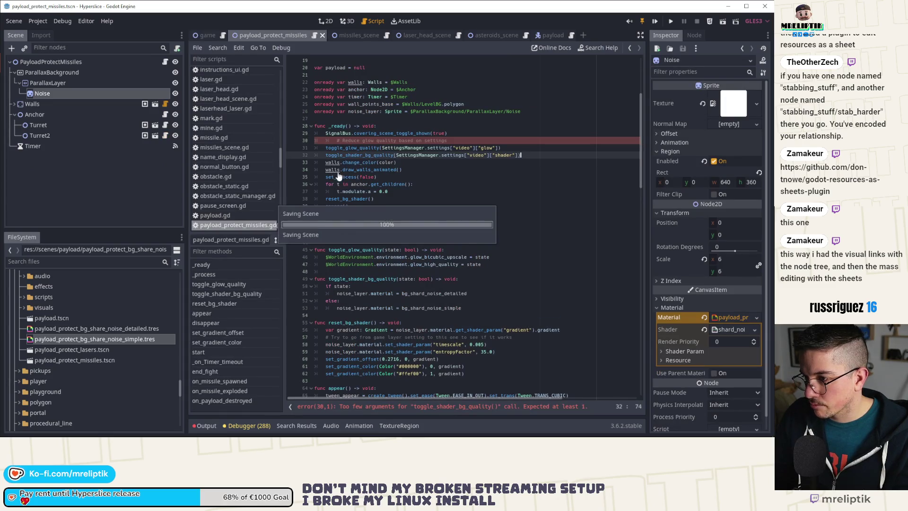
pyautogui.press('Up')
pyautogui.press('Up')
pyautogui.hotkey('shift', 'Tab')
pyautogui.hotkey('ctrl', 's')
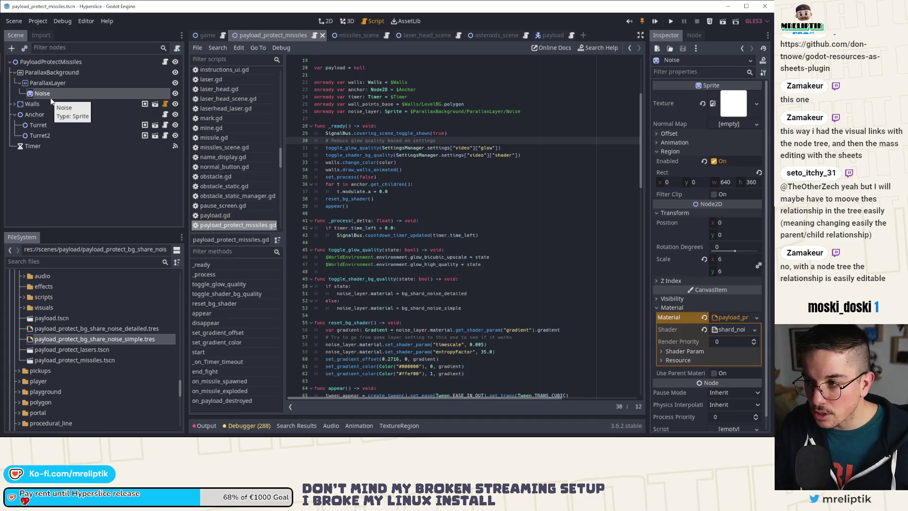
pyautogui.click(126, 189)
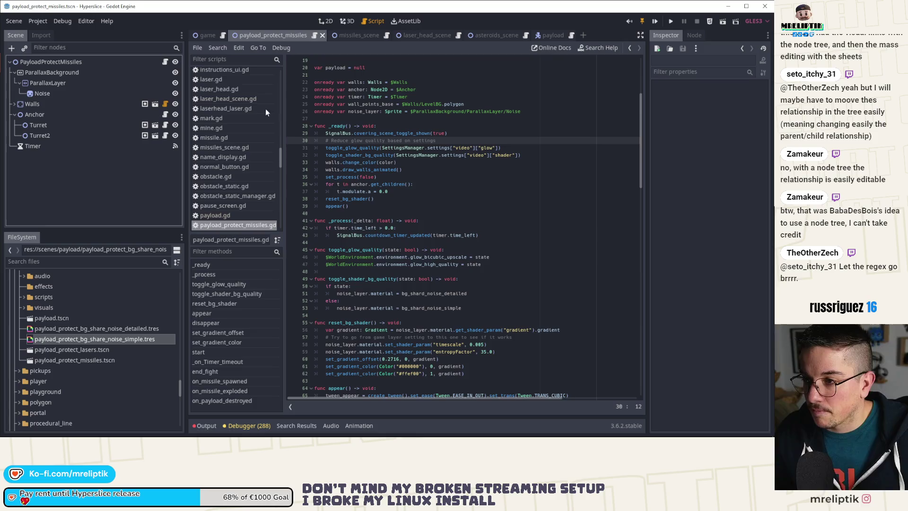
# Select the glow and shader setting signal connections in game.gd's _ready.
pyautogui.click(350, 162)
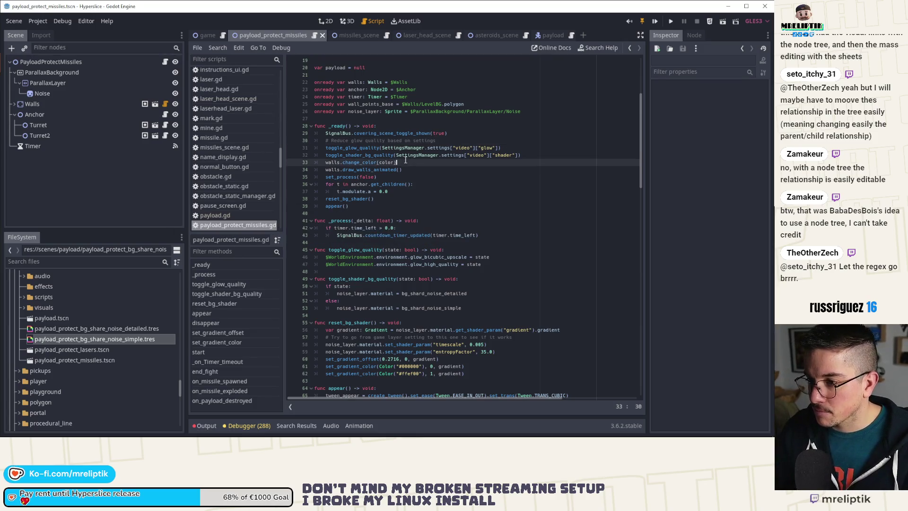
pyautogui.click(340, 147)
pyautogui.click(204, 35)
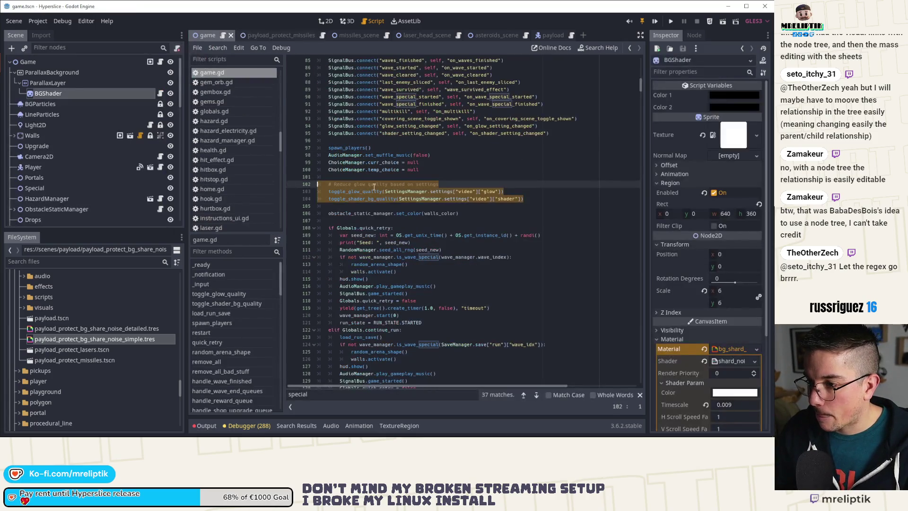
pyautogui.click(391, 191)
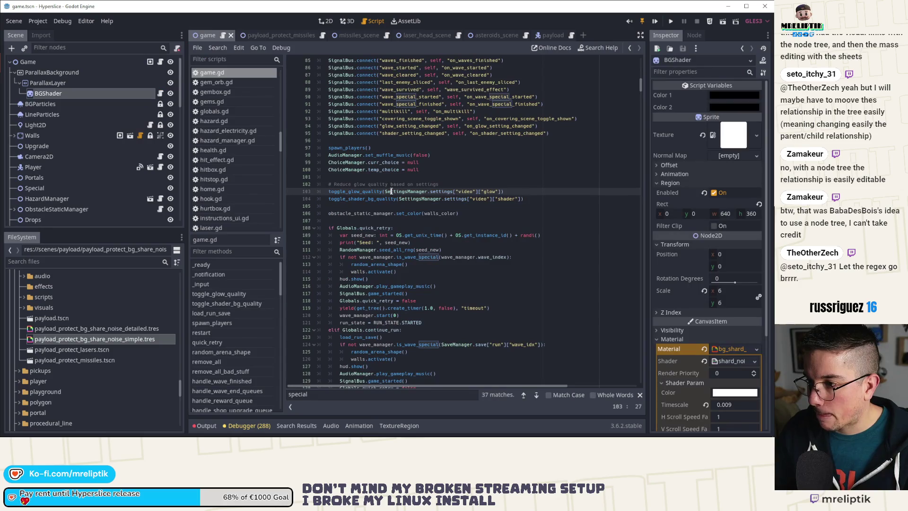
pyautogui.click(327, 127)
pyautogui.moveTo(327, 127); pyautogui.dragTo(550, 134)
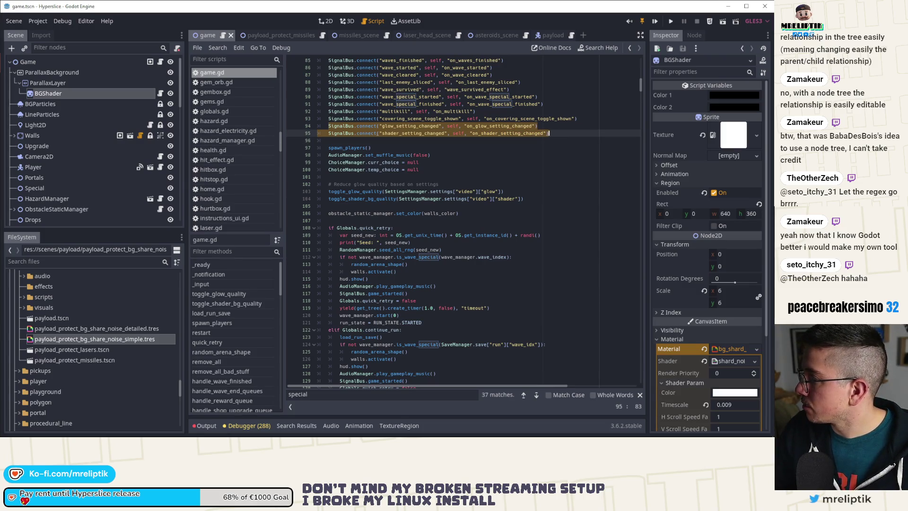
# Paste both setting-changed connections after appear() in the missiles script, space the lines, and save.
pyautogui.click(282, 34)
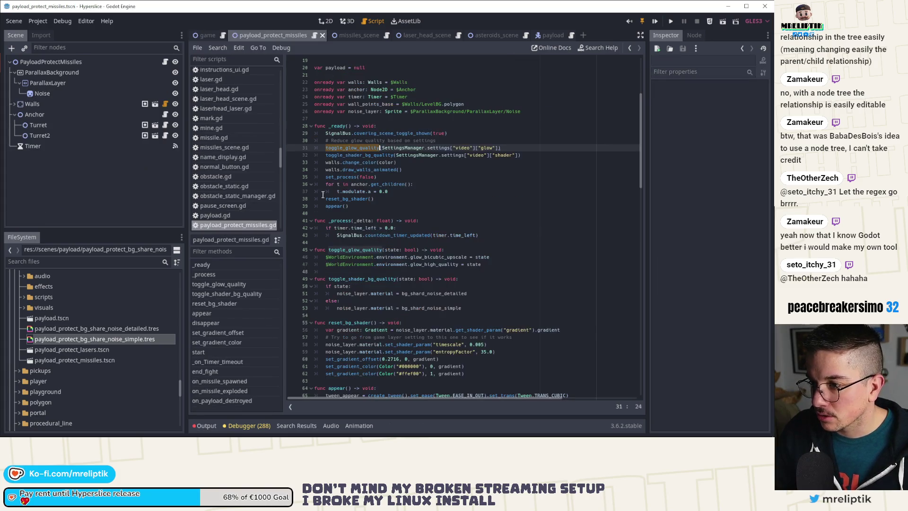
pyautogui.click(398, 200)
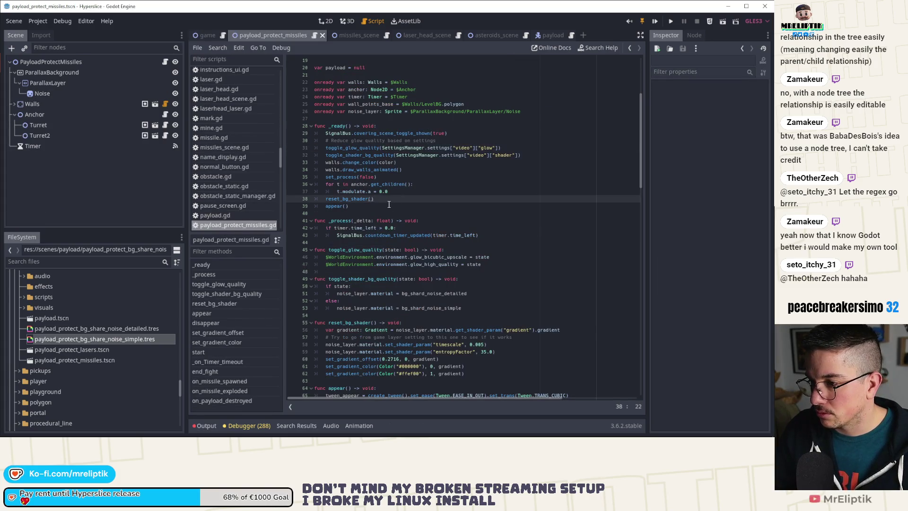
pyautogui.press('Down')
pyautogui.press('Down')
pyautogui.press('Down')
pyautogui.hotkey('ctrl', 'v')
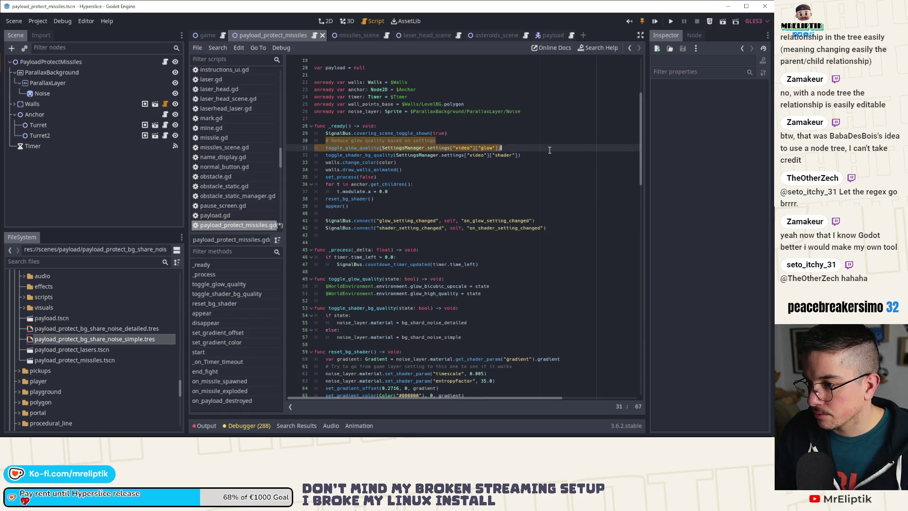
pyautogui.click(527, 135)
pyautogui.press('Return')
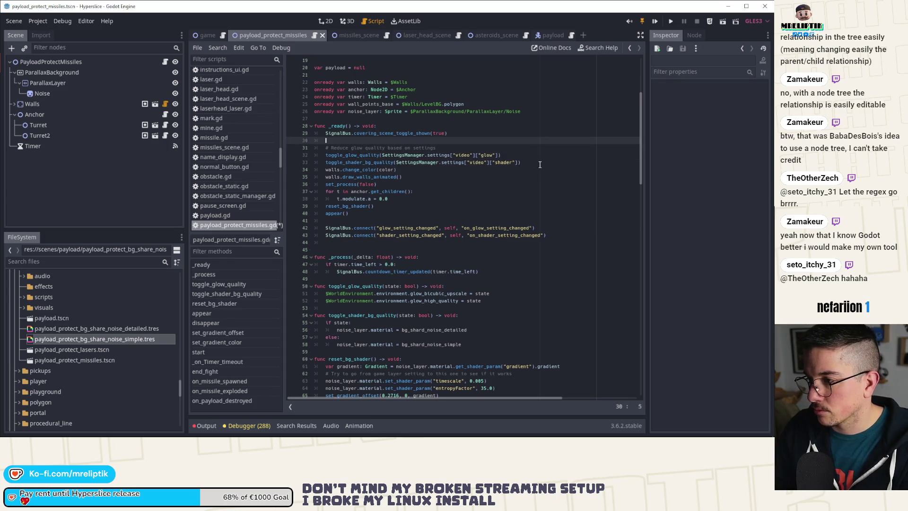
pyautogui.click(539, 164)
pyautogui.press('Return')
pyautogui.hotkey('ctrl', 's')
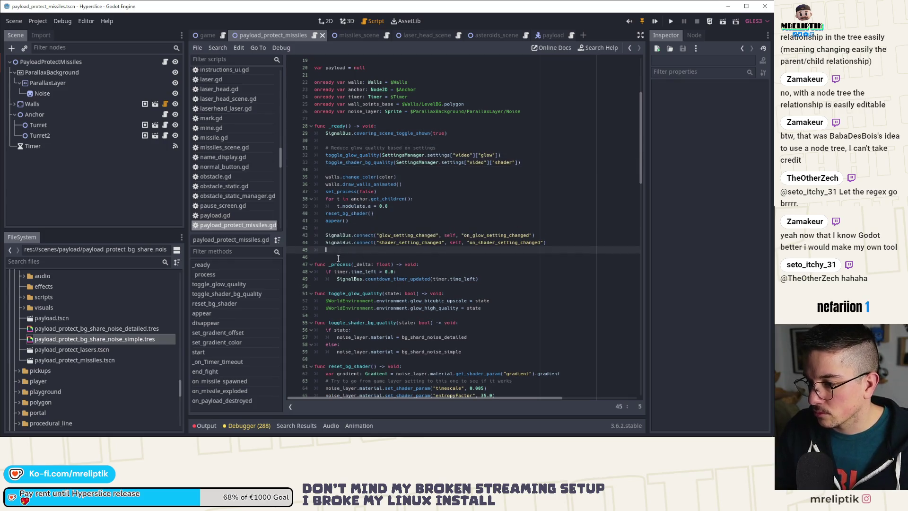
pyautogui.hotkey('ctrl', 'Tab')
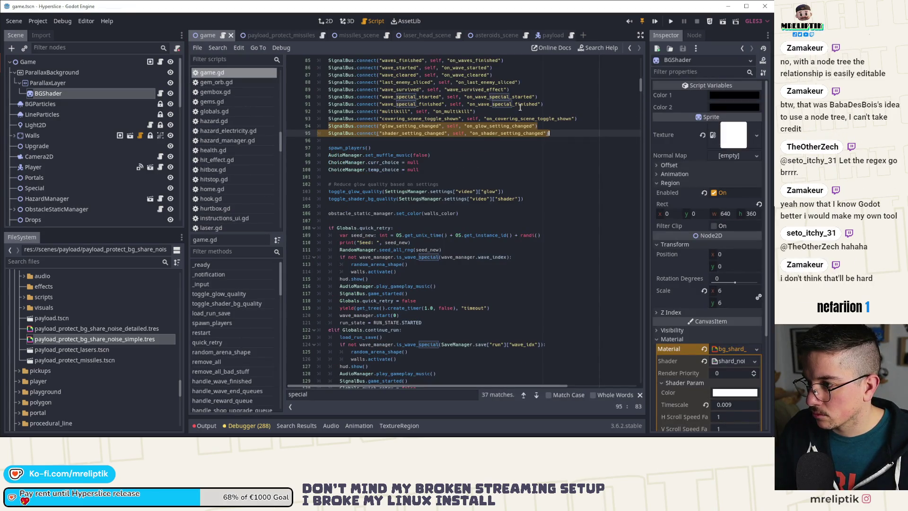
# Find and select game.gd's on_glow/on_shader_setting_changed relay handlers, then save.
pyautogui.doubleClick(500, 126)
pyautogui.hotkey('ctrl', 'f')
pyautogui.click(524, 396)
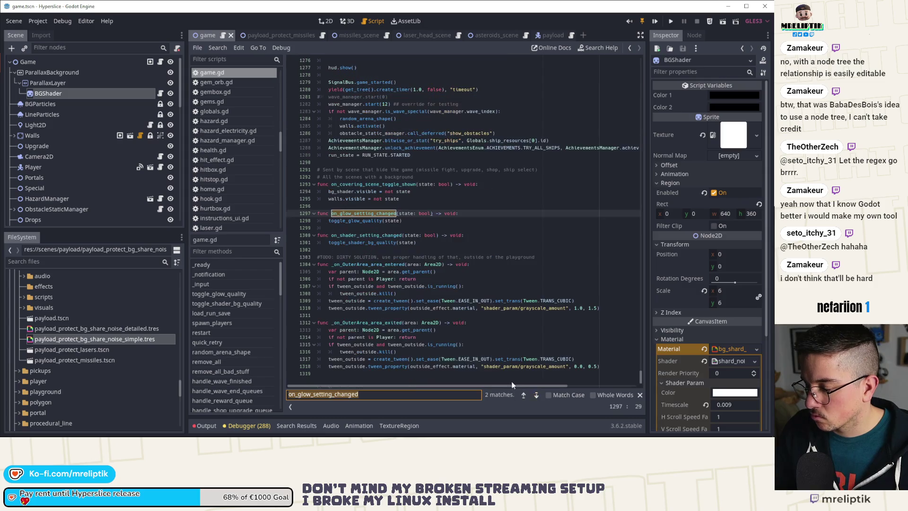
pyautogui.moveTo(416, 243)
pyautogui.mouseDown()
pyautogui.moveTo(310, 203)
pyautogui.moveTo(299, 208)
pyautogui.mouseUp()
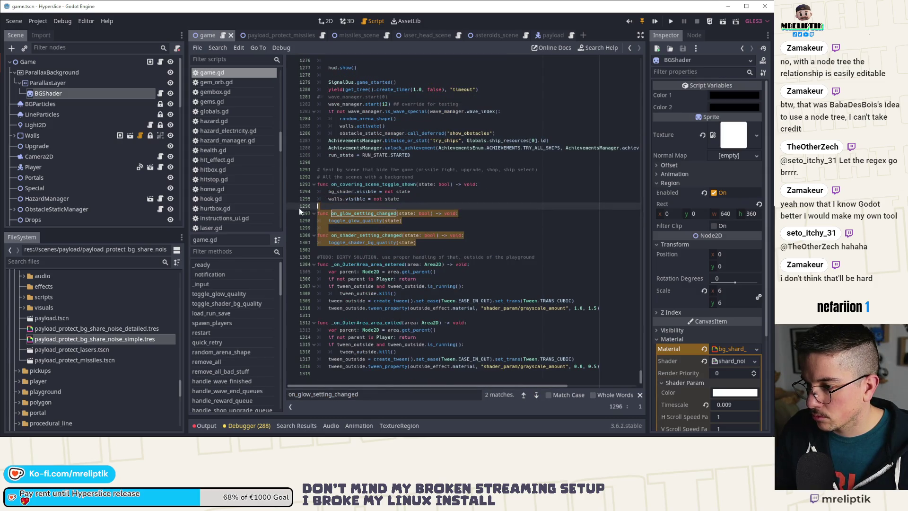
pyautogui.hotkey('ctrl', 's')
# In the missiles script, connect the signals to toggle_glow_quality and toggle_shader_bg_quality.
pyautogui.click(269, 34)
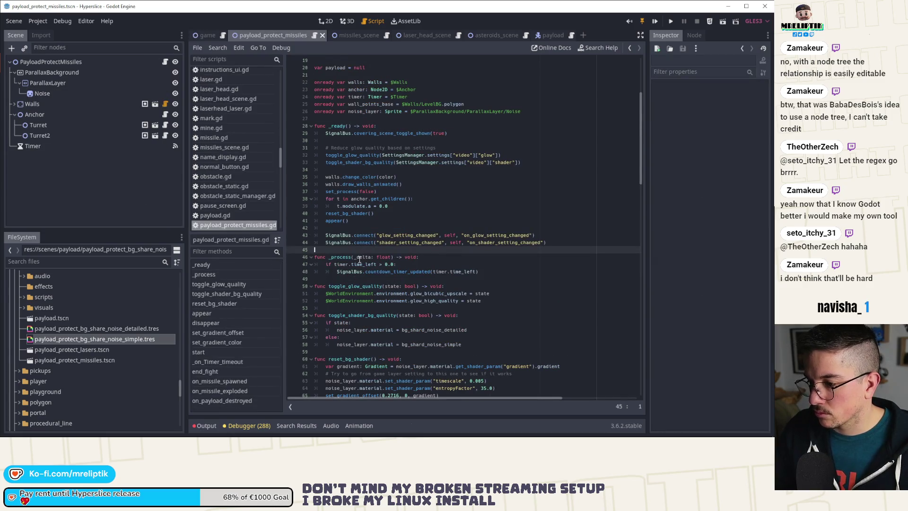
pyautogui.doubleClick(490, 235)
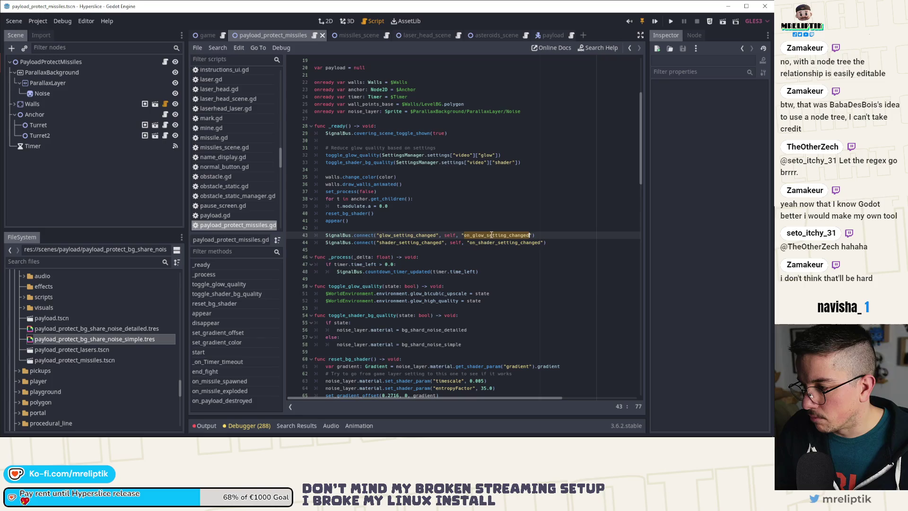
pyautogui.doubleClick(352, 286)
pyautogui.hotkey('ctrl', 'c')
pyautogui.doubleClick(496, 235)
pyautogui.hotkey('ctrl', 'v')
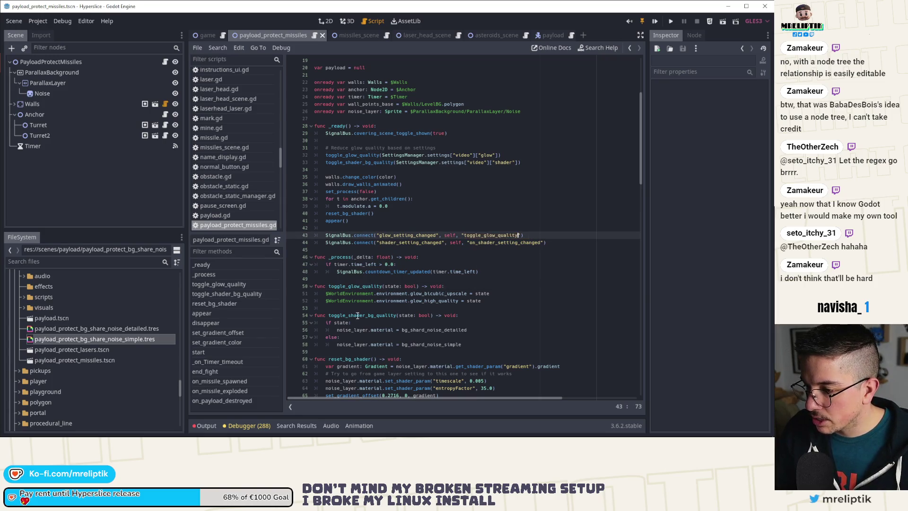
pyautogui.doubleClick(379, 315)
pyautogui.hotkey('ctrl', 'c')
pyautogui.doubleClick(489, 243)
pyautogui.hotkey('ctrl', 'v')
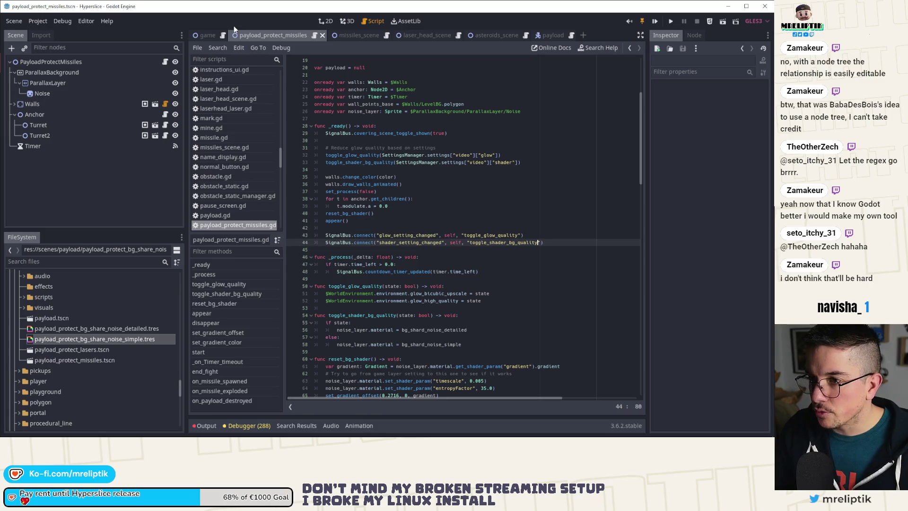
# Delete the two relay handler functions from game.gd.
pyautogui.click(207, 35)
pyautogui.click(432, 234)
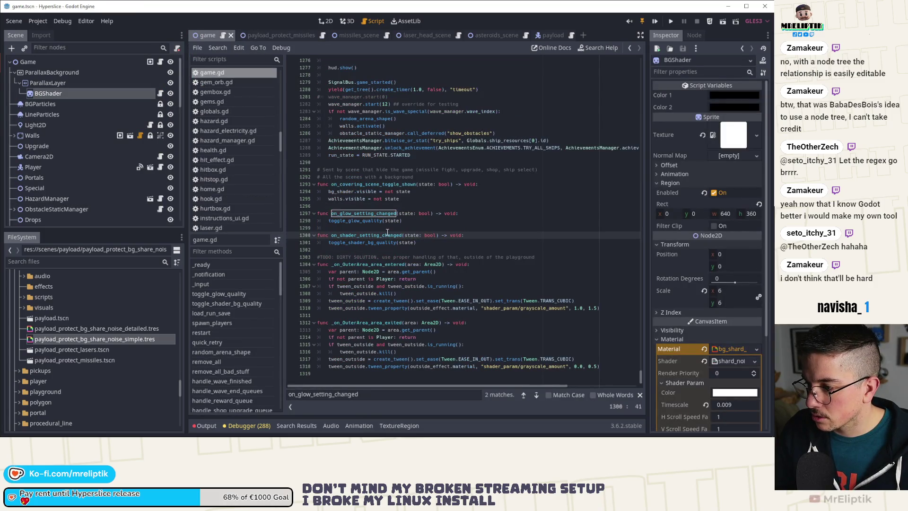
pyautogui.click(358, 213)
pyautogui.doubleClick(358, 221)
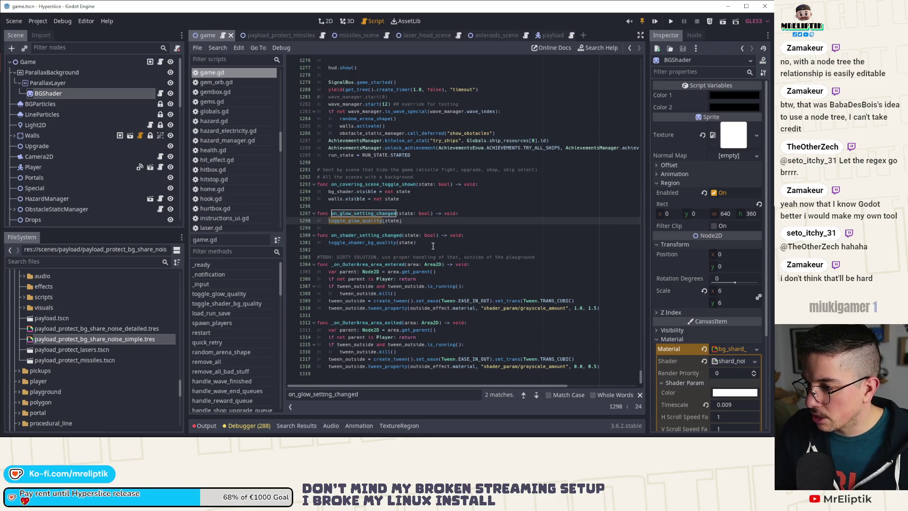
pyautogui.moveTo(432, 245); pyautogui.dragTo(292, 212)
pyautogui.press('BackSpace')
pyautogui.press('BackSpace')
pyautogui.press('BackSpace')
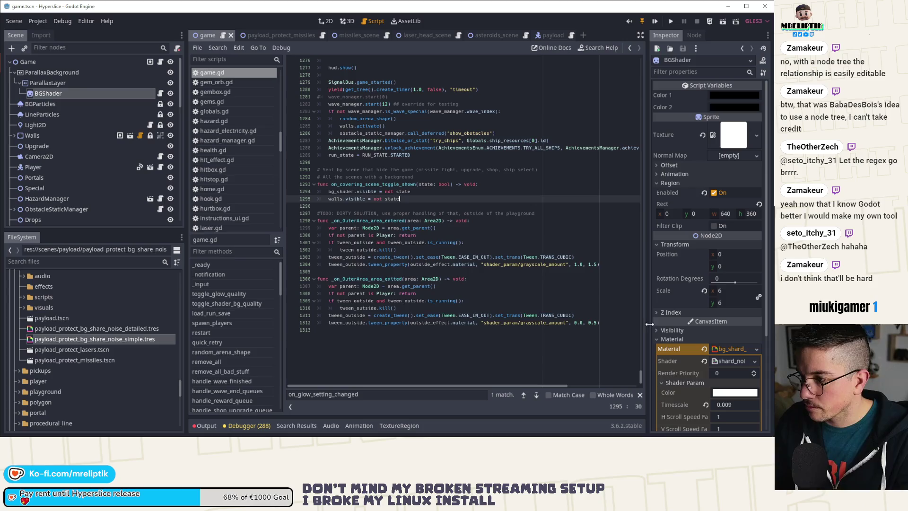
# Point game.gd's connect lines to toggle_glow_quality and toggle_shader_bg_quality, and save.
pyautogui.moveTo(640, 375); pyautogui.dragTo(634, 38)
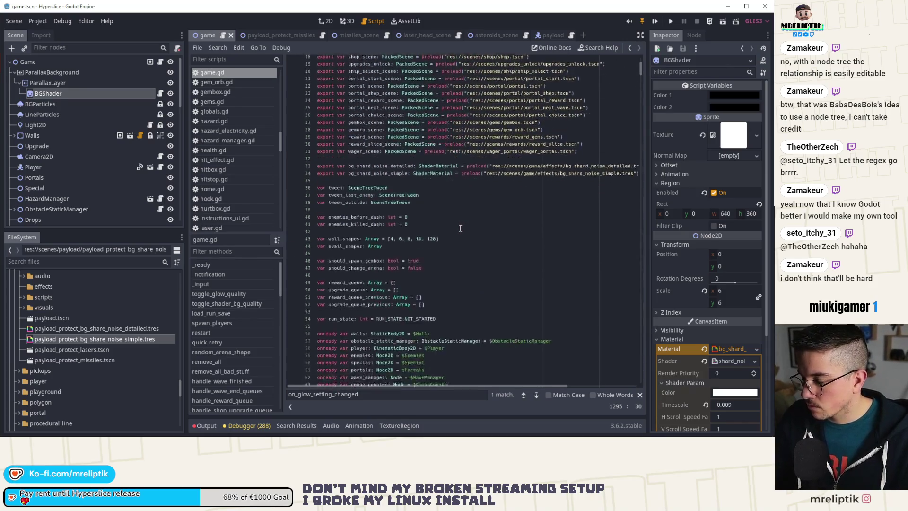
pyautogui.scroll(-15, 460, 228)
pyautogui.doubleClick(493, 169)
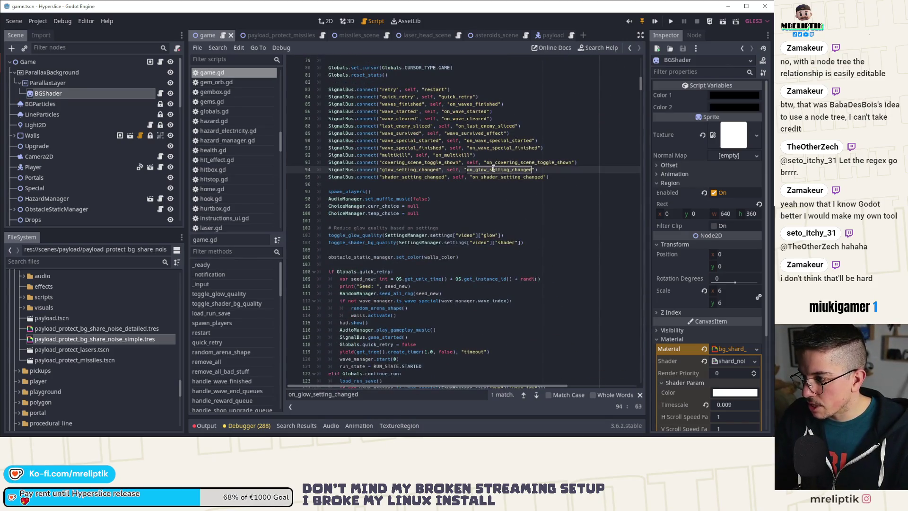
pyautogui.hotkey('ctrl', 'v')
pyautogui.doubleClick(496, 177)
pyautogui.hotkey('ctrl', 'v')
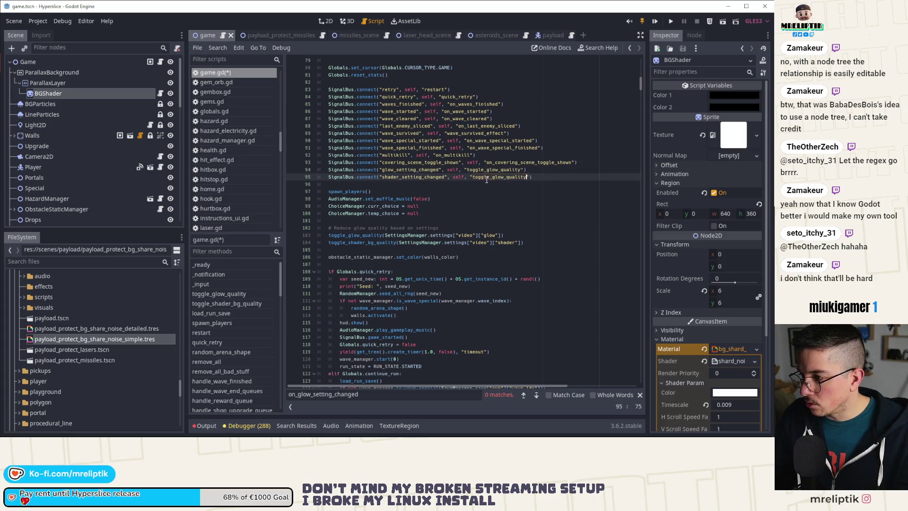
pyautogui.click(489, 177)
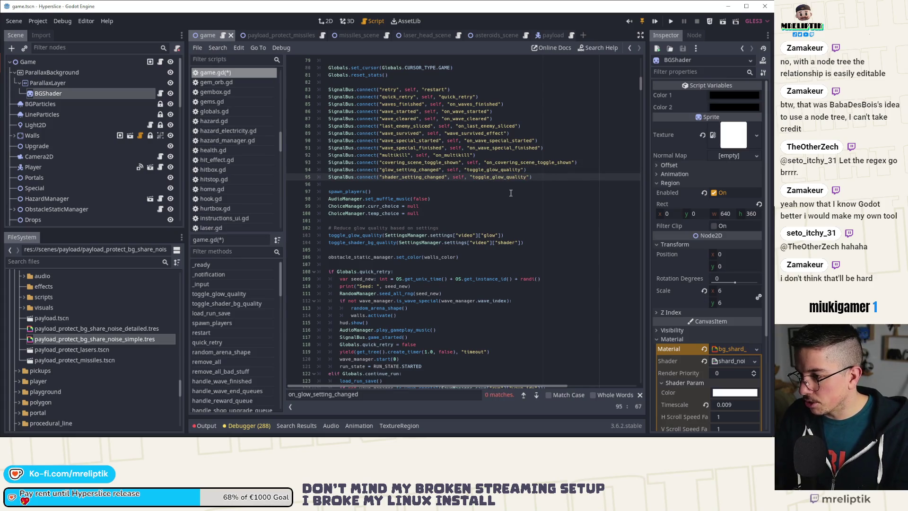
pyautogui.write('shader')
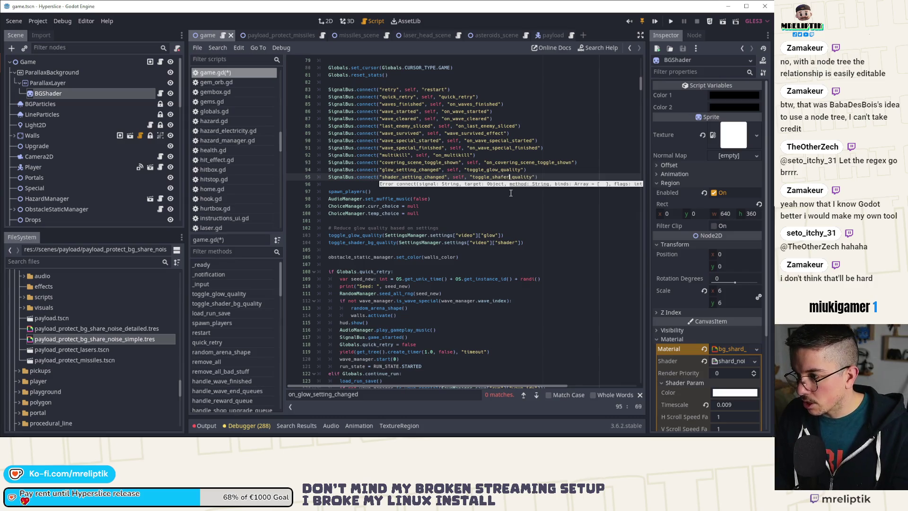
pyautogui.write('_')
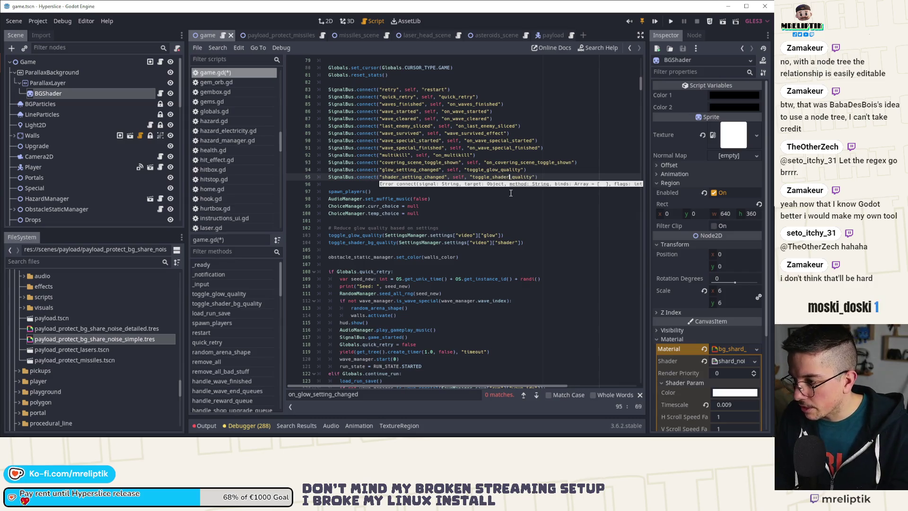
pyautogui.hotkey('ctrl', 's')
pyautogui.click(270, 37)
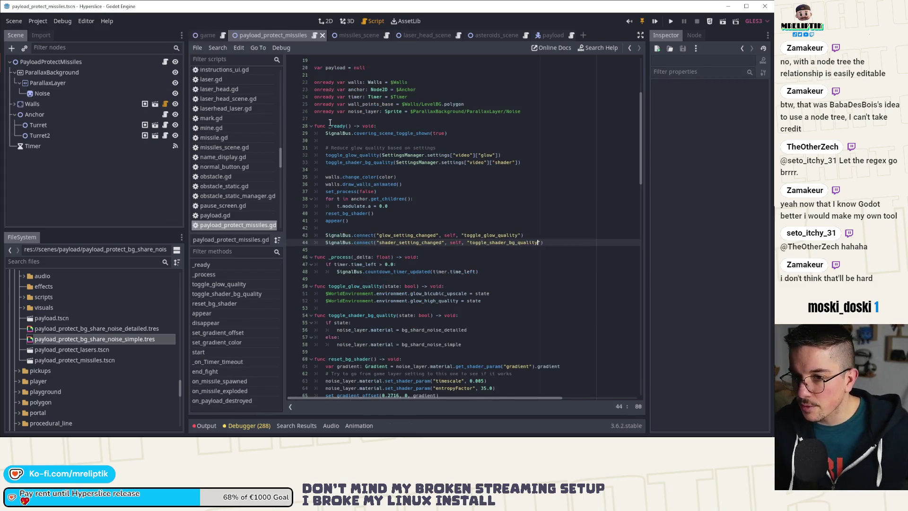
# Inspect the Noise sprite in missiles_scene and the payload scene, then close payload_protect_missiles.
pyautogui.click(345, 37)
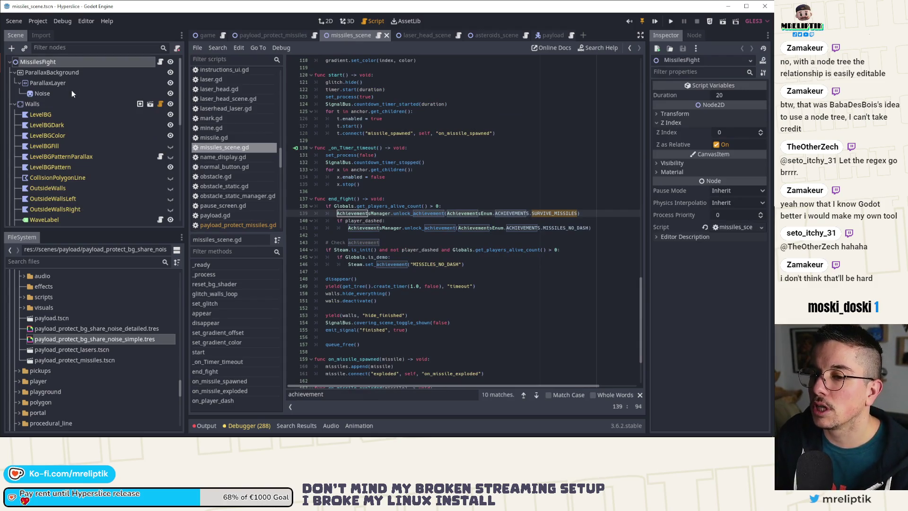
pyautogui.click(72, 90)
pyautogui.click(325, 21)
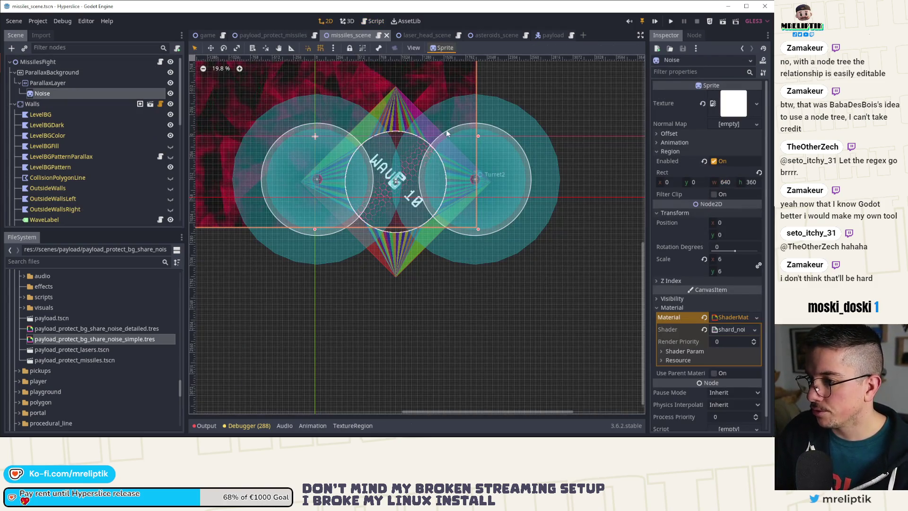
pyautogui.click(268, 36)
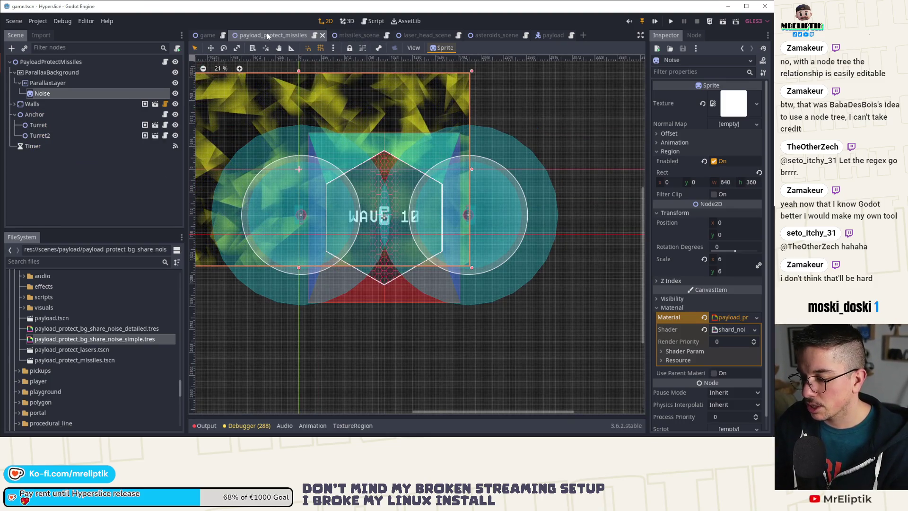
pyautogui.middleClick(267, 36)
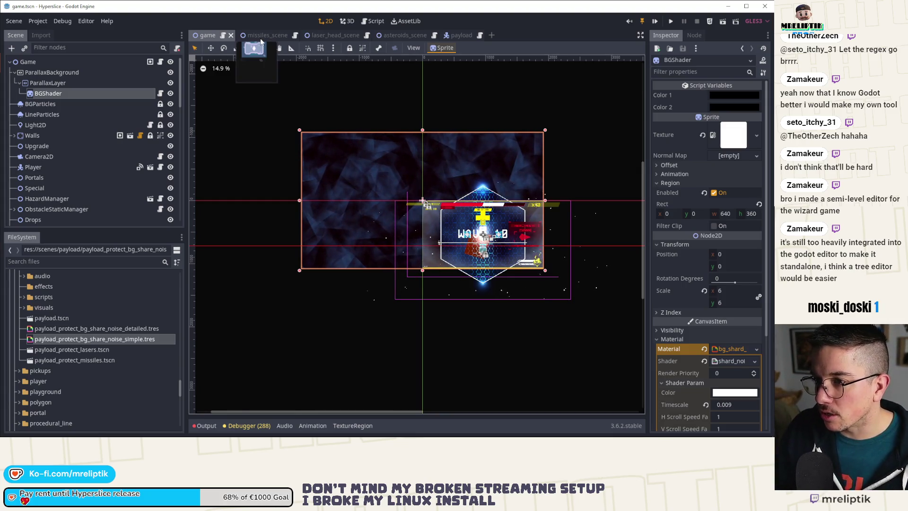
# Start saving the Noise material and create an 'effects' folder inside minibosses.
pyautogui.click(261, 37)
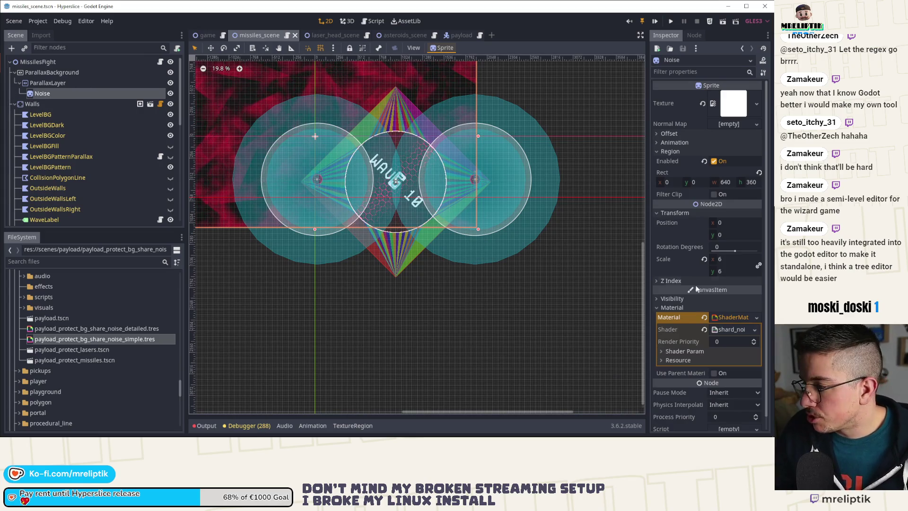
pyautogui.click(758, 318)
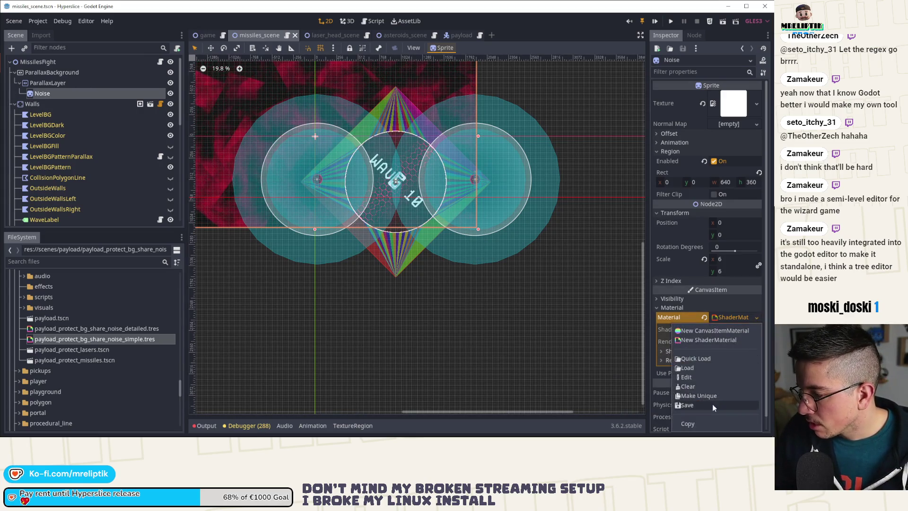
pyautogui.click(693, 405)
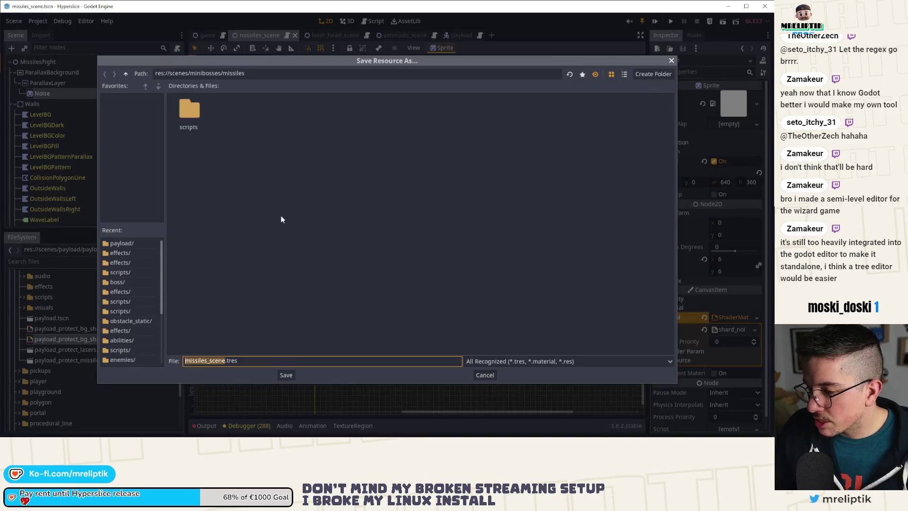
pyautogui.click(125, 73)
pyautogui.rightClick(234, 178)
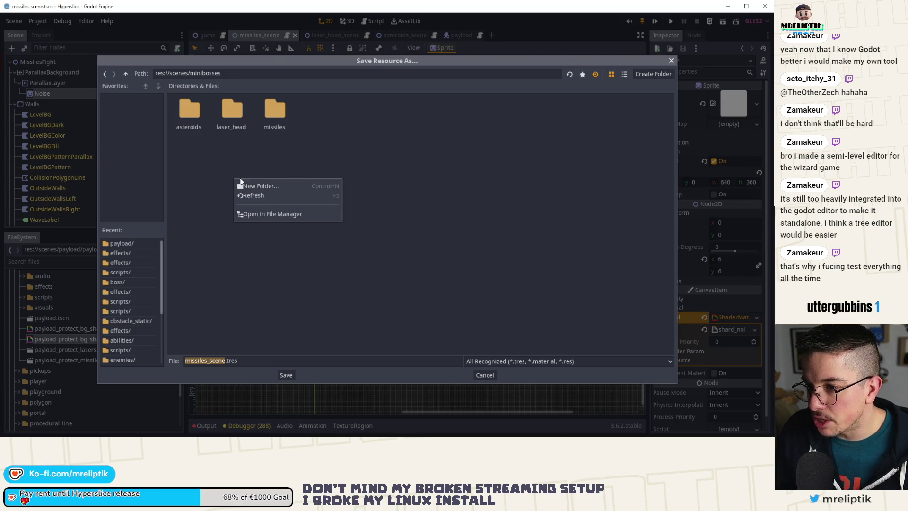
pyautogui.click(246, 183)
pyautogui.write('effects')
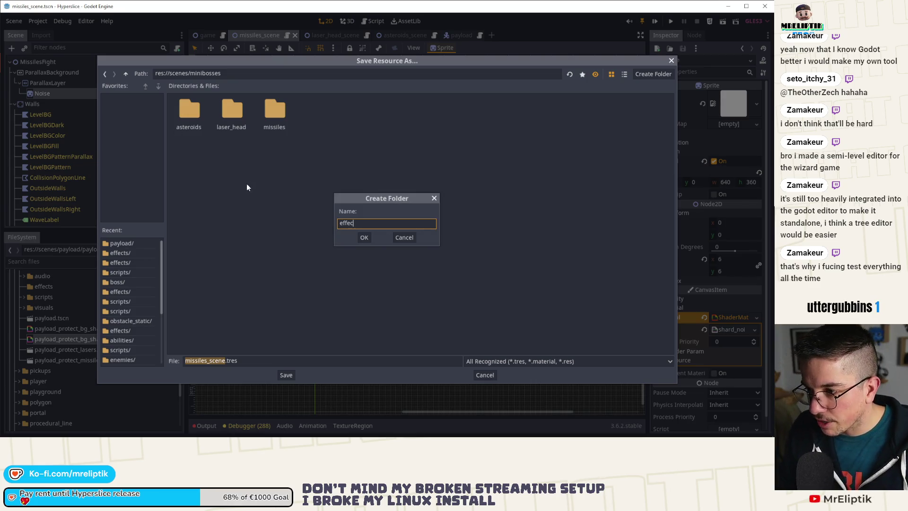
pyautogui.press('Return')
# Name the file special_bg_shard_noise_detailed.tres and save it.
pyautogui.moveTo(253, 61); pyautogui.dragTo(326, 59)
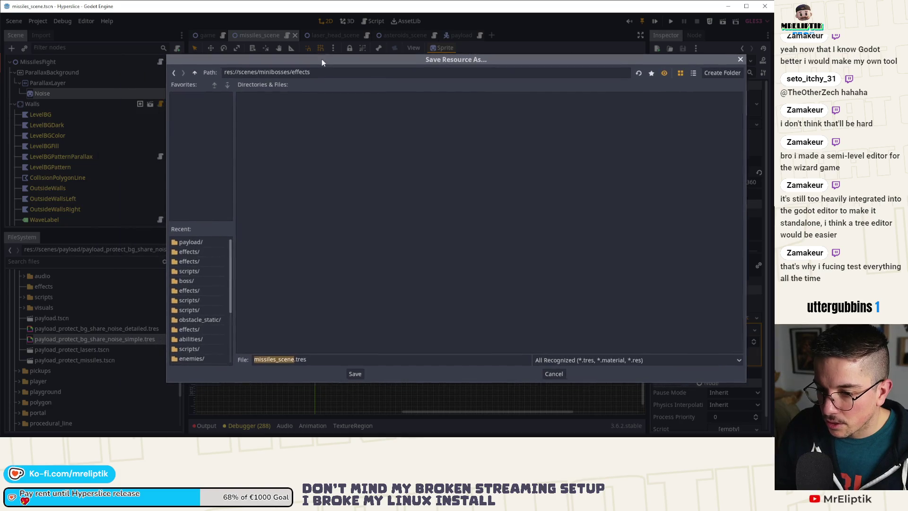
pyautogui.click(298, 360)
pyautogui.moveTo(300, 359); pyautogui.dragTo(229, 360)
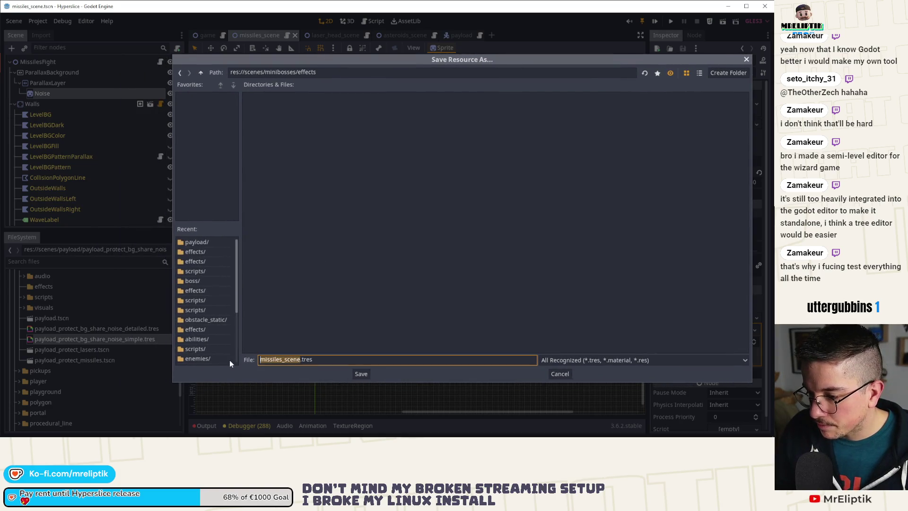
pyautogui.write('special_')
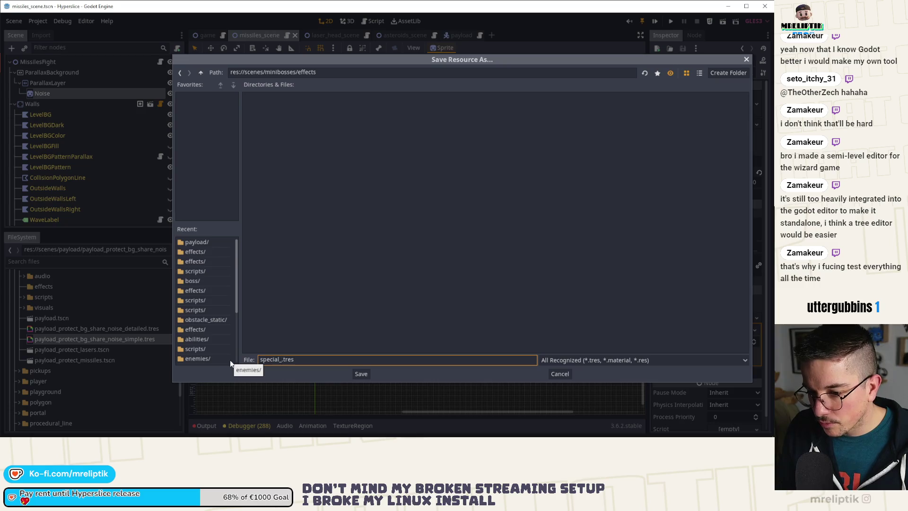
pyautogui.write('protec')
pyautogui.press('BackSpace')
pyautogui.press('BackSpace')
pyautogui.press('BackSpace')
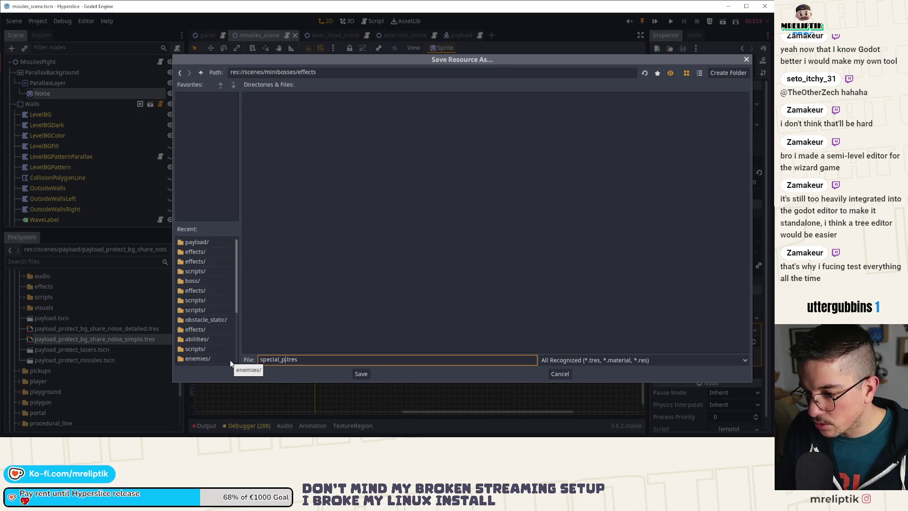
pyautogui.write('bg_shaard')
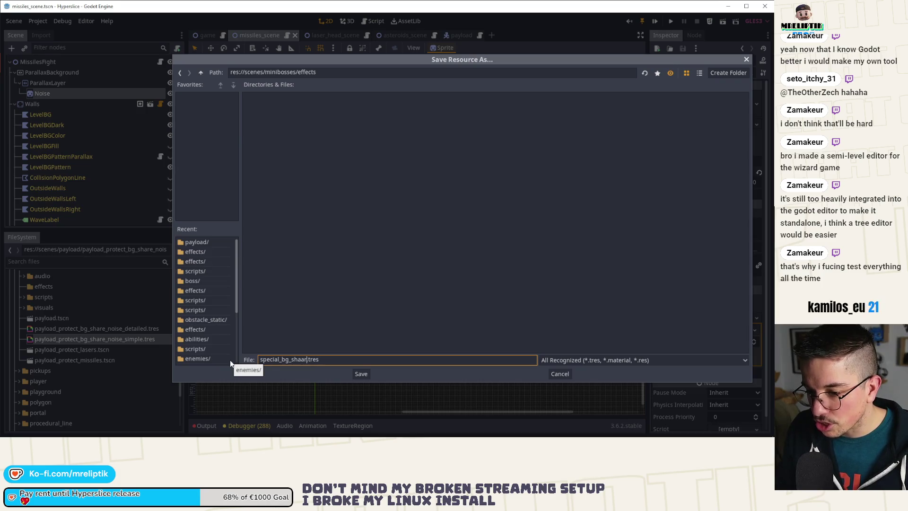
pyautogui.press('BackSpace')
pyautogui.press('BackSpace')
pyautogui.write('rd_noise_')
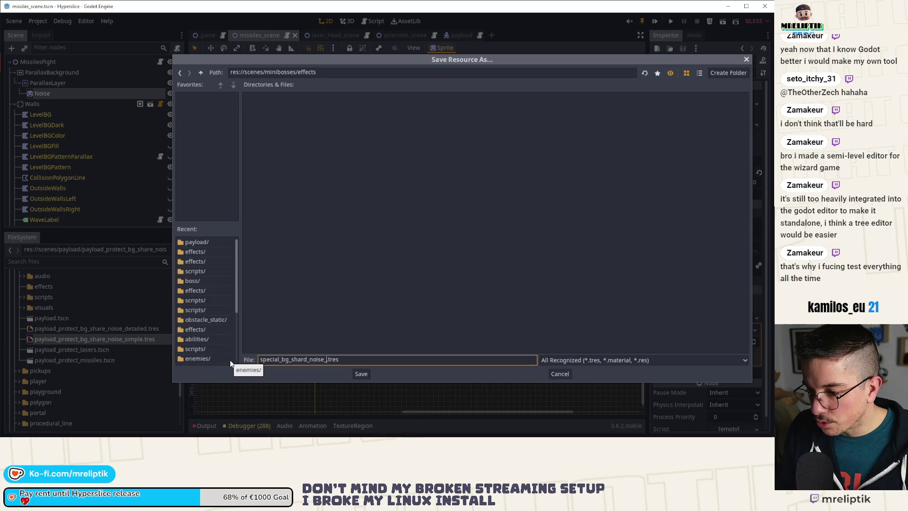
pyautogui.write('detailed')
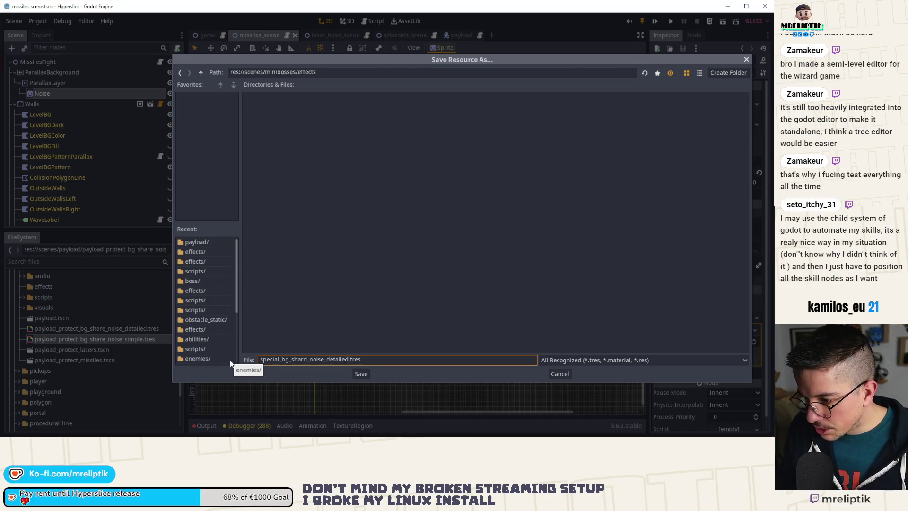
pyautogui.press('Return')
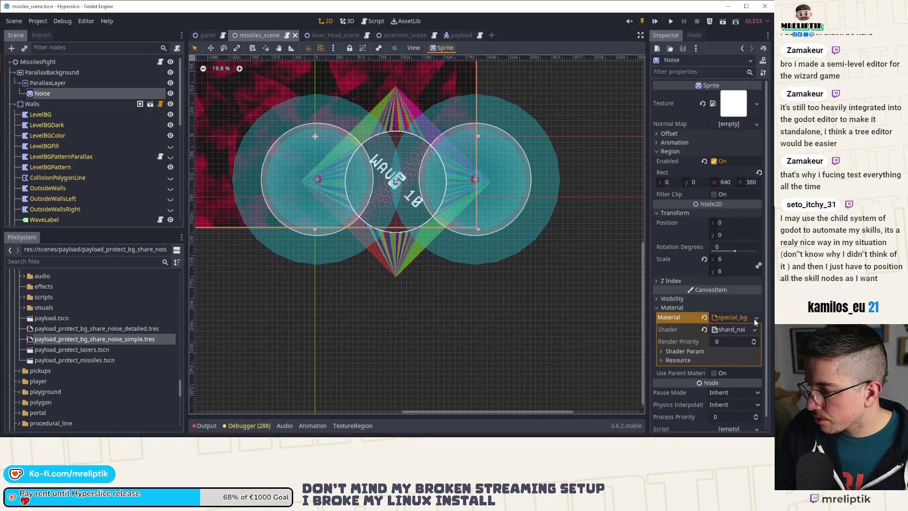
# Make the Noise material unique and quick-load the shard noise shader into it.
pyautogui.click(756, 317)
pyautogui.click(716, 378)
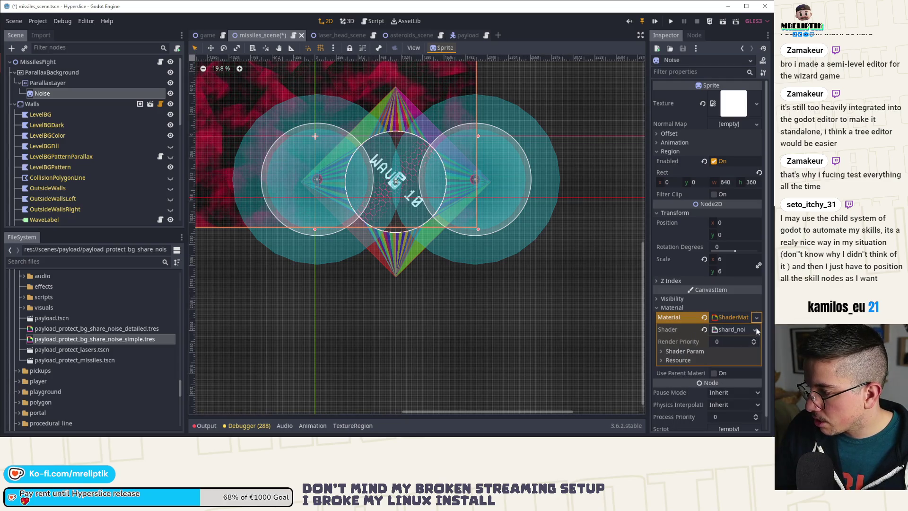
pyautogui.click(756, 329)
pyautogui.click(720, 349)
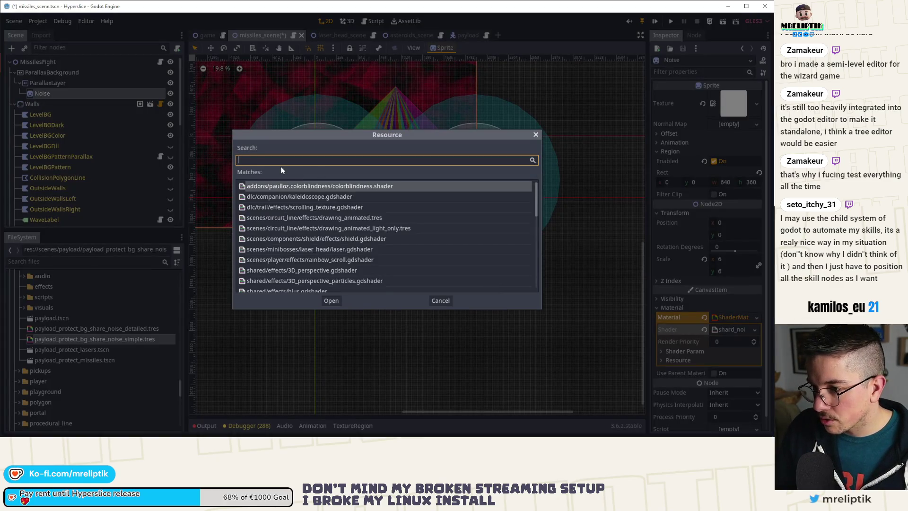
pyautogui.write('shard')
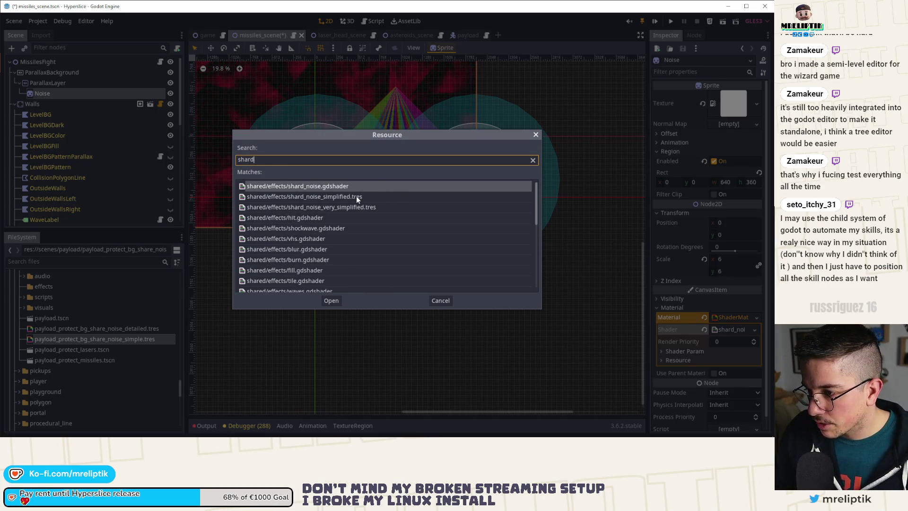
pyautogui.doubleClick(356, 196)
pyautogui.click(755, 330)
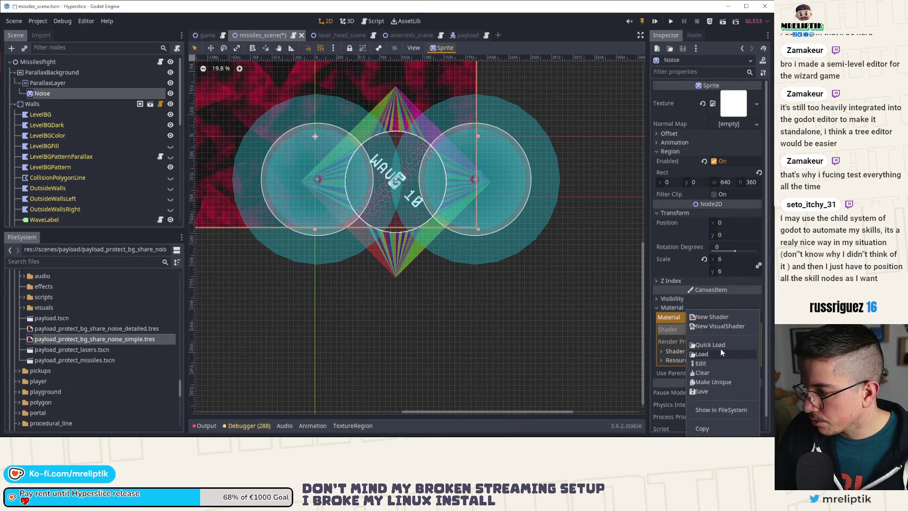
pyautogui.click(720, 346)
pyautogui.write('shard')
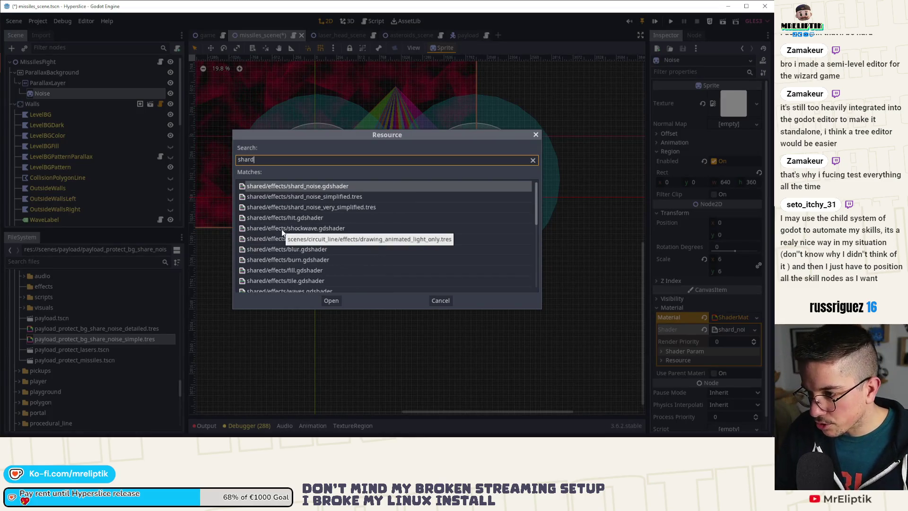
pyautogui.doubleClick(339, 207)
pyautogui.click(677, 351)
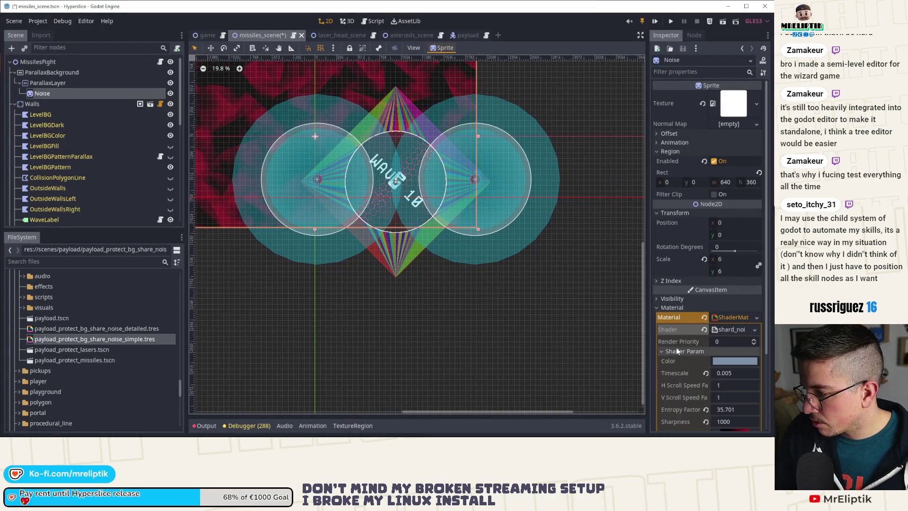
# Save the material as special_bg_shard_noise_simple.tres.
pyautogui.click(757, 317)
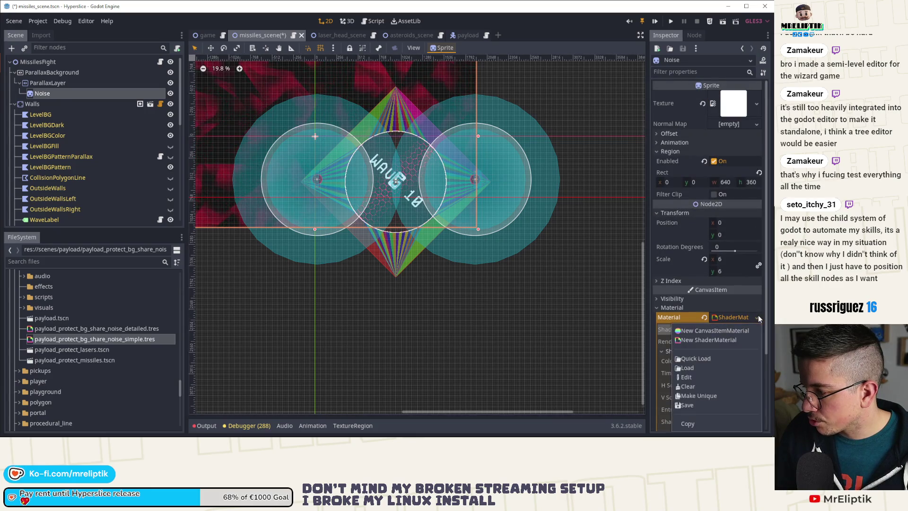
pyautogui.click(687, 404)
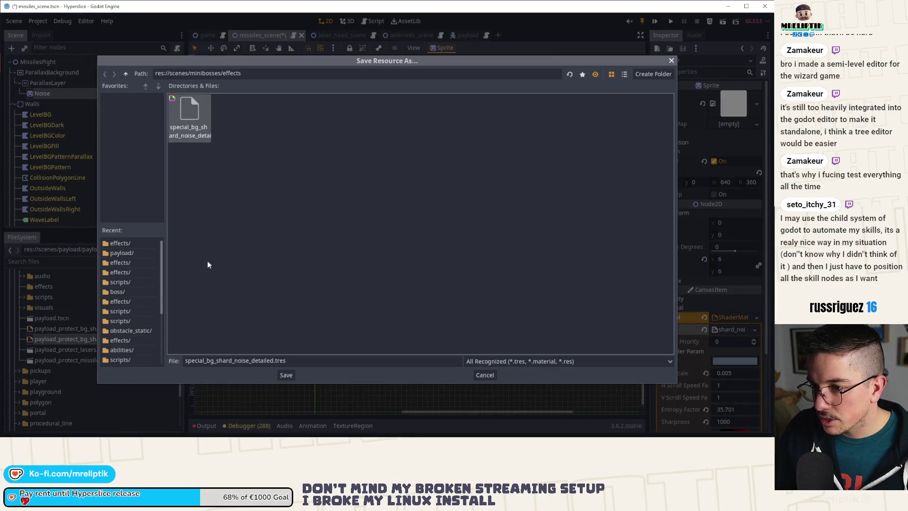
pyautogui.click(273, 360)
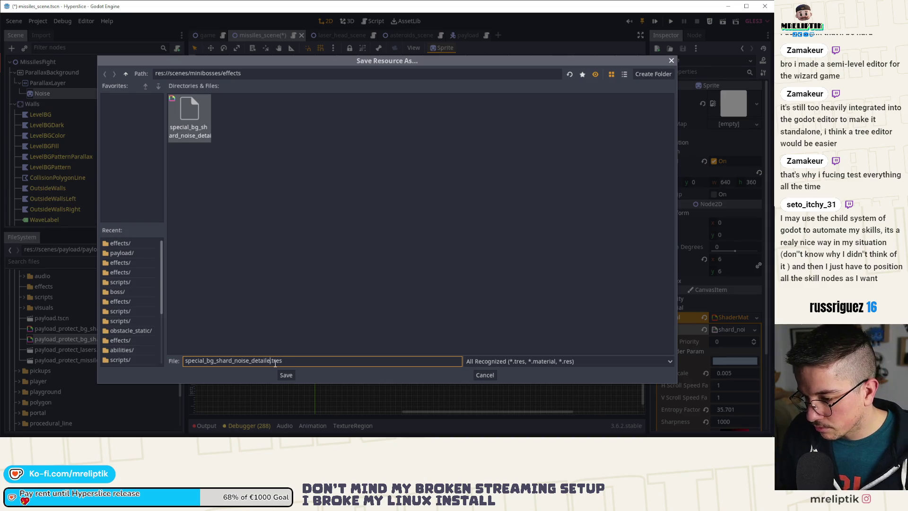
pyautogui.press('BackSpace')
pyautogui.press('BackSpace')
pyautogui.press('BackSpace')
pyautogui.write('simple')
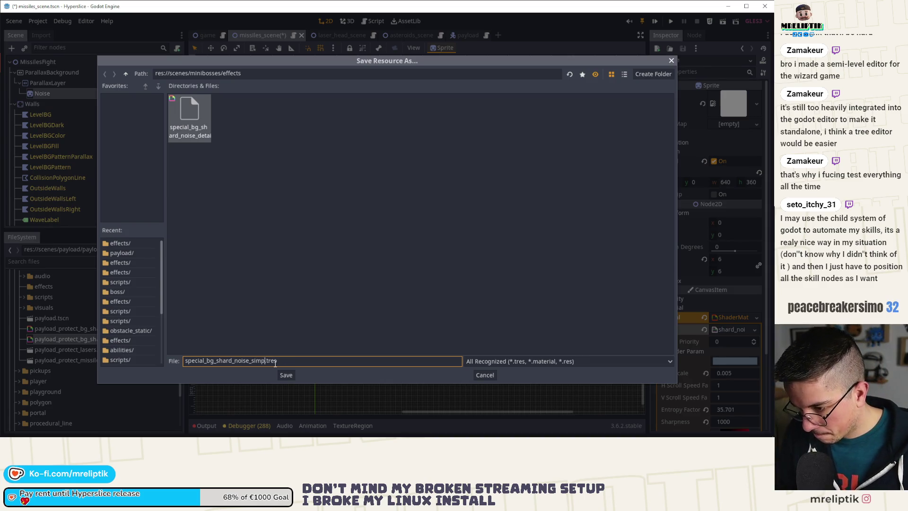
pyautogui.press('Return')
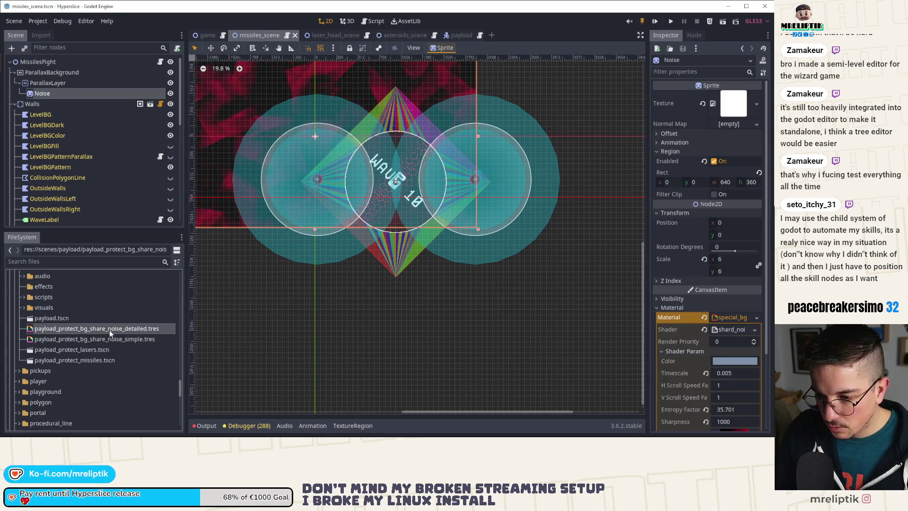
# Rename the detailed payload material to payload_protect_bg_shard_noise_detailed.tres.
pyautogui.rightClick(109, 330)
pyautogui.click(108, 337)
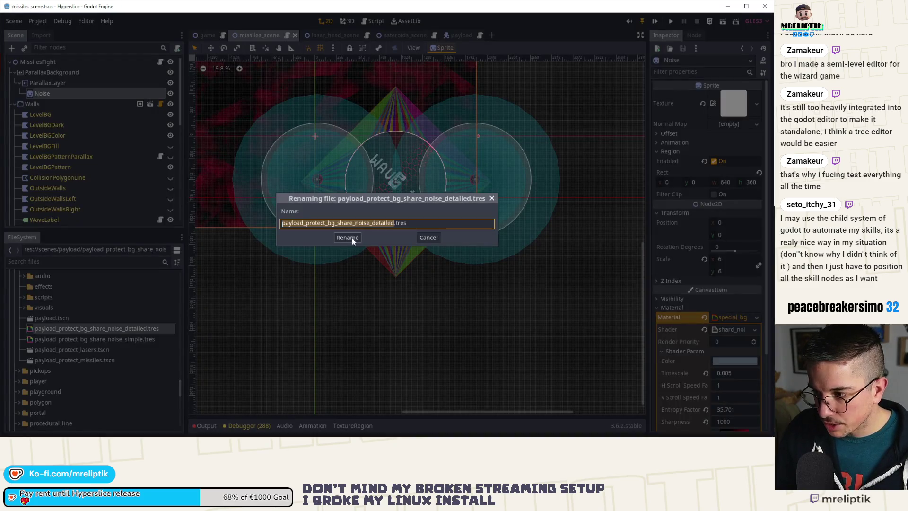
pyautogui.click(352, 223)
pyautogui.press('BackSpace')
pyautogui.write('d')
pyautogui.press('Return')
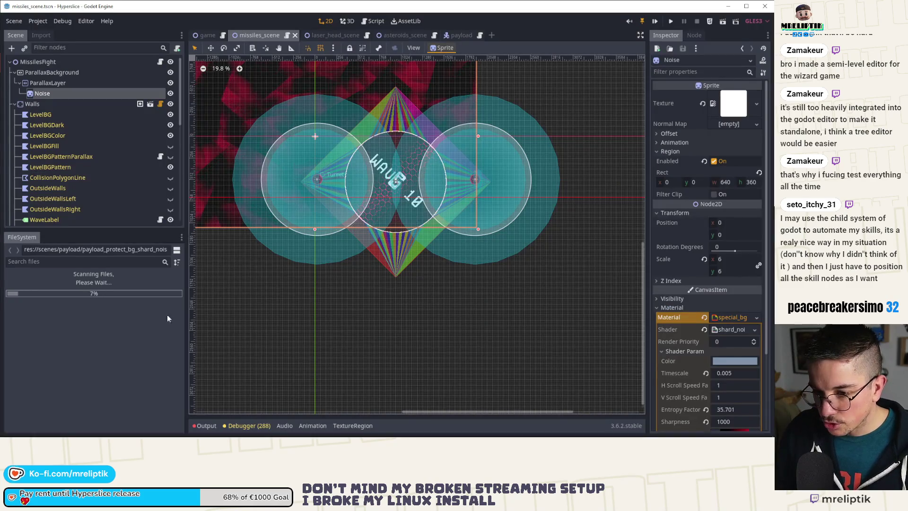
# Rename the simple payload material to payload_protect_bg_shard_noise_simple.tres and save.
pyautogui.rightClick(97, 340)
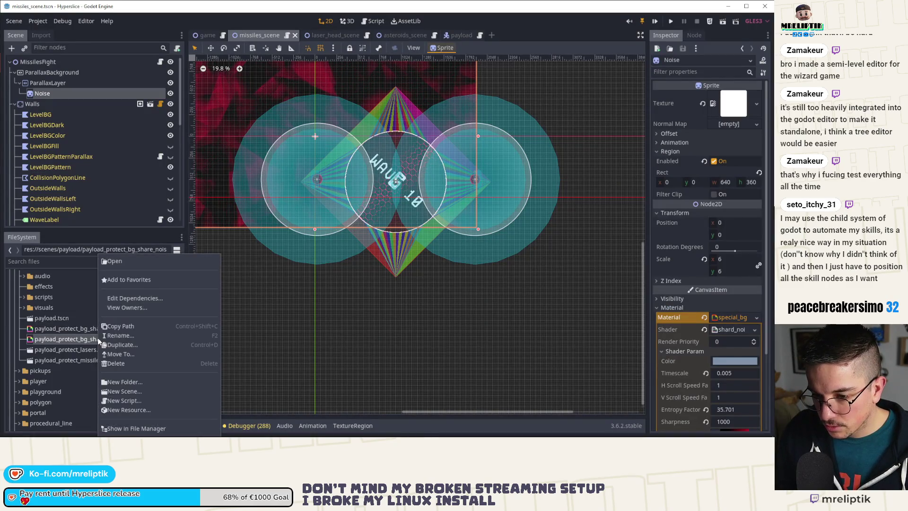
pyautogui.click(137, 337)
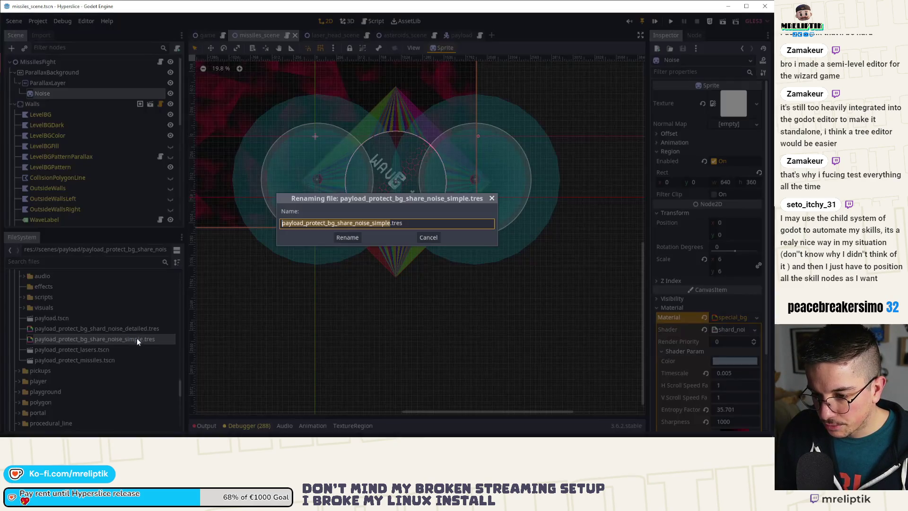
pyautogui.click(351, 223)
pyautogui.press('BackSpace')
pyautogui.write('d')
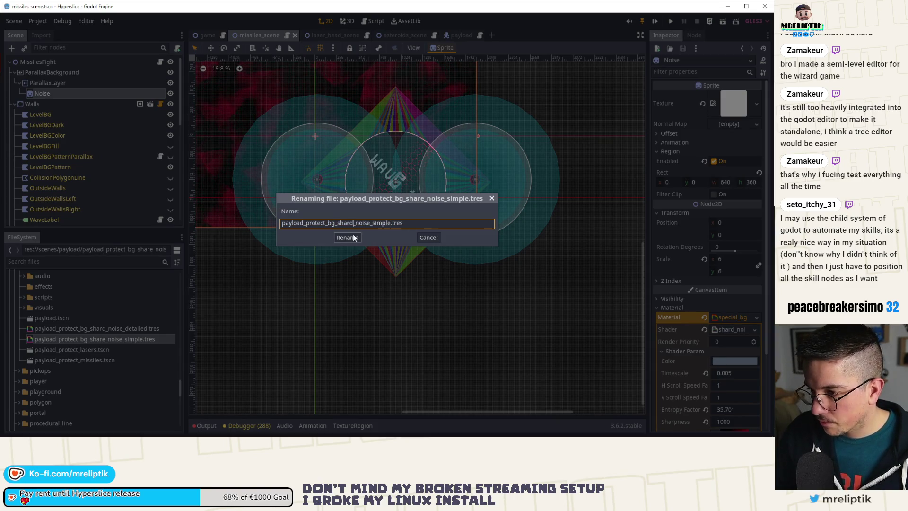
pyautogui.click(350, 237)
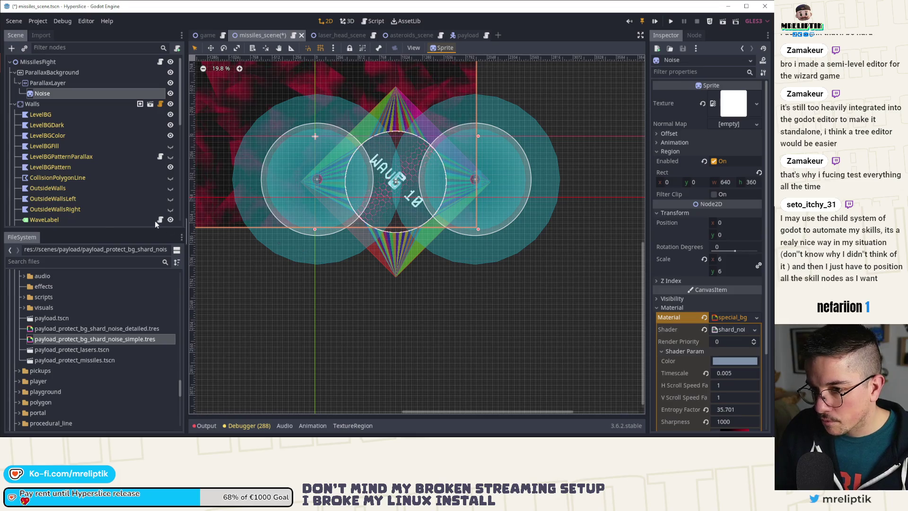
pyautogui.hotkey('ctrl', 's')
# Quick-load a shard noise material onto the missiles scene's Noise sprite.
pyautogui.click(756, 317)
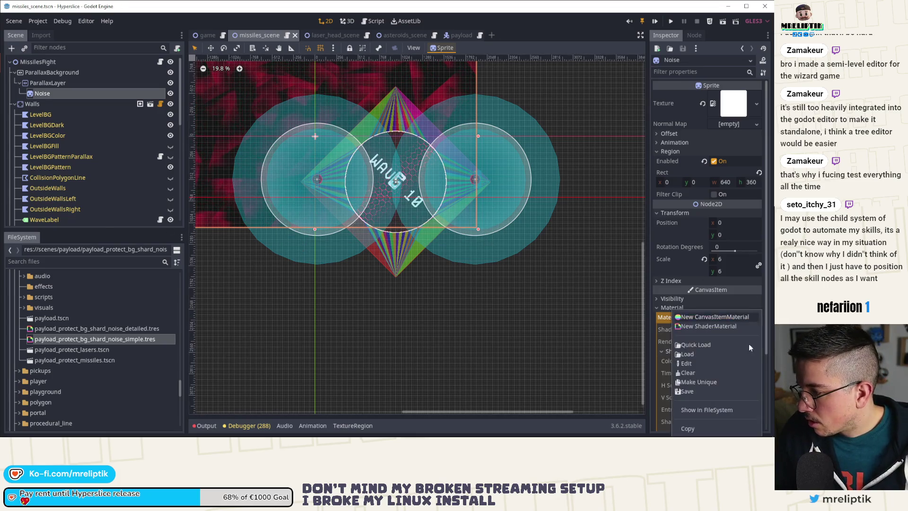
pyautogui.click(691, 344)
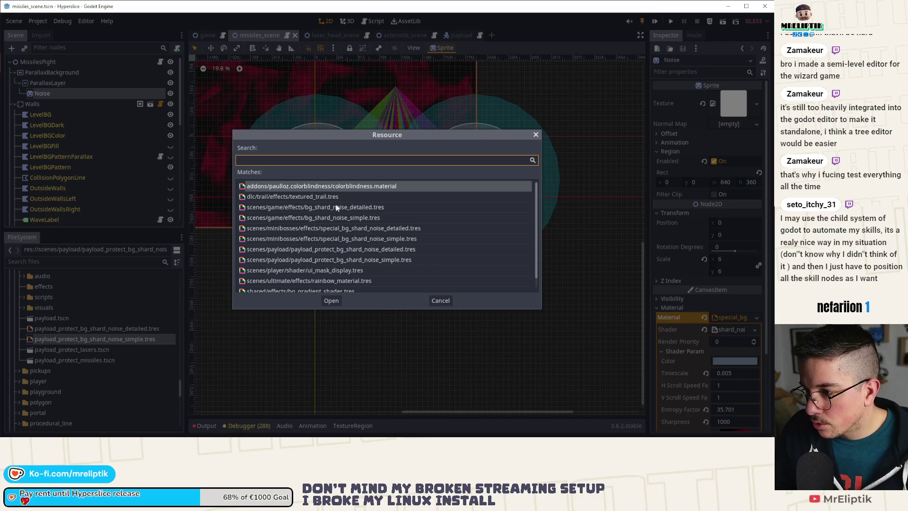
pyautogui.doubleClick(373, 228)
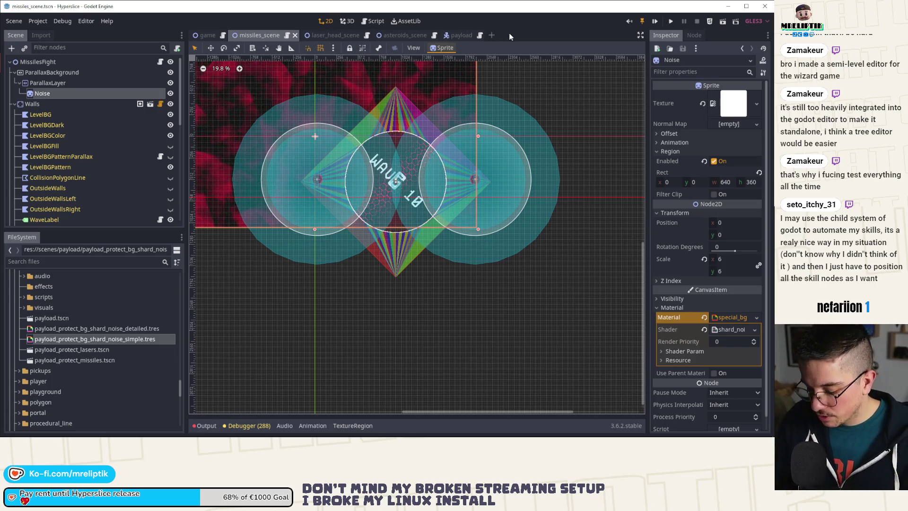
# Open payload_protect_missiles.tscn via the scene search.
pyautogui.hotkey('ctrl', 'shift', 'o')
pyautogui.write('payload')
pyautogui.press('Down')
pyautogui.press('Down')
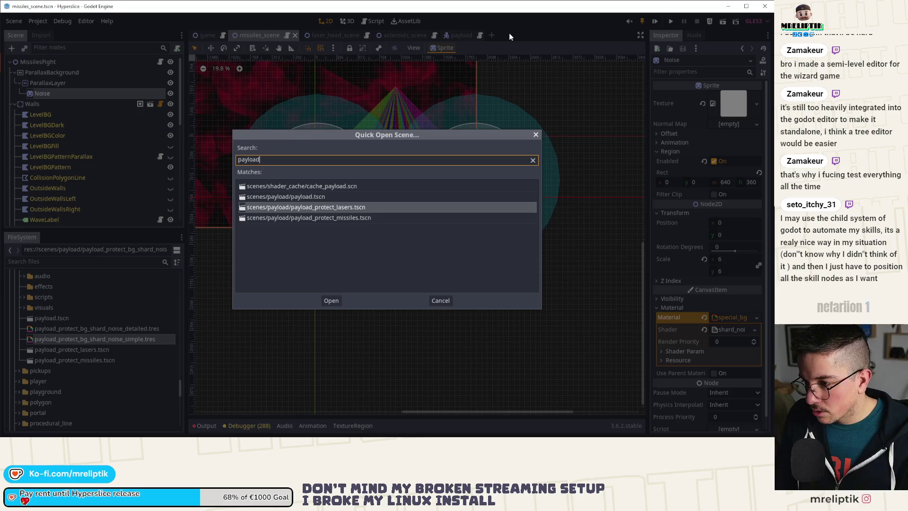
pyautogui.press('Down')
pyautogui.press('Return')
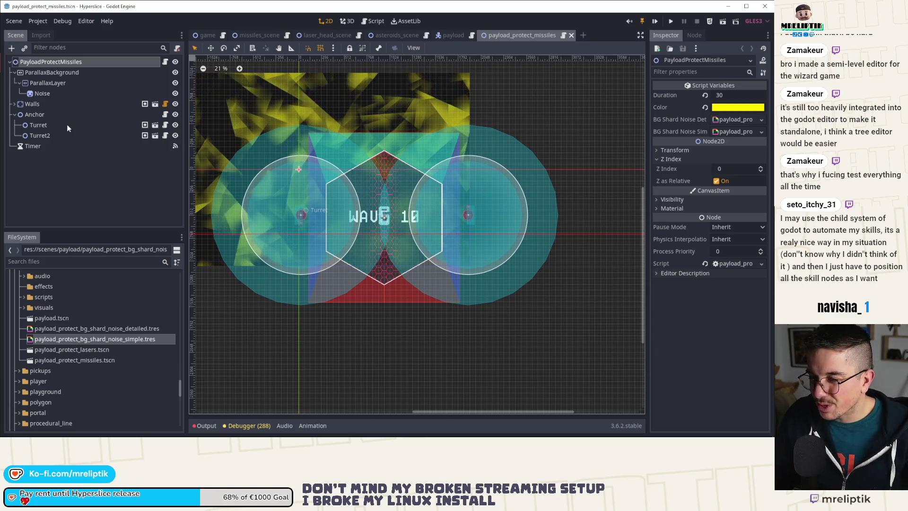
# Assign payload_protect_bg_shard_noise_detailed.tres to the Noise sprite's Material and save.
pyautogui.click(64, 93)
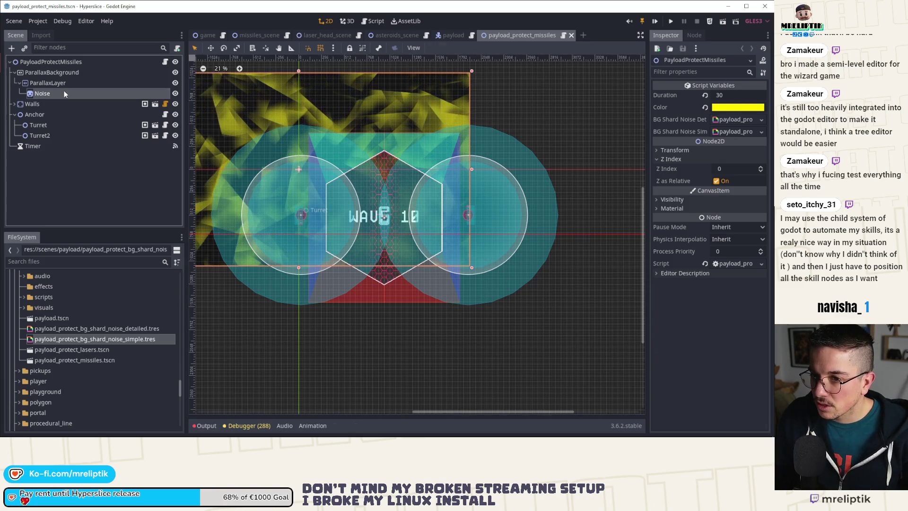
pyautogui.click(757, 317)
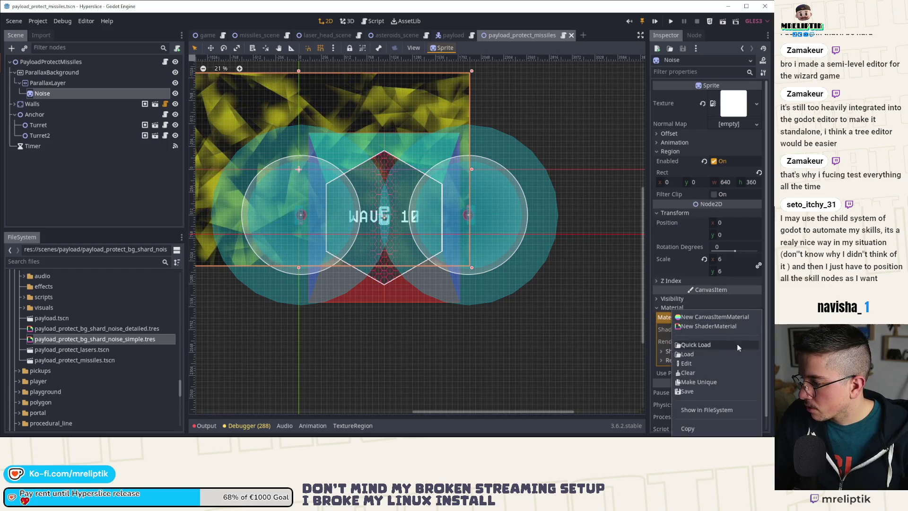
pyautogui.click(132, 330)
pyautogui.moveTo(117, 331); pyautogui.dragTo(739, 318)
pyautogui.click(126, 179)
pyautogui.hotkey('ctrl', 's')
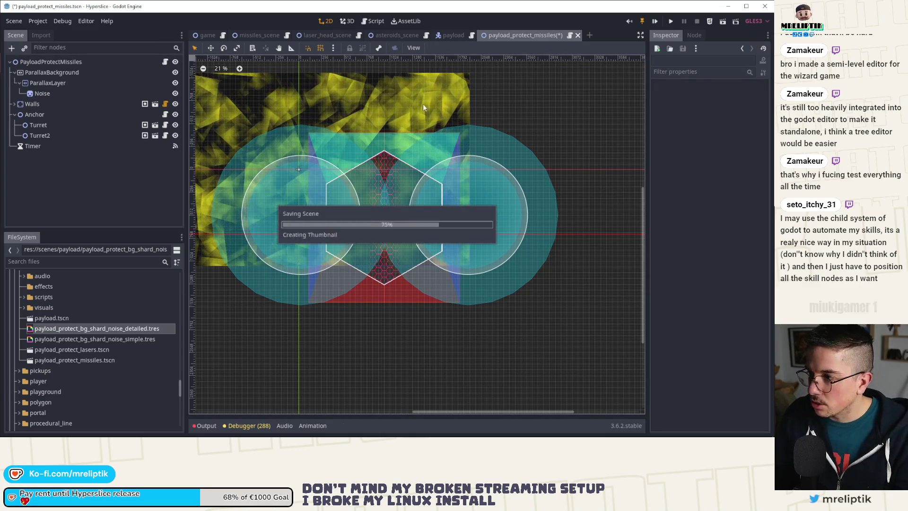
# Close payload_protect_missiles and bring up missiles_scene.gd.
pyautogui.click(571, 35)
pyautogui.click(267, 34)
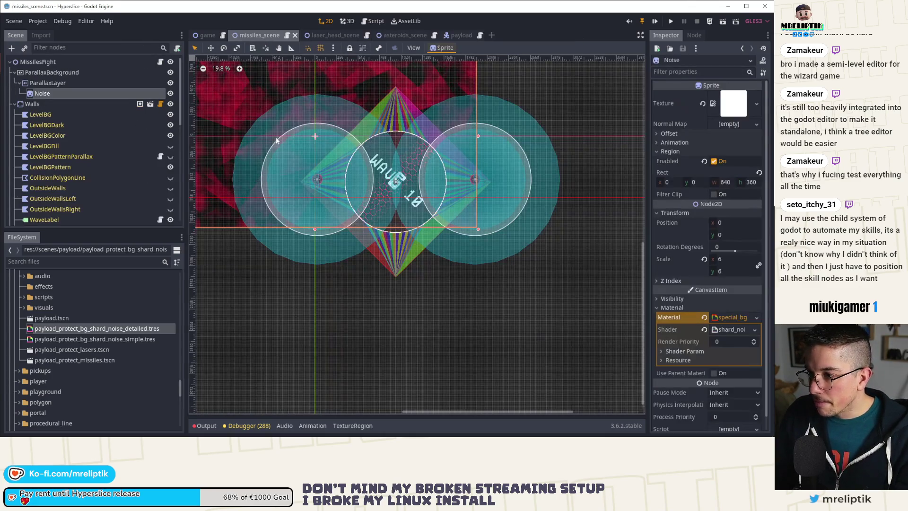
pyautogui.click(160, 61)
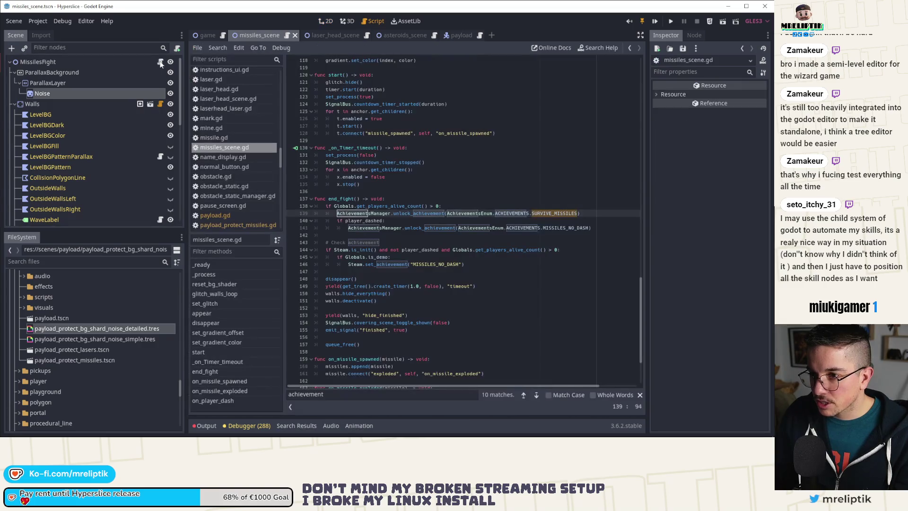
# Copy the glow and shader quality calls from game.gd into missiles_scene.gd after appear().
pyautogui.click(202, 38)
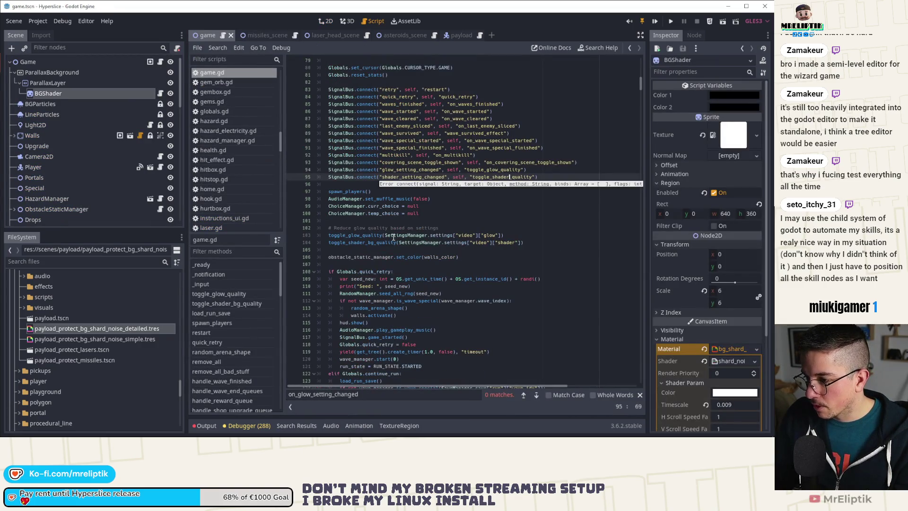
pyautogui.moveTo(524, 242)
pyautogui.mouseDown()
pyautogui.moveTo(323, 234)
pyautogui.moveTo(314, 172)
pyautogui.moveTo(316, 229)
pyautogui.mouseUp()
pyautogui.hotkey('ctrl', 'c')
pyautogui.click(273, 35)
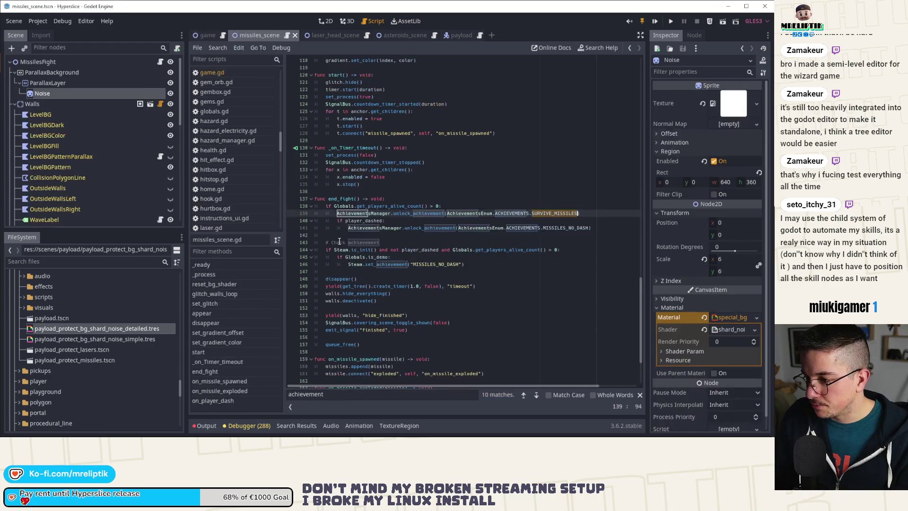
pyautogui.click(160, 62)
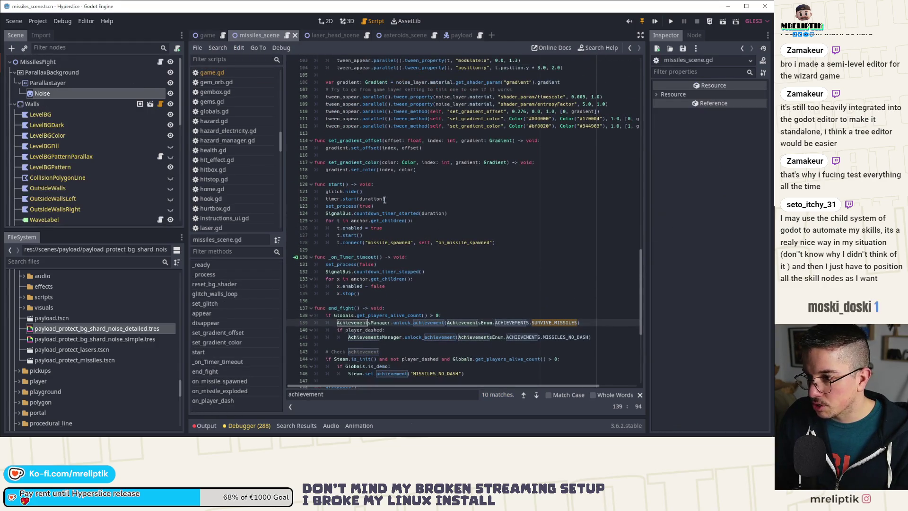
pyautogui.scroll(20, 405, 248)
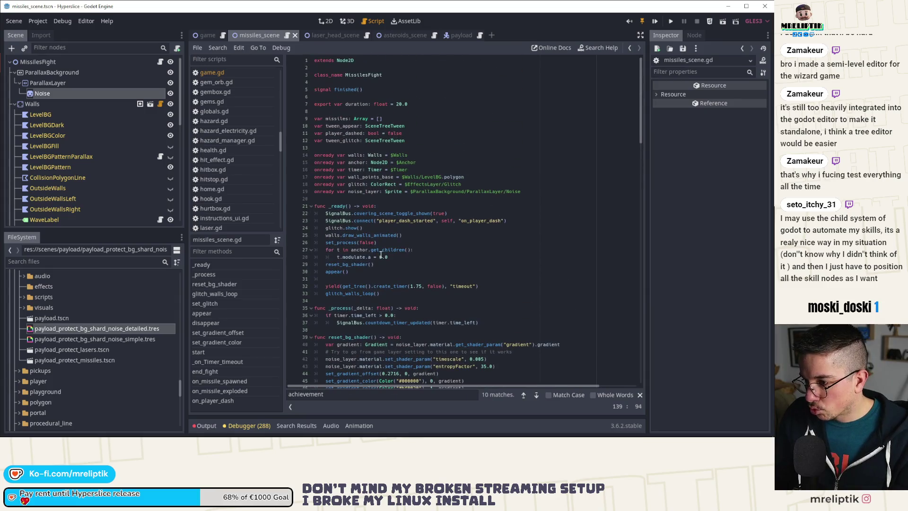
pyautogui.click(374, 271)
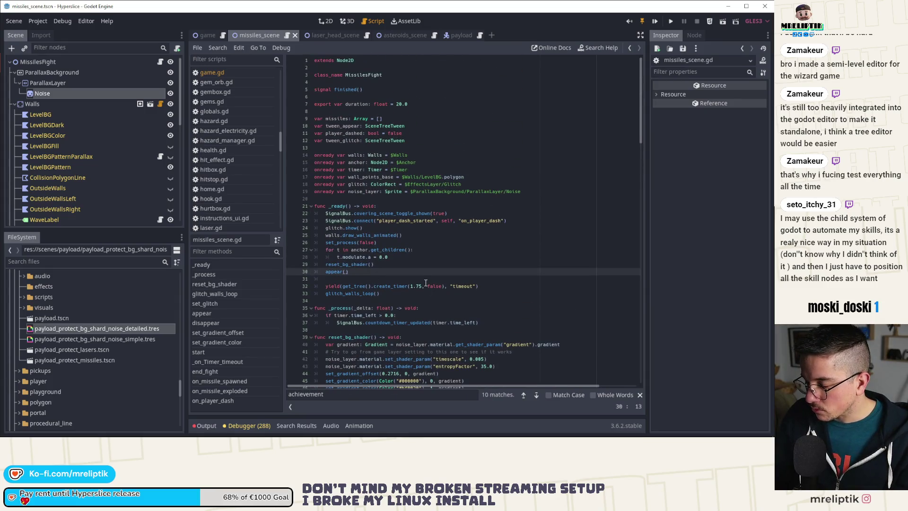
pyautogui.press('Return')
pyautogui.press('Return')
pyautogui.hotkey('ctrl', 'v')
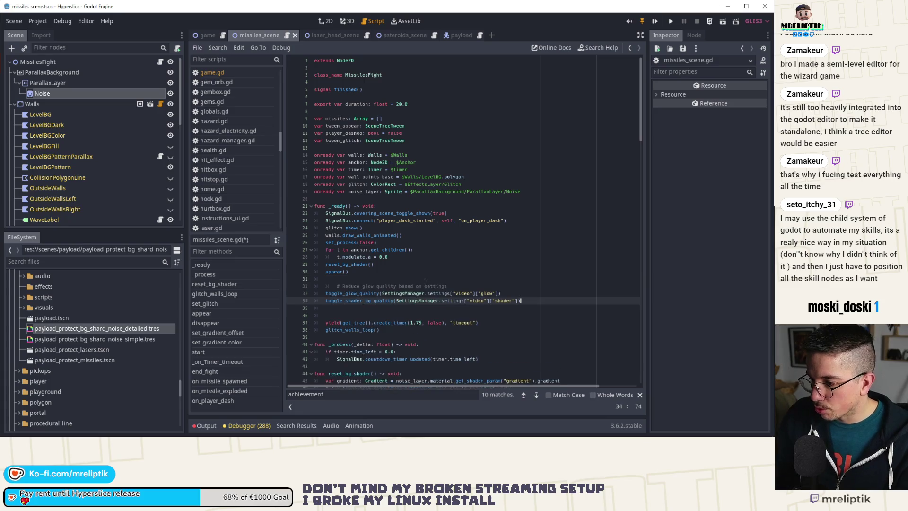
pyautogui.click(394, 286)
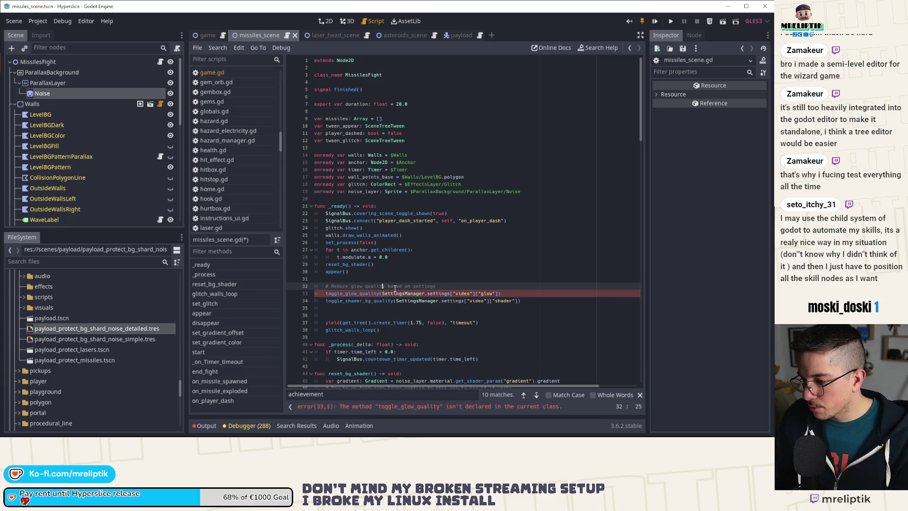
# Paste game.gd's glow and shader setting signal connections after the dash connection, fixing indentation.
pyautogui.click(207, 35)
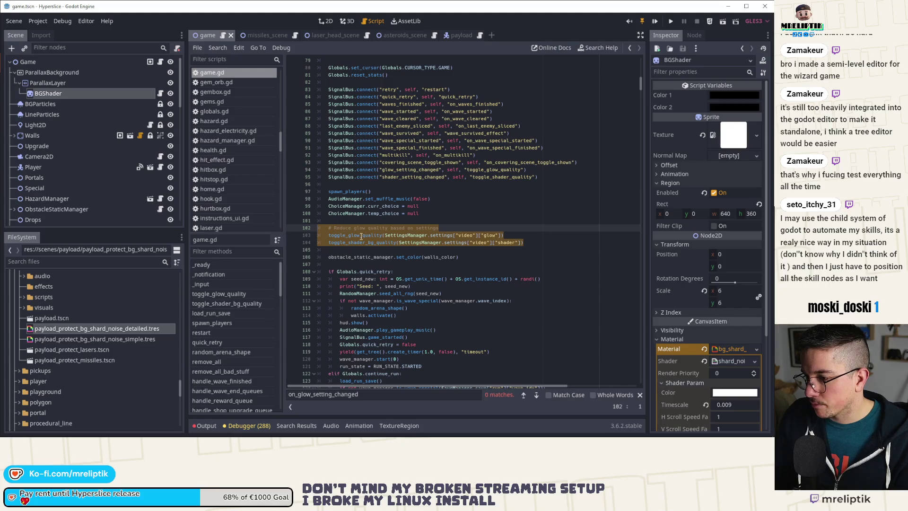
pyautogui.scroll(2, 361, 235)
pyautogui.click(409, 264)
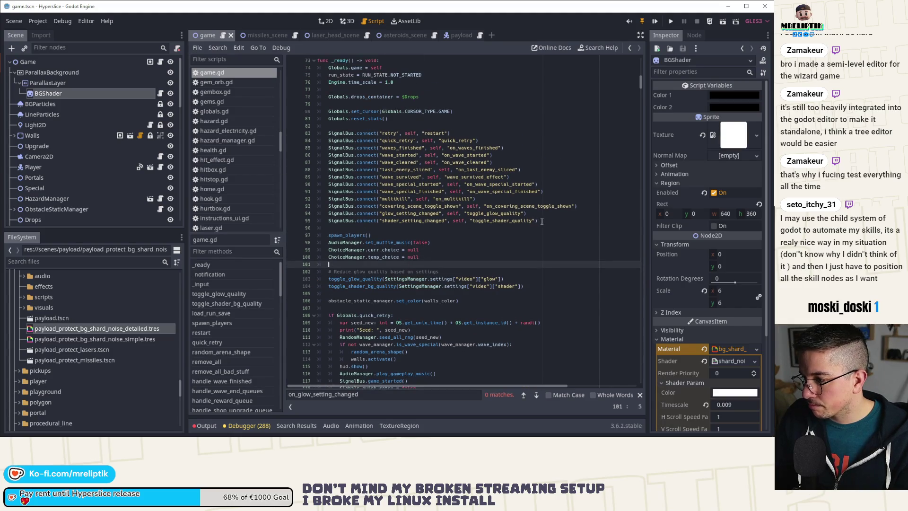
pyautogui.moveTo(538, 221); pyautogui.dragTo(317, 213)
pyautogui.click(277, 36)
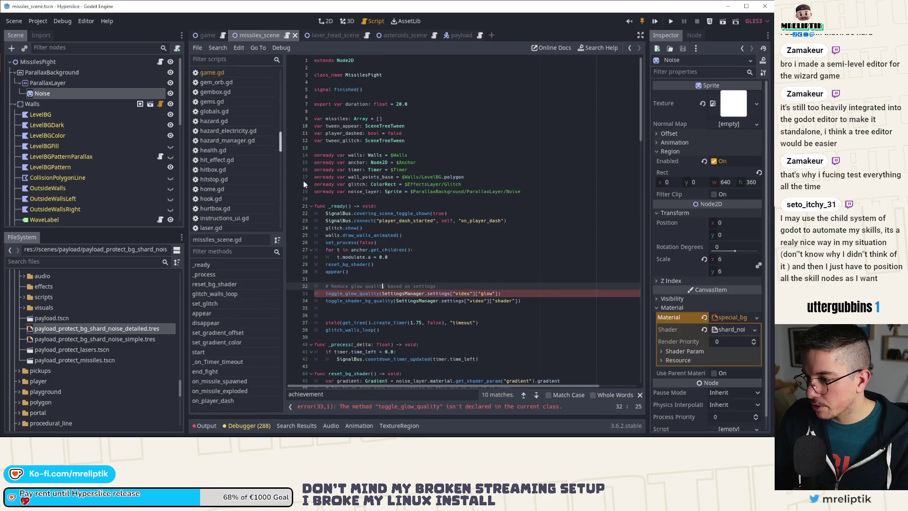
pyautogui.click(419, 221)
pyautogui.press('Return')
pyautogui.hotkey('ctrl', 'v')
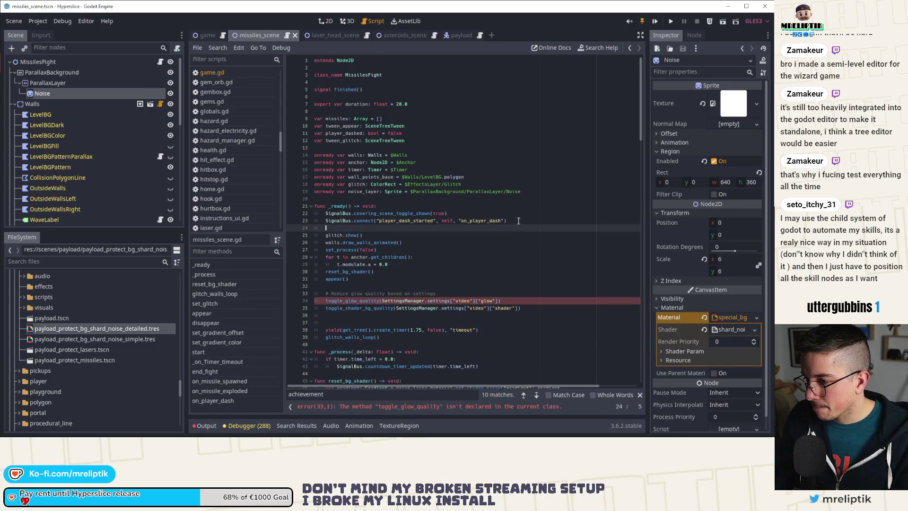
pyautogui.click(487, 227)
pyautogui.hotkey('shift', 'Tab')
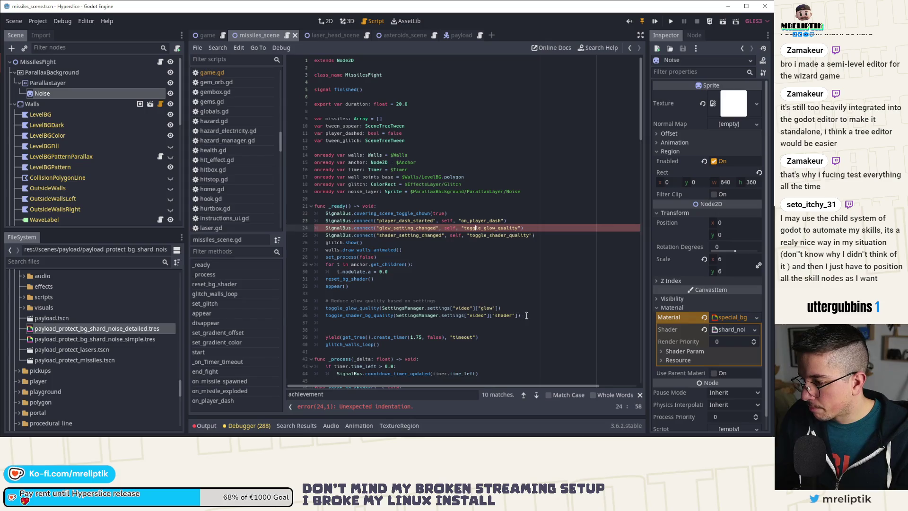
# Move the quality calls below the signal connections, un-indent the comment, and remove the extra blank line.
pyautogui.moveTo(525, 316); pyautogui.dragTo(298, 300)
pyautogui.press('BackSpace')
pyautogui.press('BackSpace')
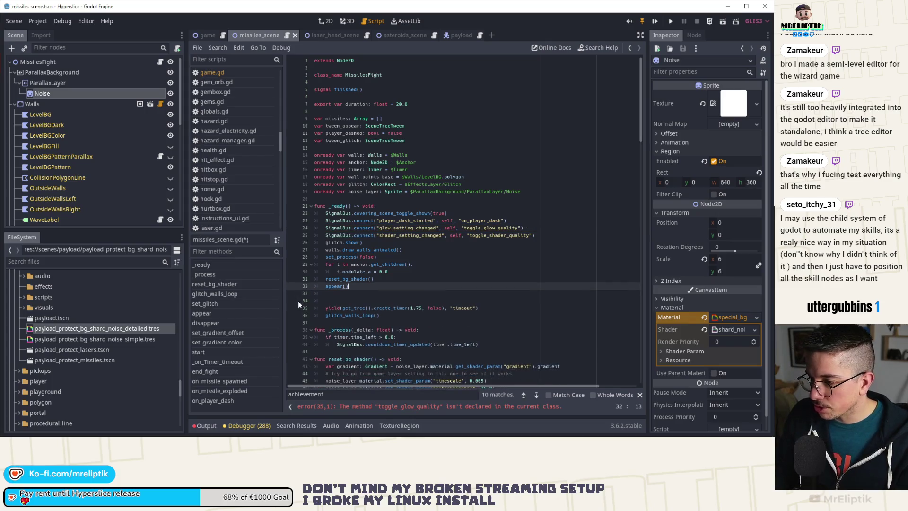
pyautogui.click(549, 233)
pyautogui.press('Return')
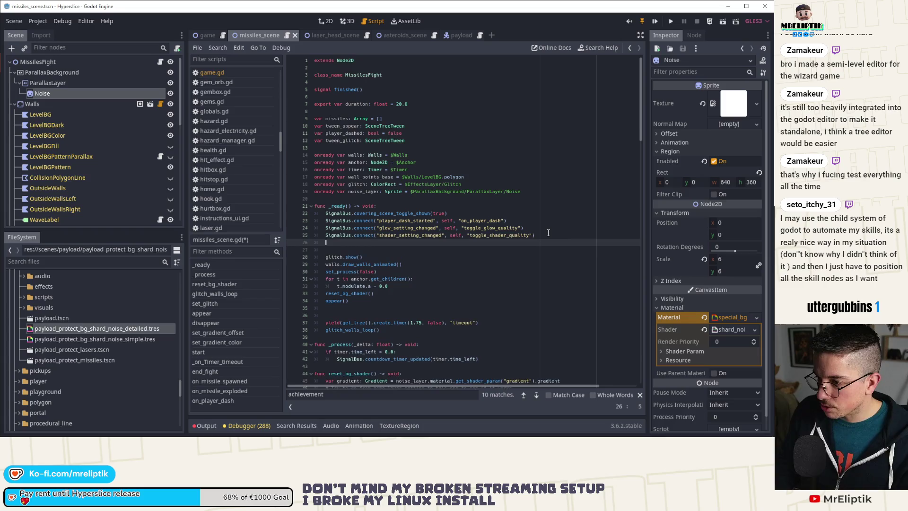
pyautogui.hotkey('ctrl', 'v')
pyautogui.click(399, 249)
pyautogui.hotkey('shift', 'Tab')
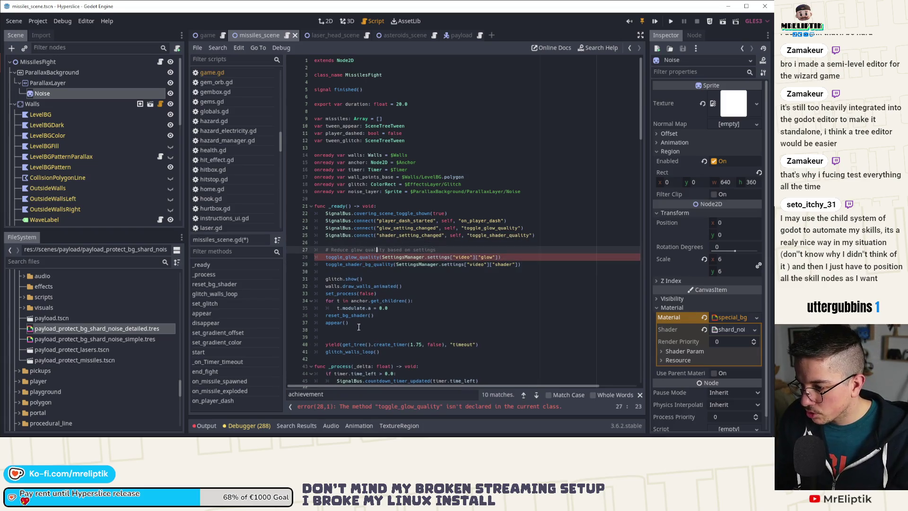
pyautogui.click(359, 330)
pyautogui.press('Delete')
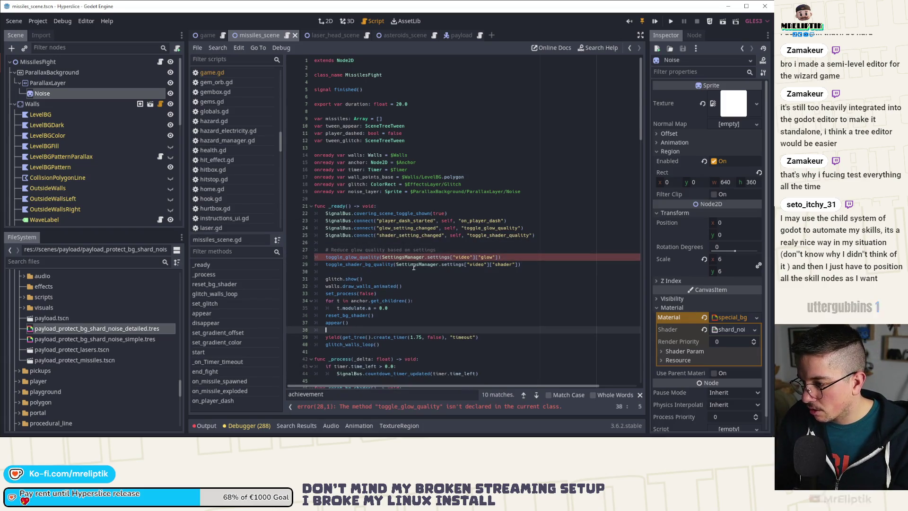
# Inspect the toggle_glow_quality error, then go back to game.gd.
pyautogui.doubleClick(355, 259)
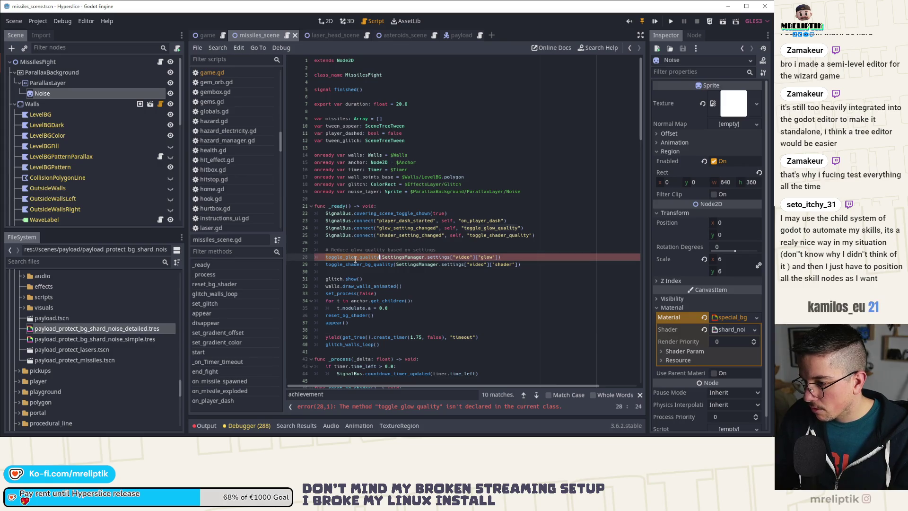
pyautogui.click(207, 35)
pyautogui.click(390, 226)
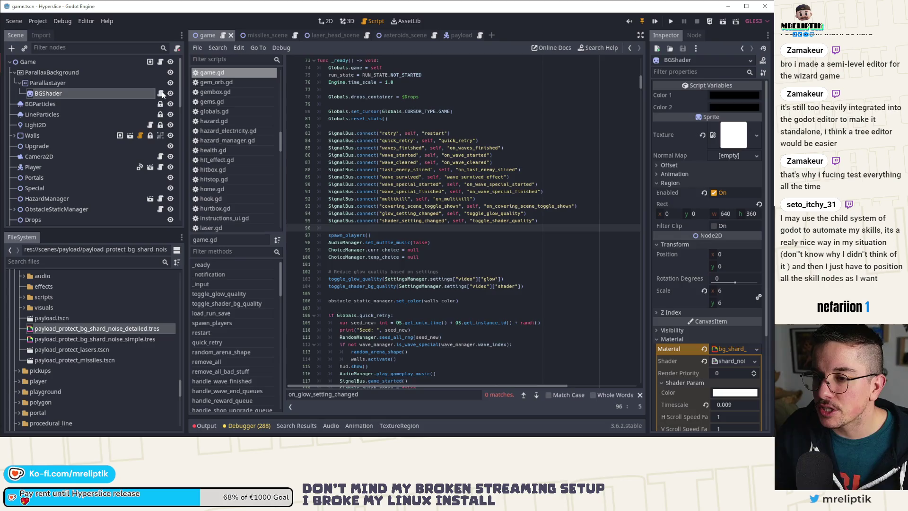
# Review set_noise_layer_default_params in BGShader's noise_bg.gd, then compare the missiles and laser head scenes.
pyautogui.click(160, 93)
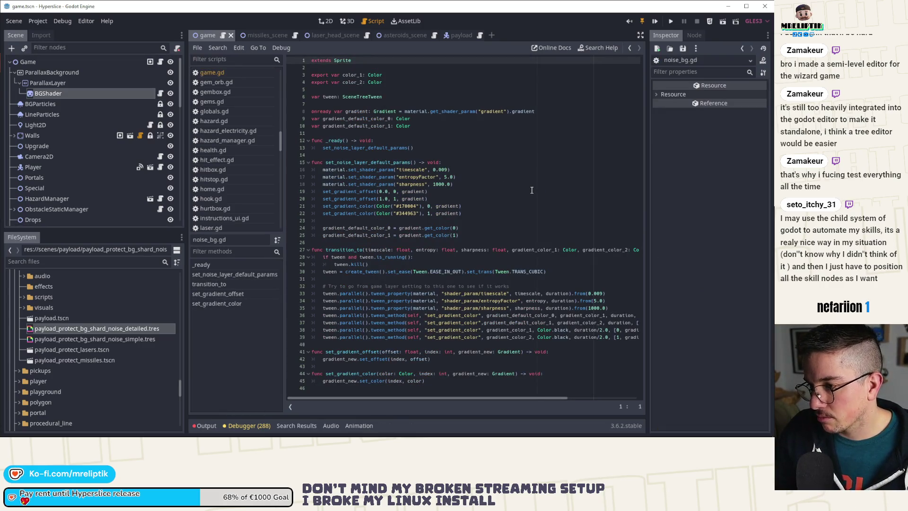
pyautogui.doubleClick(375, 163)
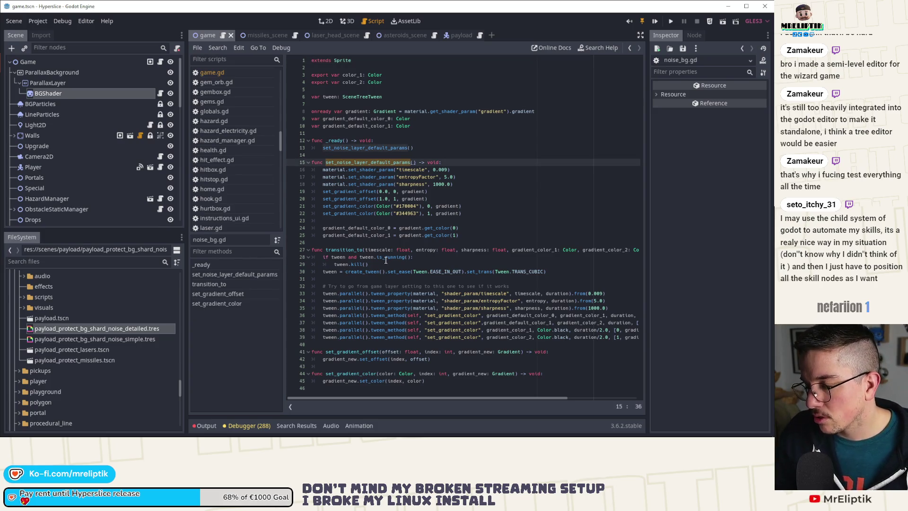
pyautogui.click(259, 31)
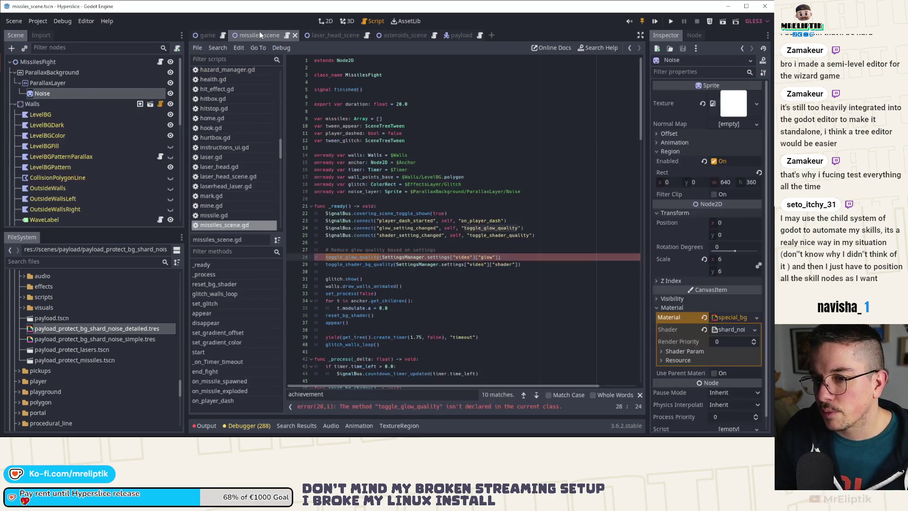
pyautogui.click(209, 36)
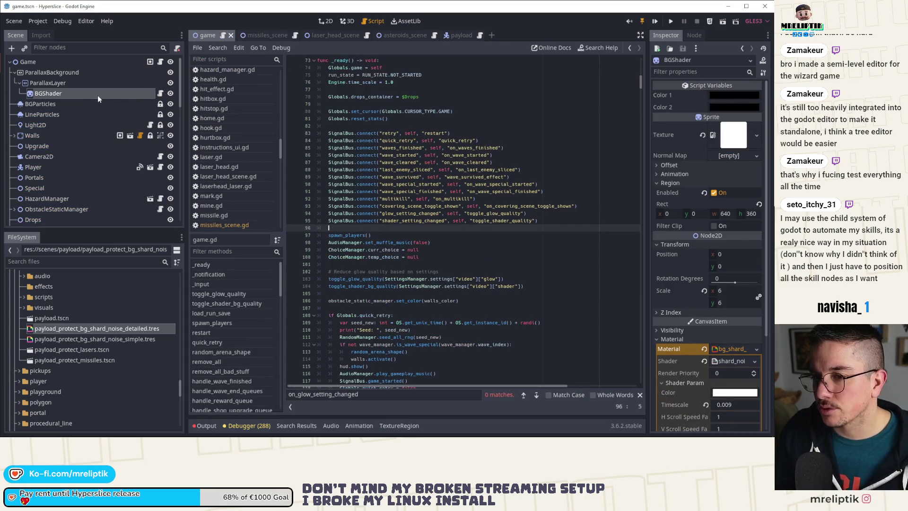
pyautogui.scroll(8, 388, 121)
pyautogui.scroll(14, 388, 120)
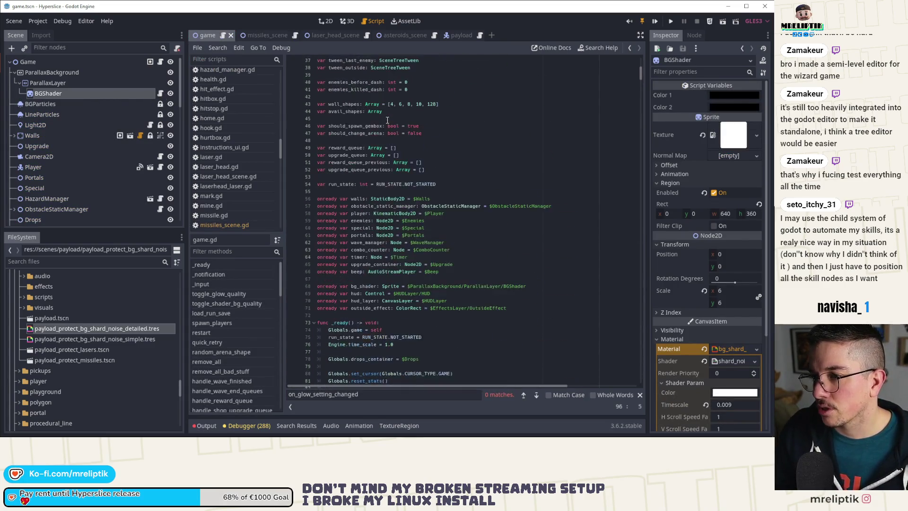
pyautogui.click(160, 96)
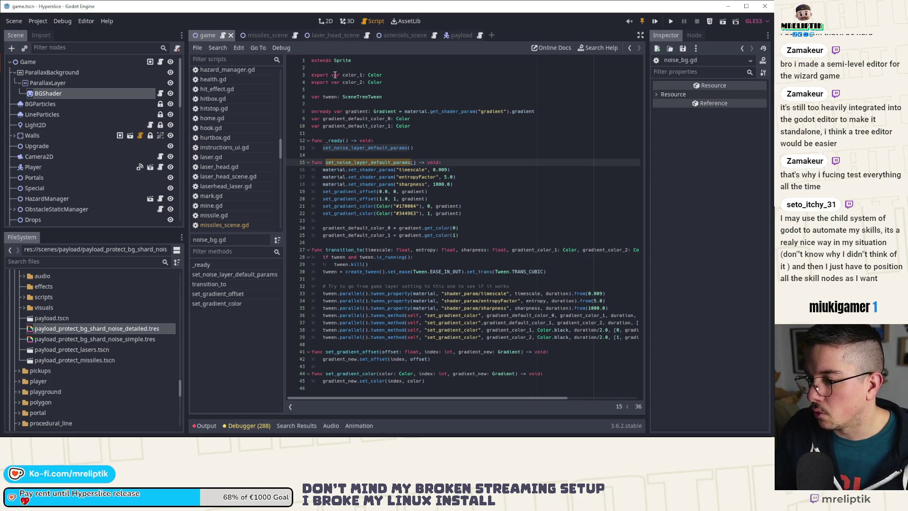
pyautogui.click(265, 36)
pyautogui.click(331, 36)
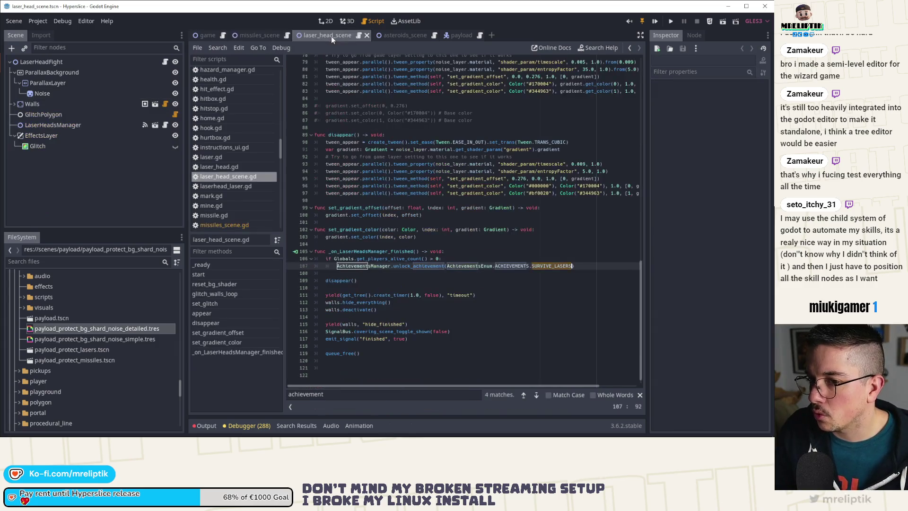
pyautogui.click(259, 36)
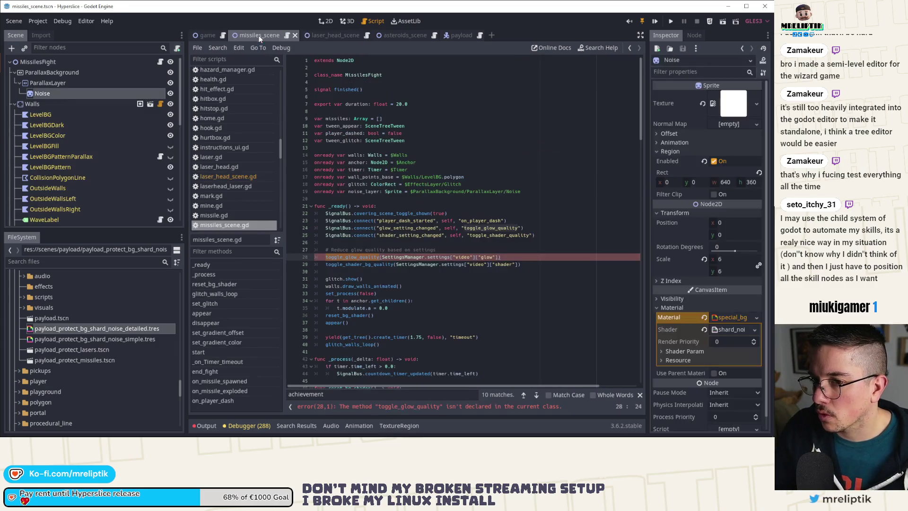
# Attach a new Sprite script saved as scripts/noise_bg.gd to the Noise node, then reopen missiles_scene.gd.
pyautogui.rightClick(70, 96)
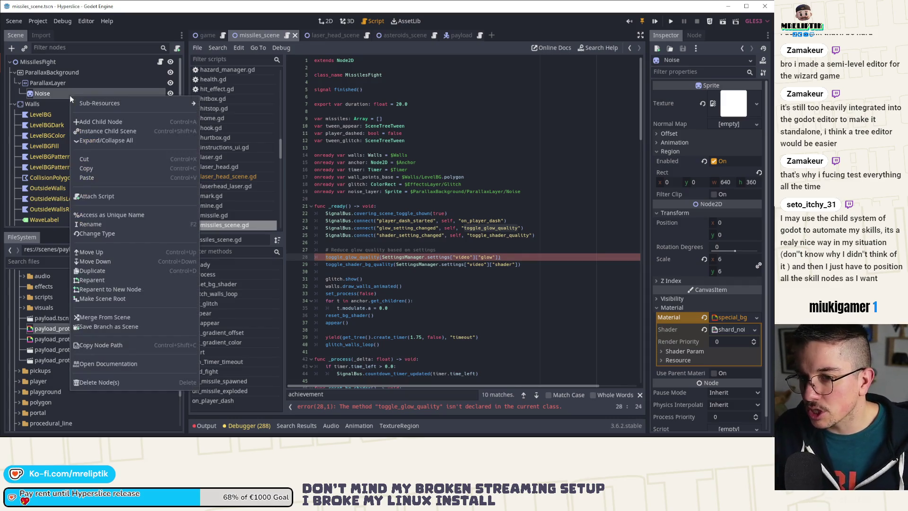
pyautogui.click(97, 199)
pyautogui.click(456, 232)
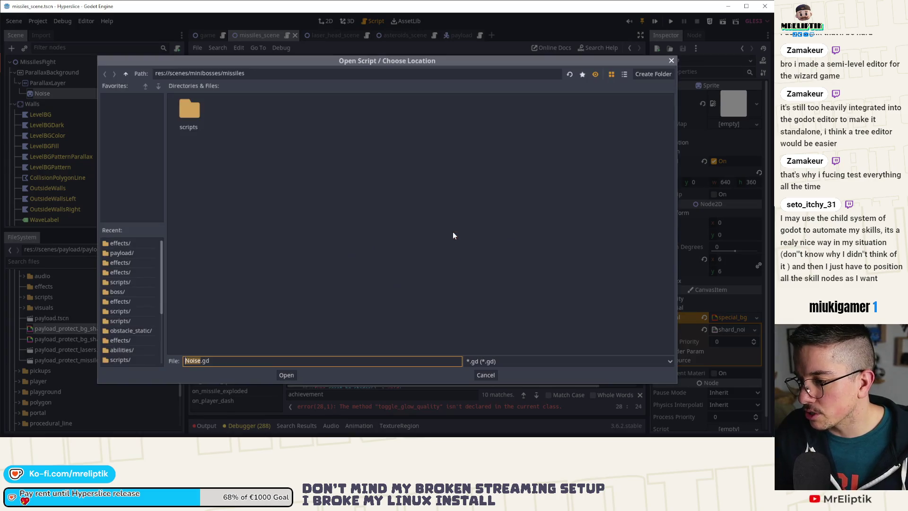
pyautogui.doubleClick(196, 108)
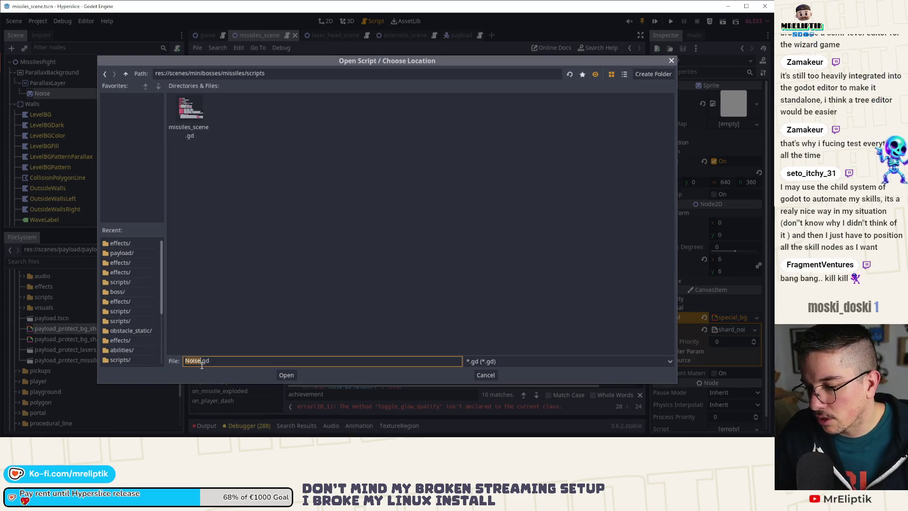
pyautogui.click(183, 361)
pyautogui.moveTo(183, 362); pyautogui.dragTo(157, 362)
pyautogui.write('ois')
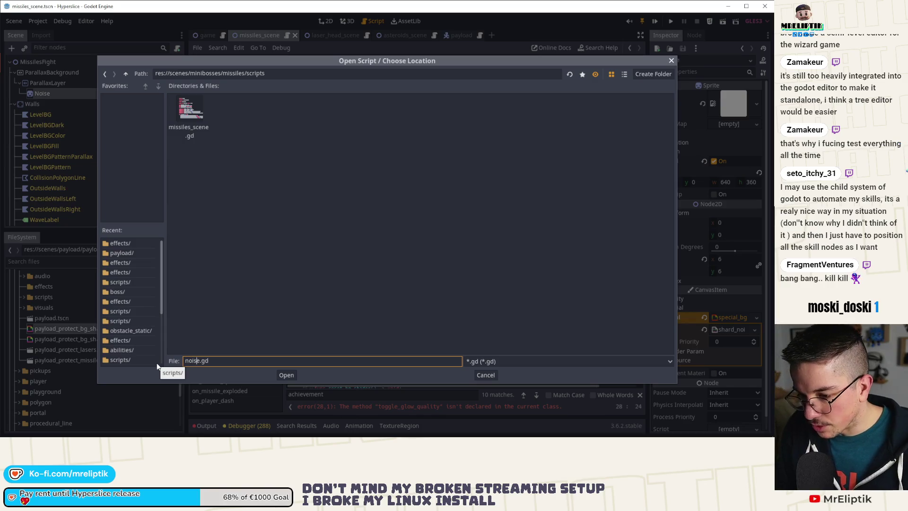
pyautogui.press('Return')
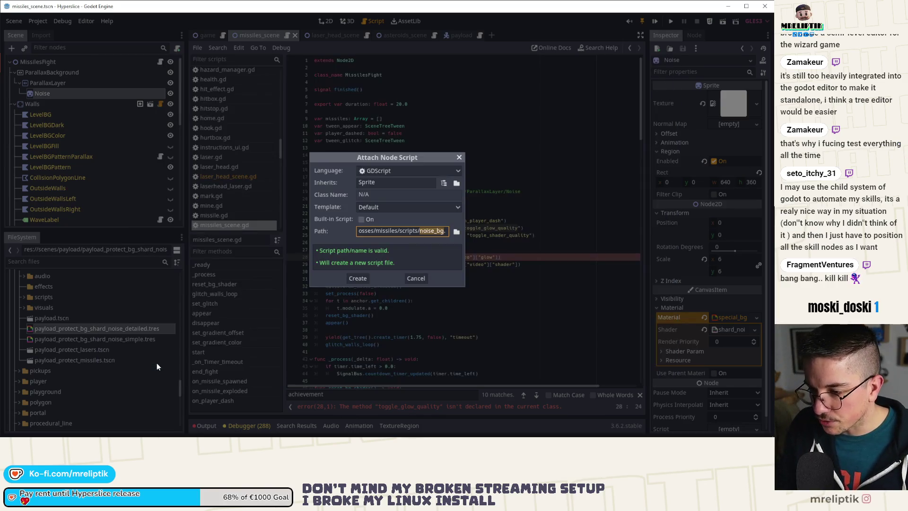
pyautogui.press('Return')
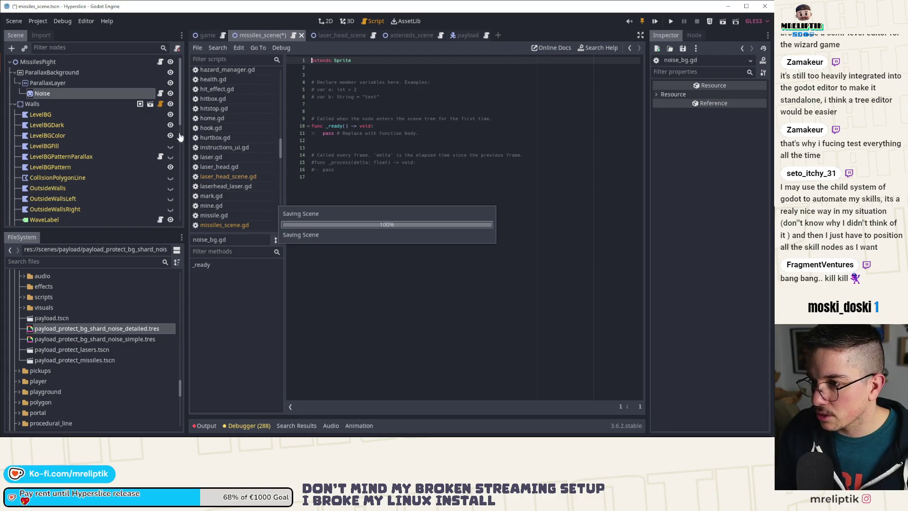
pyautogui.click(160, 62)
pyautogui.click(399, 264)
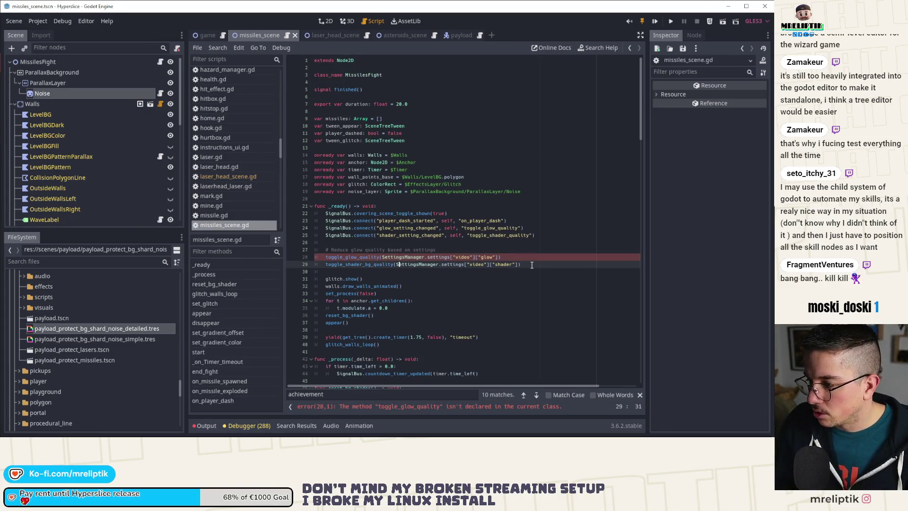
# Move the quality-setting lines from missiles_scene.gd into noise_bg.gd, replacing the template comments, and save.
pyautogui.moveTo(532, 265)
pyautogui.mouseDown()
pyautogui.moveTo(273, 255)
pyautogui.moveTo(266, 228)
pyautogui.mouseUp()
pyautogui.hotkey('ctrl', 'c')
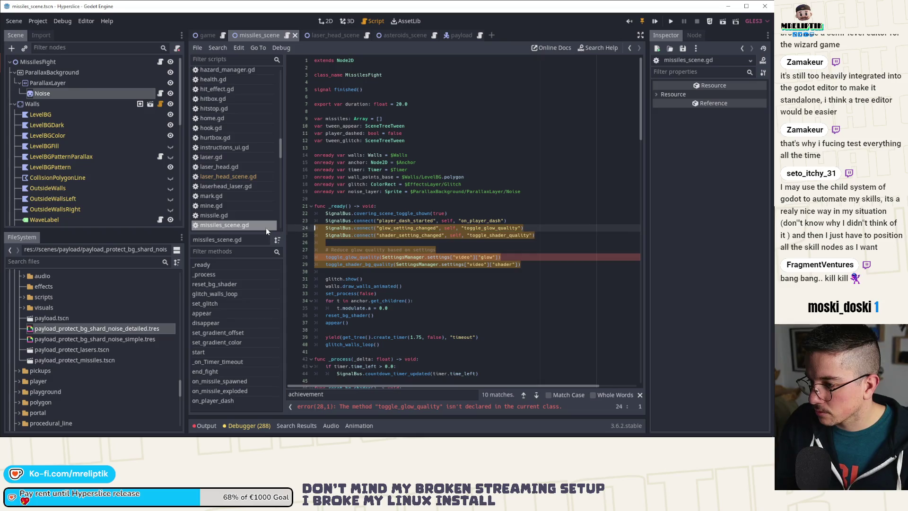
pyautogui.press('BackSpace')
pyautogui.press('BackSpace')
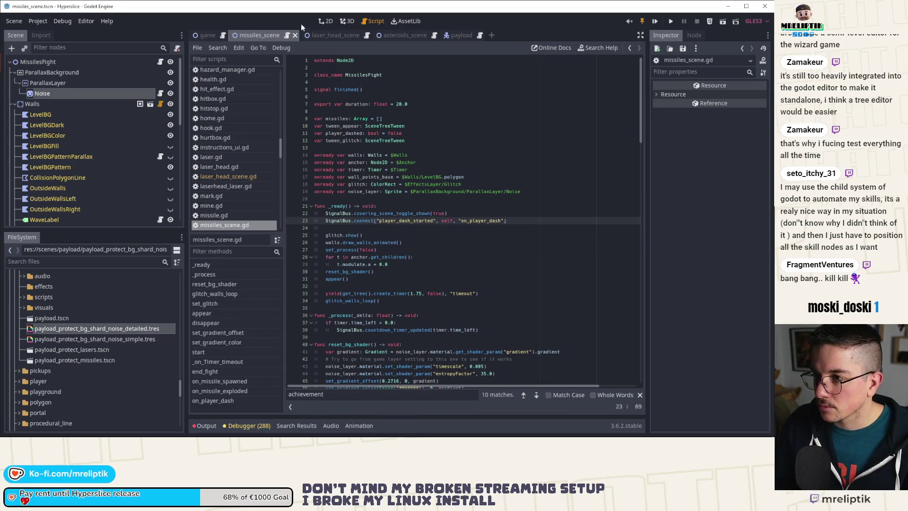
pyautogui.click(160, 94)
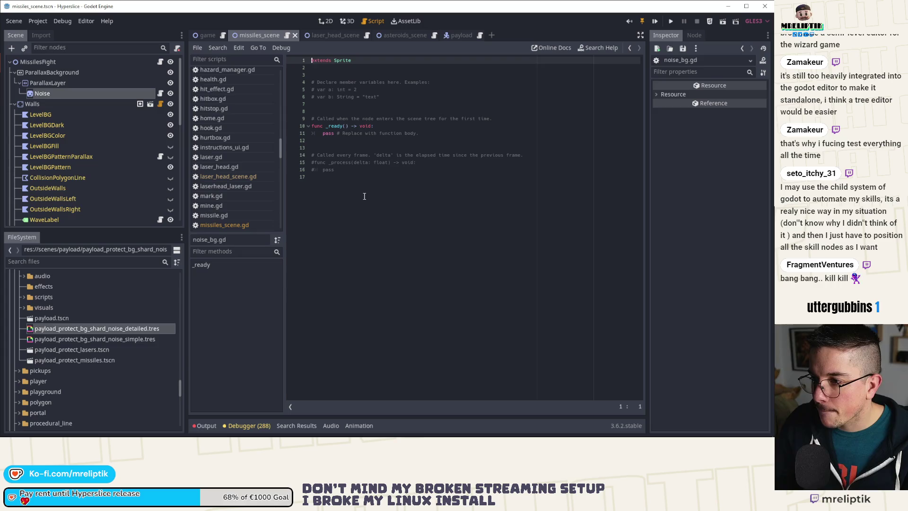
pyautogui.moveTo(364, 196); pyautogui.dragTo(311, 156)
pyautogui.hotkey('ctrl', 'v')
pyautogui.click(326, 134)
pyautogui.hotkey('ctrl', 'shift', 'k')
pyautogui.hotkey('ctrl', 'shift', 'k')
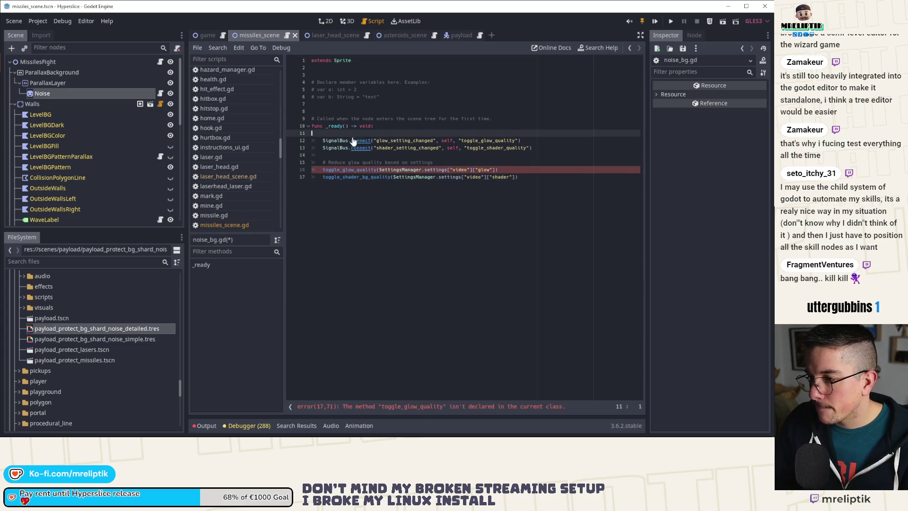
pyautogui.click(331, 119)
pyautogui.hotkey('ctrl', 'shift', 'k')
pyautogui.click(331, 82)
pyautogui.hotkey('ctrl', 'shift', 'k')
pyautogui.hotkey('ctrl', 'shift', 'k')
pyautogui.hotkey('ctrl', 'shift', 'k')
pyautogui.hotkey('ctrl', 'shift', 'k')
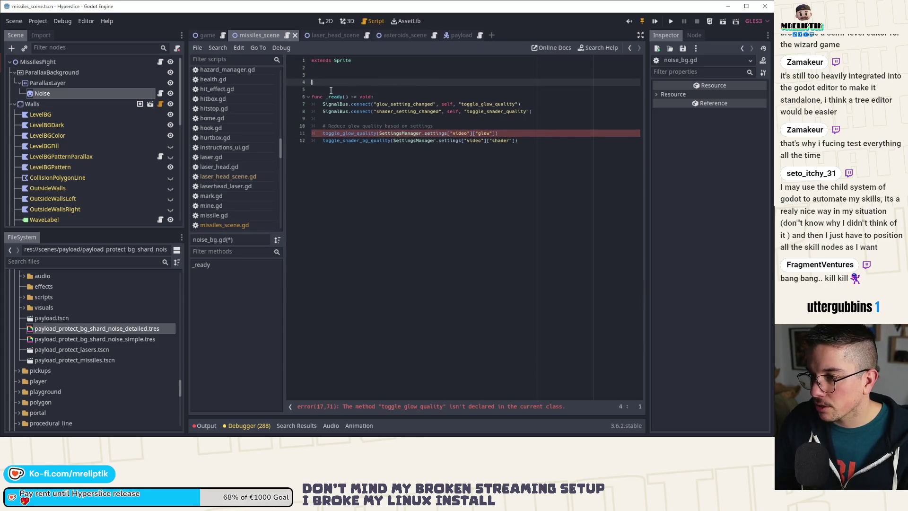
pyautogui.hotkey('ctrl', 's')
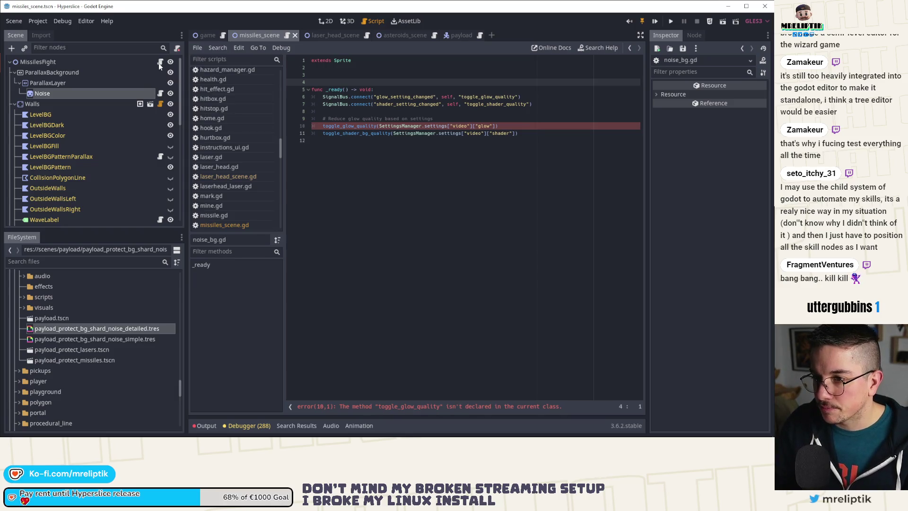
# Paste game.gd's two shard-noise material export lines into noise_bg.gd at line 3.
pyautogui.click(159, 63)
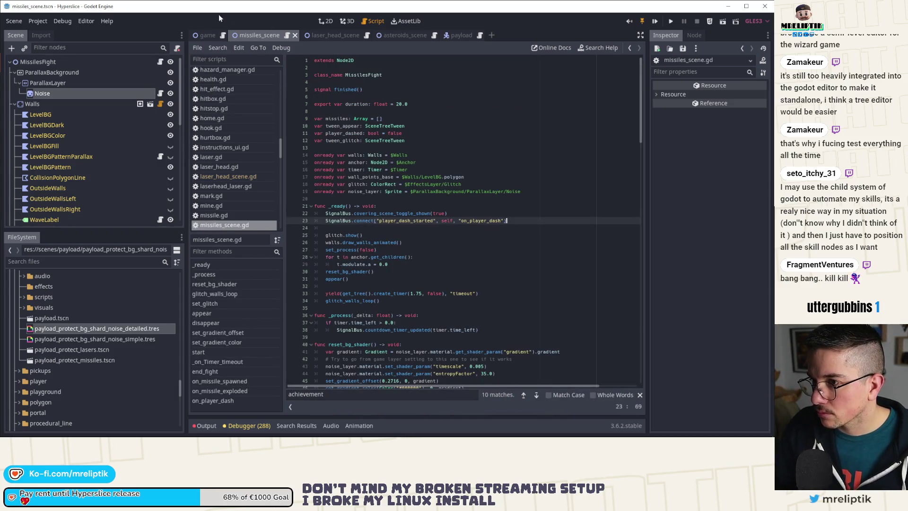
pyautogui.click(207, 35)
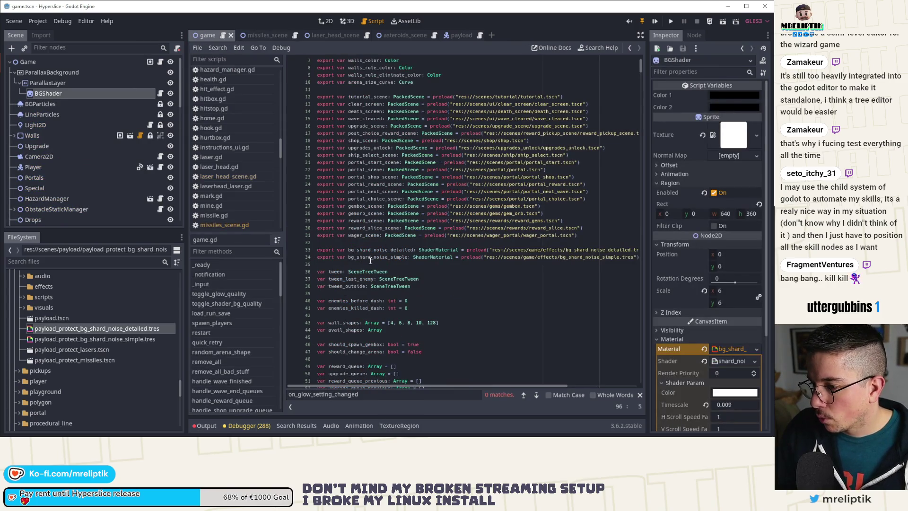
pyautogui.moveTo(314, 263); pyautogui.dragTo(314, 252)
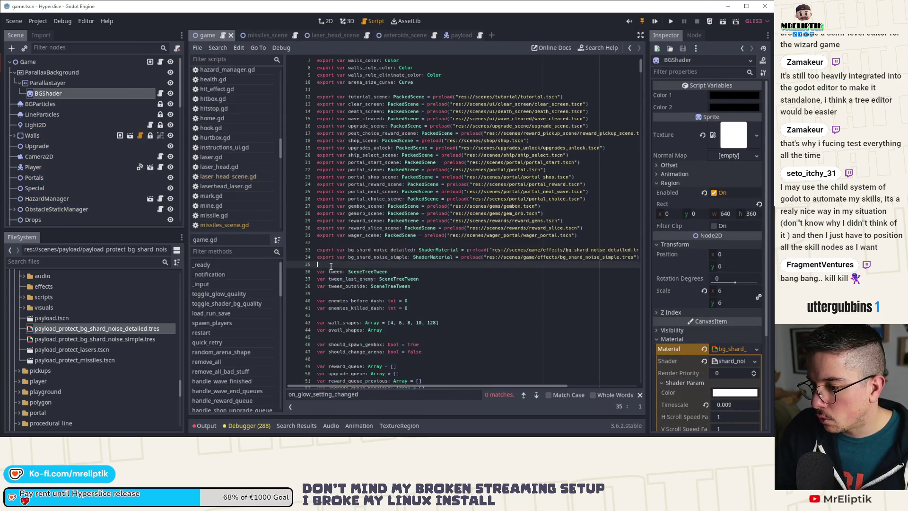
pyautogui.click(263, 35)
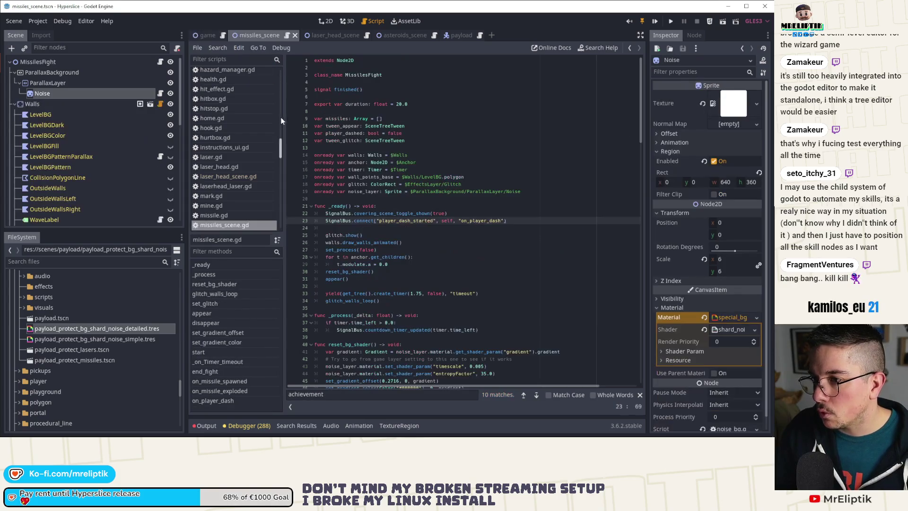
pyautogui.click(160, 93)
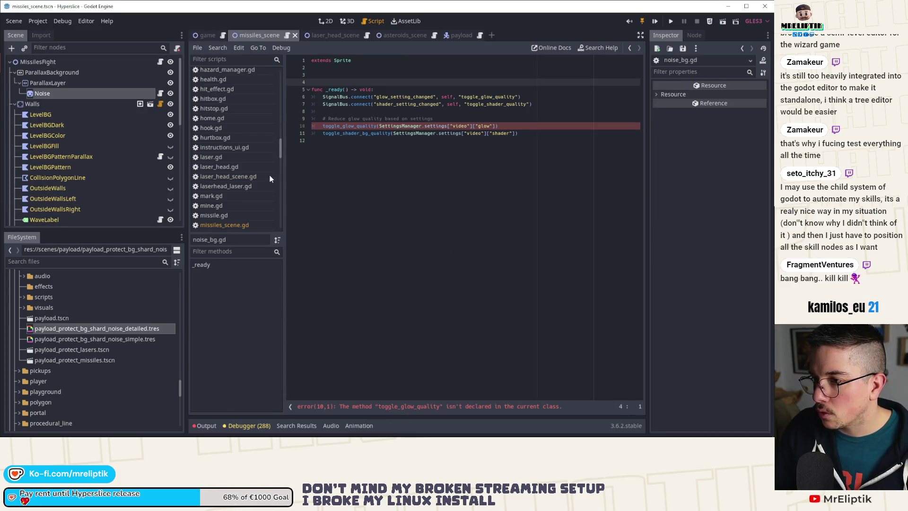
pyautogui.click(336, 74)
pyautogui.hotkey('ctrl', 'v')
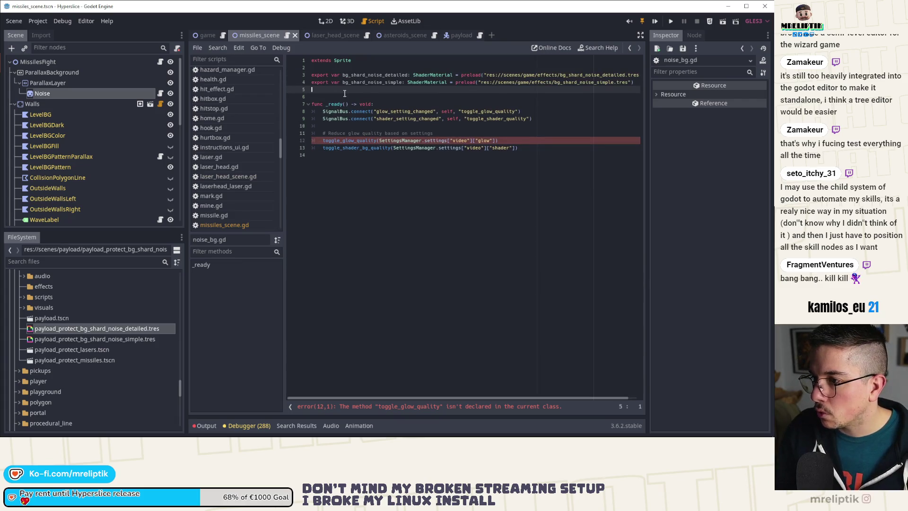
pyautogui.press('Delete')
pyautogui.moveTo(461, 76); pyautogui.dragTo(639, 82)
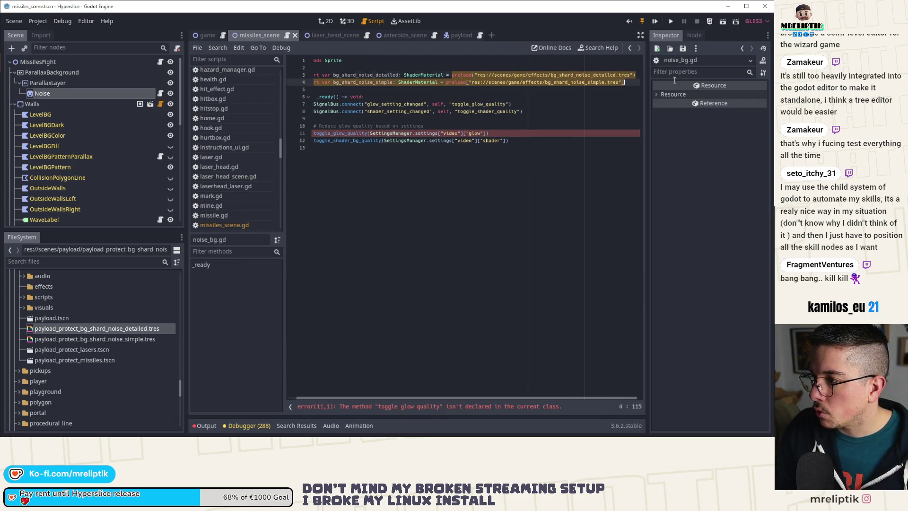
pyautogui.press('BackSpace')
pyautogui.hotkey('ctrl', 'z')
pyautogui.hotkey('ctrl', 'z')
pyautogui.hotkey('ctrl', 'z')
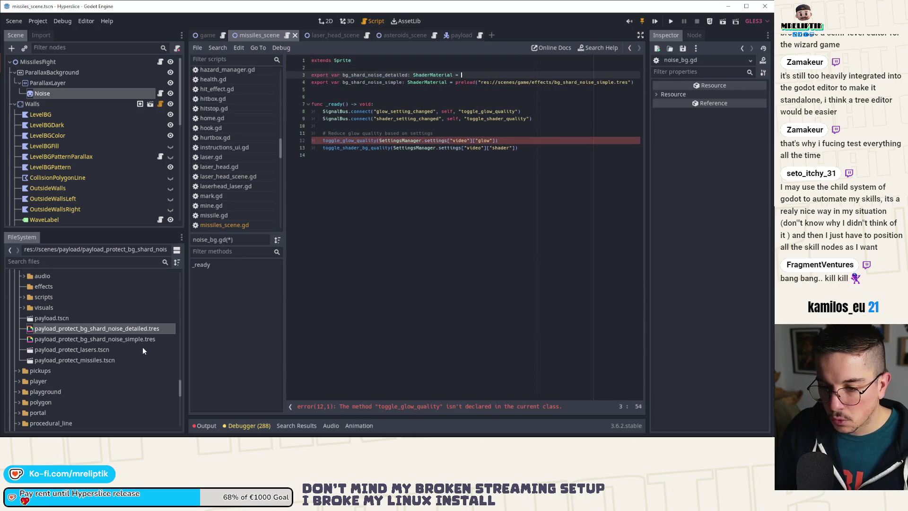
# Point the preloads at the special_bg_shard_noise detailed and simple materials, then save.
pyautogui.click(66, 262)
pyautogui.write('special')
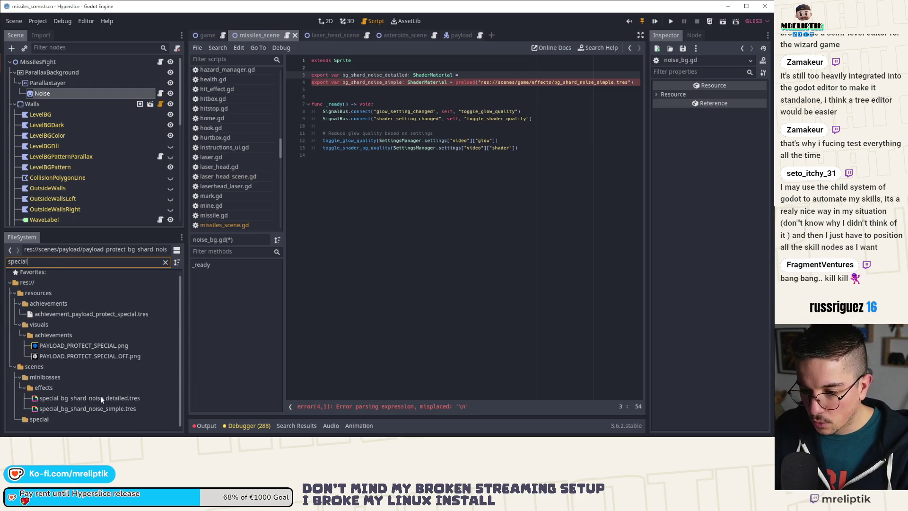
pyautogui.moveTo(101, 399)
pyautogui.mouseDown()
pyautogui.moveTo(157, 374)
pyautogui.moveTo(426, 78)
pyautogui.moveTo(587, 82)
pyautogui.mouseUp()
pyautogui.press('BackSpace')
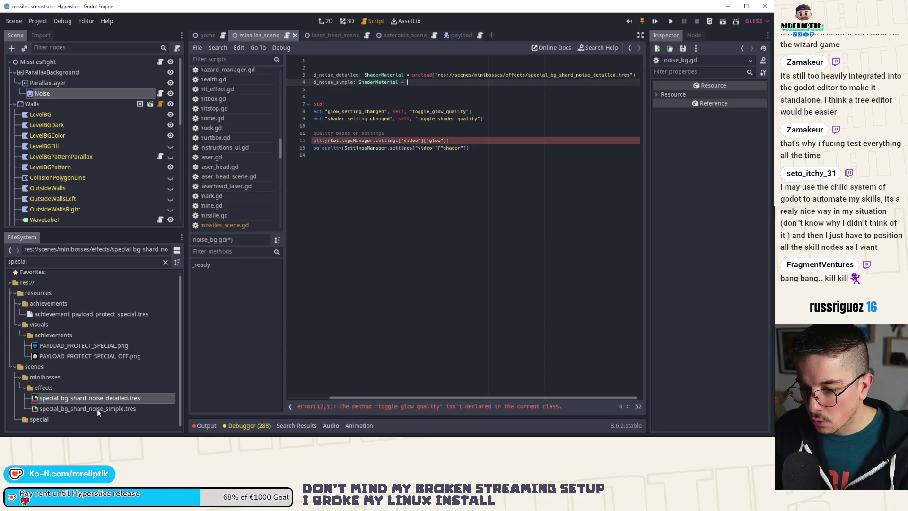
pyautogui.moveTo(97, 410)
pyautogui.mouseDown()
pyautogui.moveTo(483, 112)
pyautogui.moveTo(484, 78)
pyautogui.moveTo(478, 82)
pyautogui.mouseUp()
pyautogui.click(436, 98)
pyautogui.hotkey('ctrl', 's')
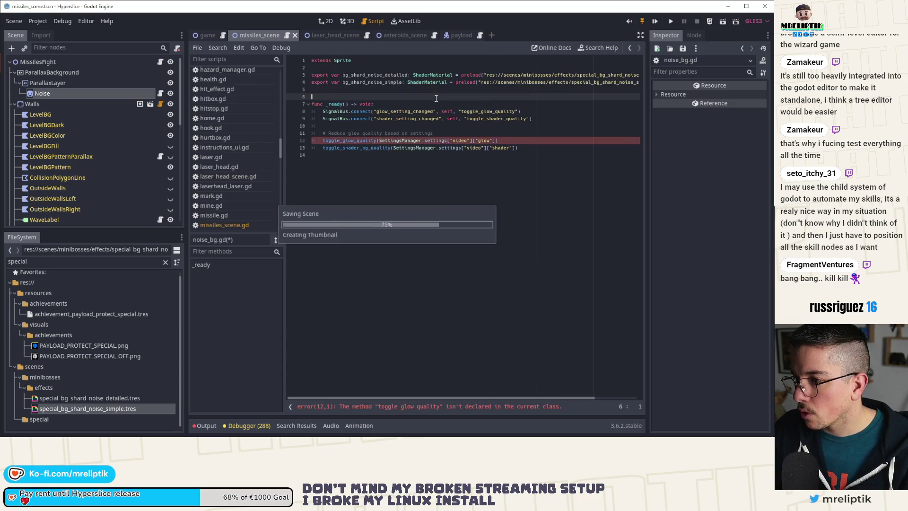
pyautogui.press('Delete')
pyautogui.hotkey('ctrl', 's')
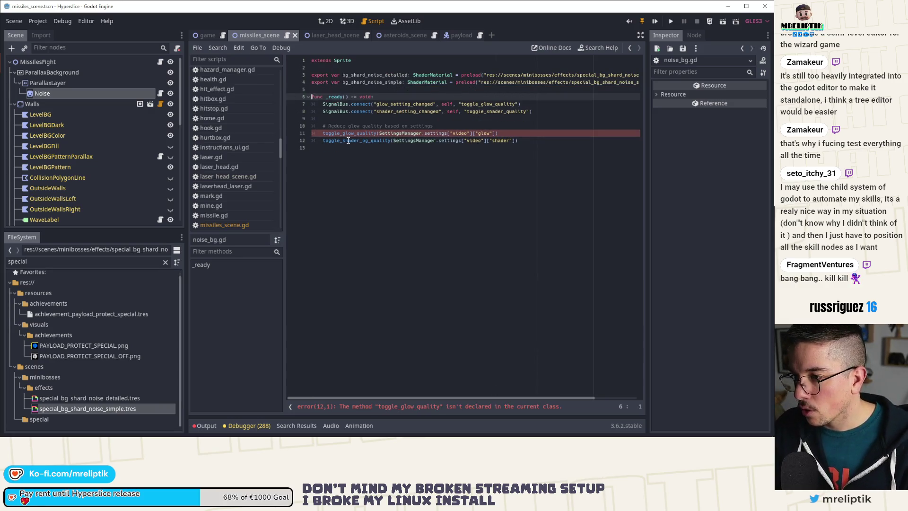
# Review game.gd's toggle_glow_quality and BGShader's noise_bg.gd shader toggle code for reference.
pyautogui.click(208, 35)
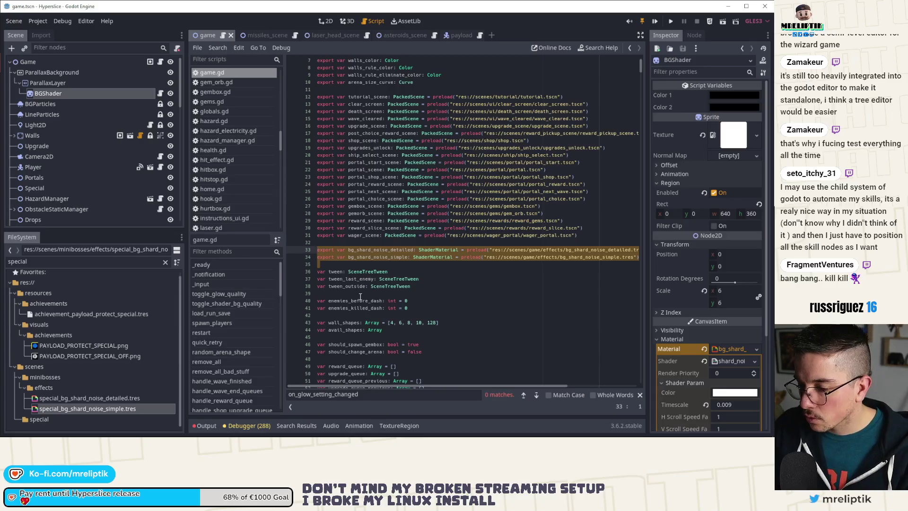
pyautogui.click(222, 294)
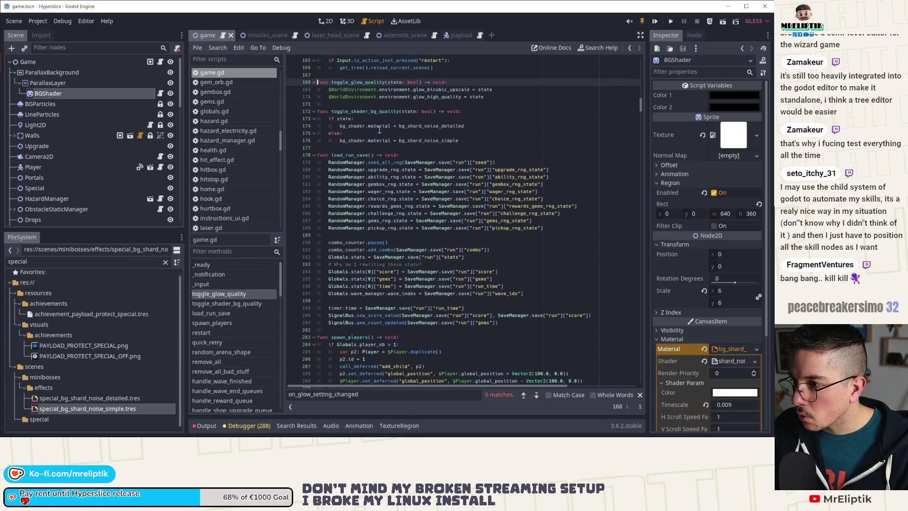
pyautogui.click(265, 84)
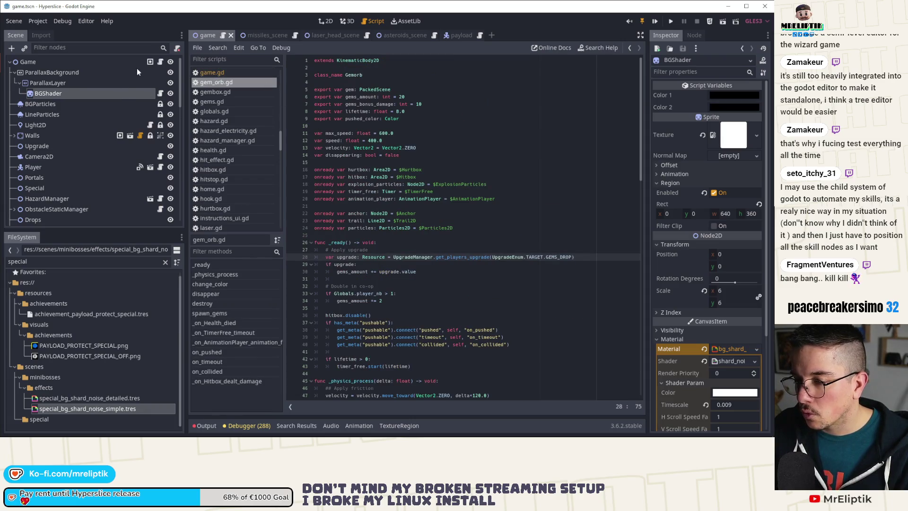
pyautogui.click(161, 93)
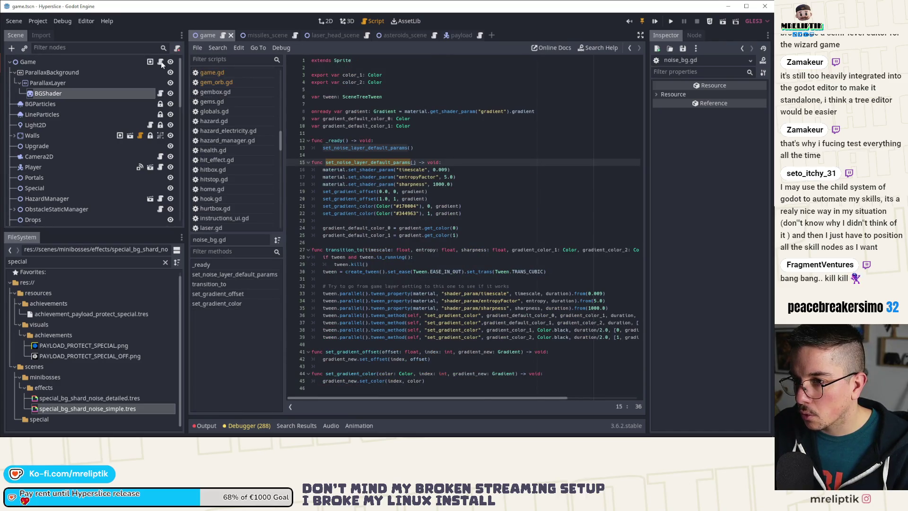
pyautogui.click(160, 62)
pyautogui.click(161, 93)
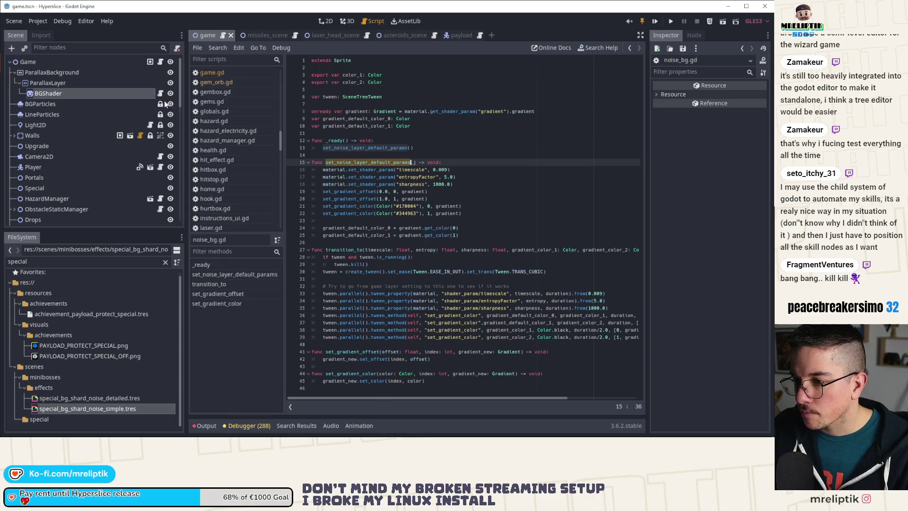
pyautogui.click(159, 63)
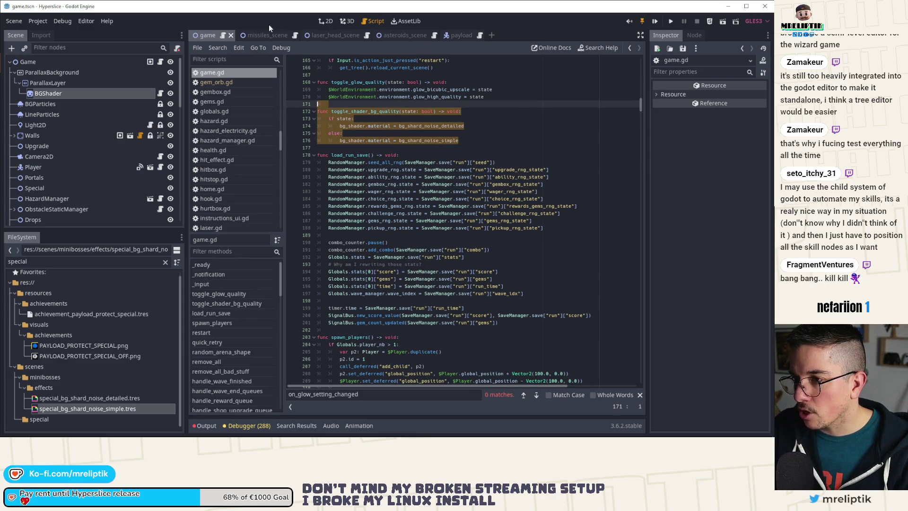
# Check the laser head scene, then return to the Noise sprite's noise_bg.gd at line 14.
pyautogui.click(260, 33)
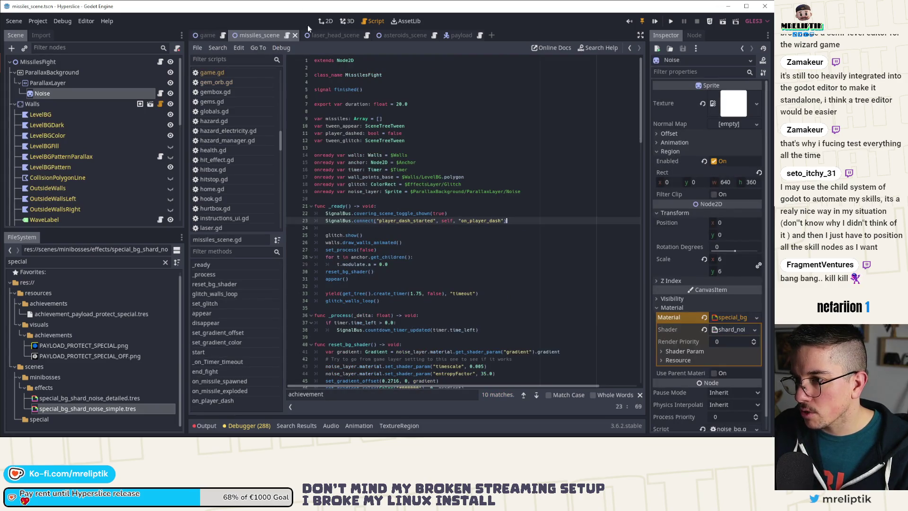
pyautogui.click(324, 36)
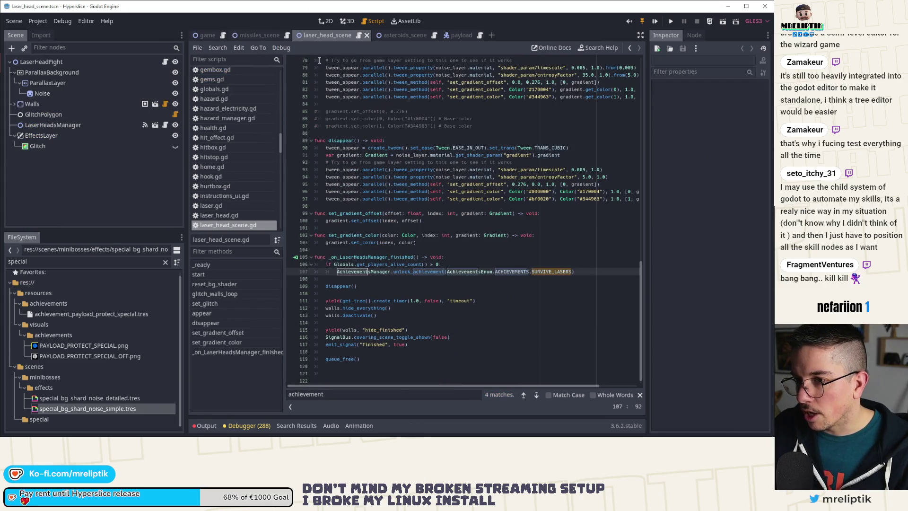
pyautogui.click(269, 34)
pyautogui.click(160, 94)
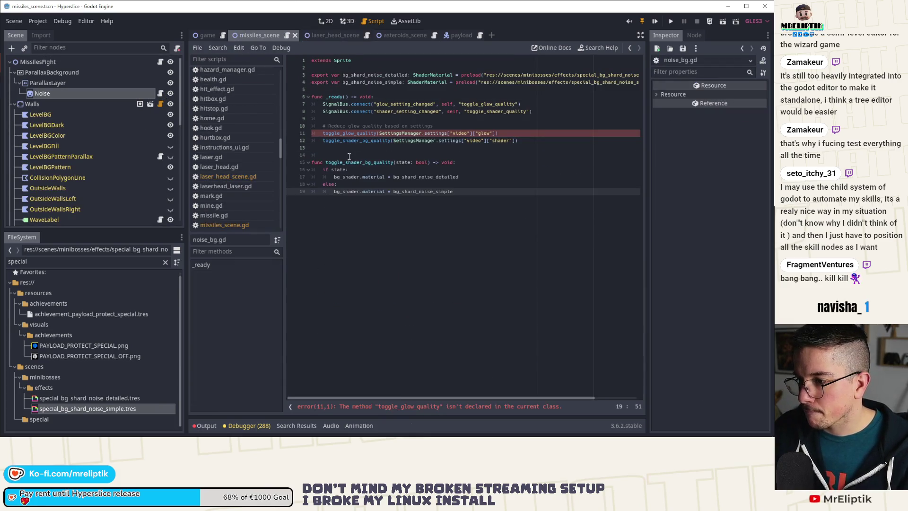
pyautogui.click(349, 155)
pyautogui.hotkey('ctrl', 'shift', 'o')
# Open the payload_protect_missiles scene via Quick Open Scene.
pyautogui.write('paykl')
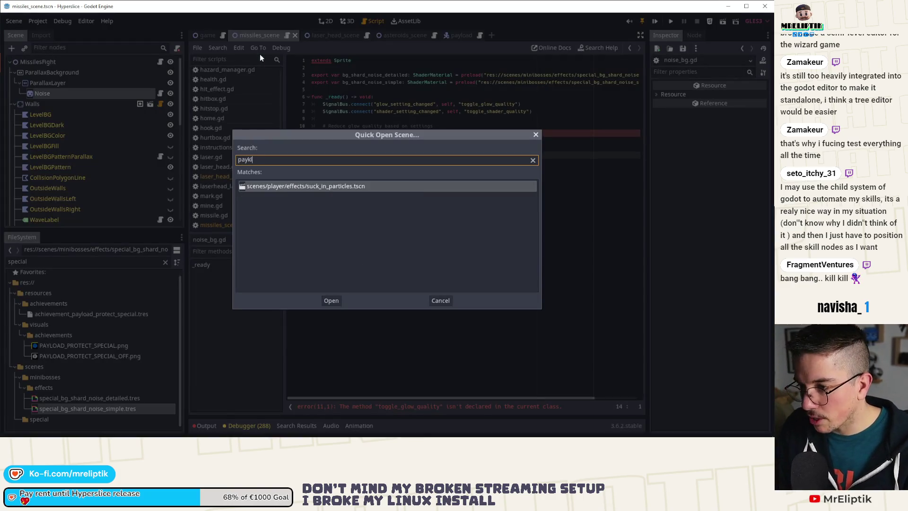
pyautogui.write('yload')
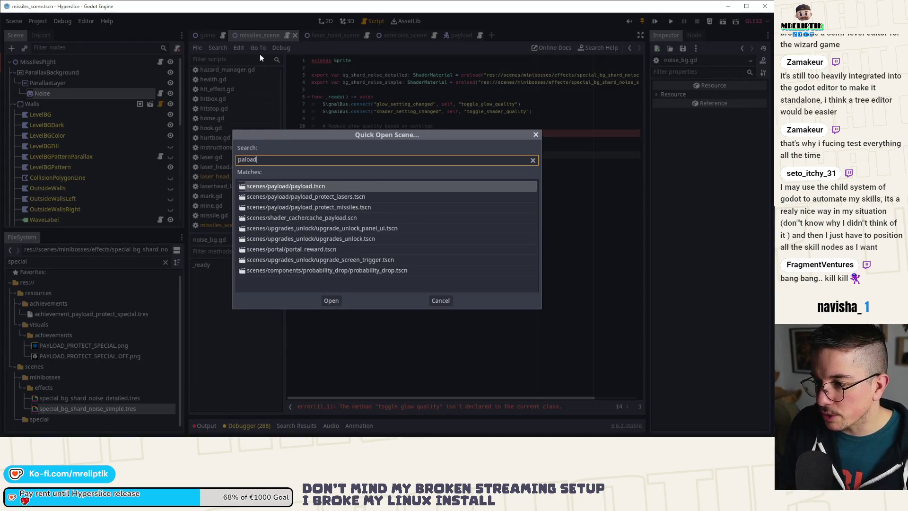
pyautogui.press('Return')
pyautogui.scroll(-11, 390, 173)
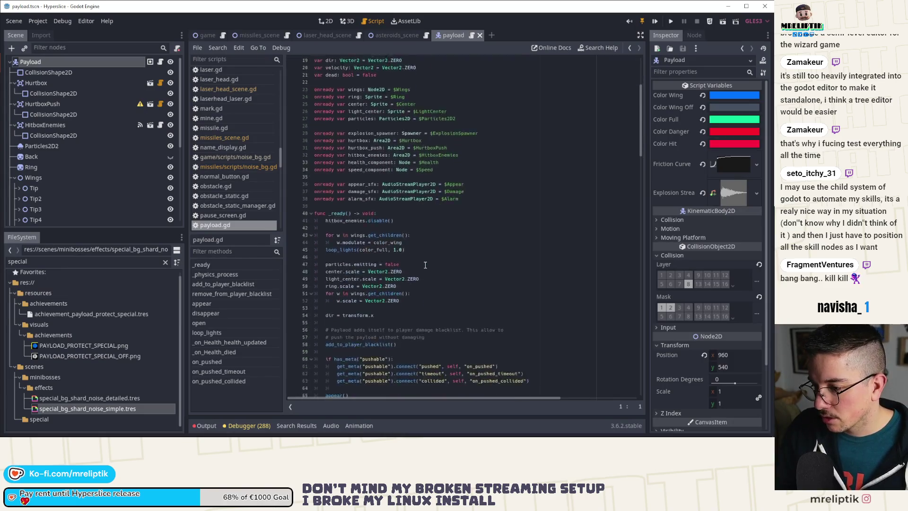
pyautogui.middleClick(453, 37)
pyautogui.hotkey('ctrl', 'shift', 'o')
pyautogui.write('payload')
pyautogui.press('Down')
pyautogui.press('Down')
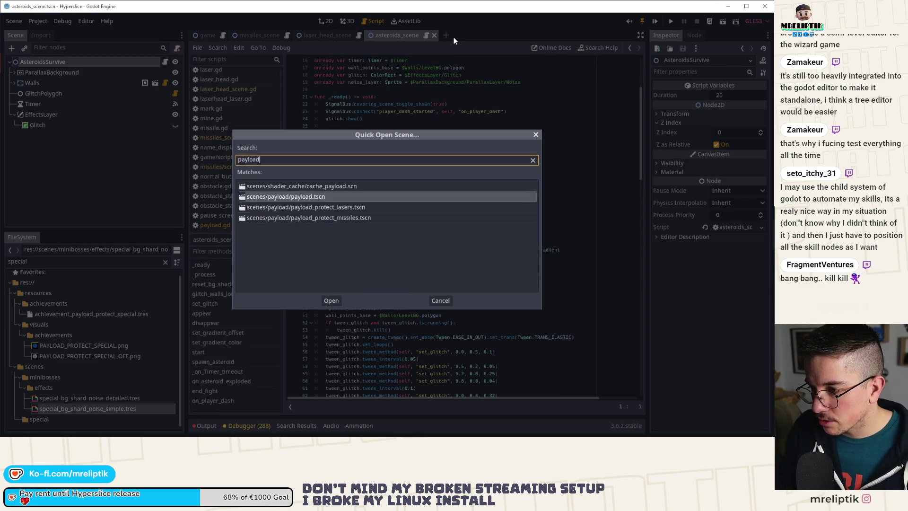
pyautogui.press('Up')
pyautogui.press('Down')
pyautogui.press('Down')
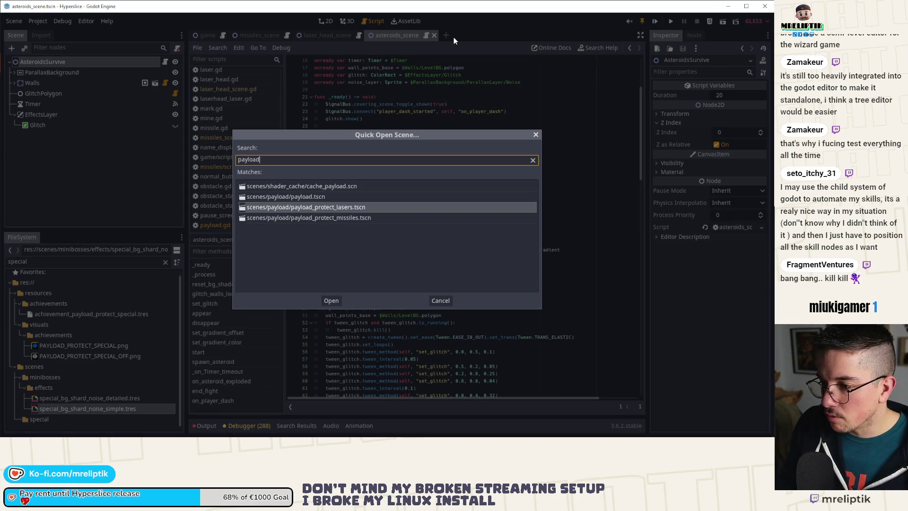
pyautogui.press('Return')
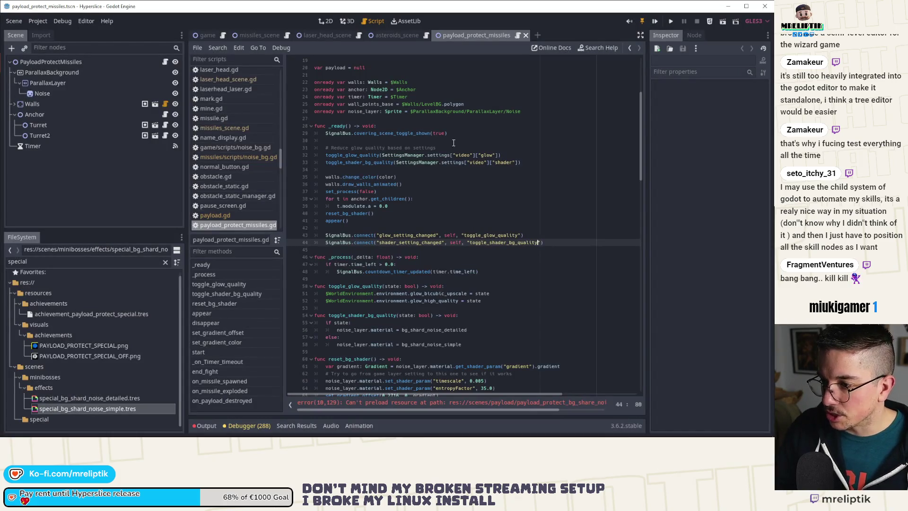
# Delete the glow_setting_changed connection and the toggle_glow_quality function.
pyautogui.click(407, 235)
pyautogui.hotkey('ctrl', 'shift', 'k')
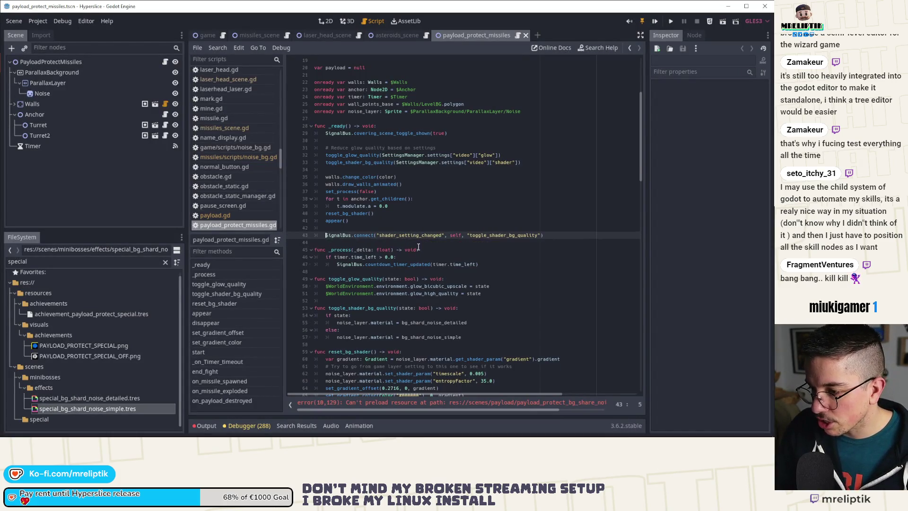
pyautogui.click(375, 280)
pyautogui.hotkey('ctrl', 'shift', 'k')
pyautogui.hotkey('ctrl', 'shift', 'k')
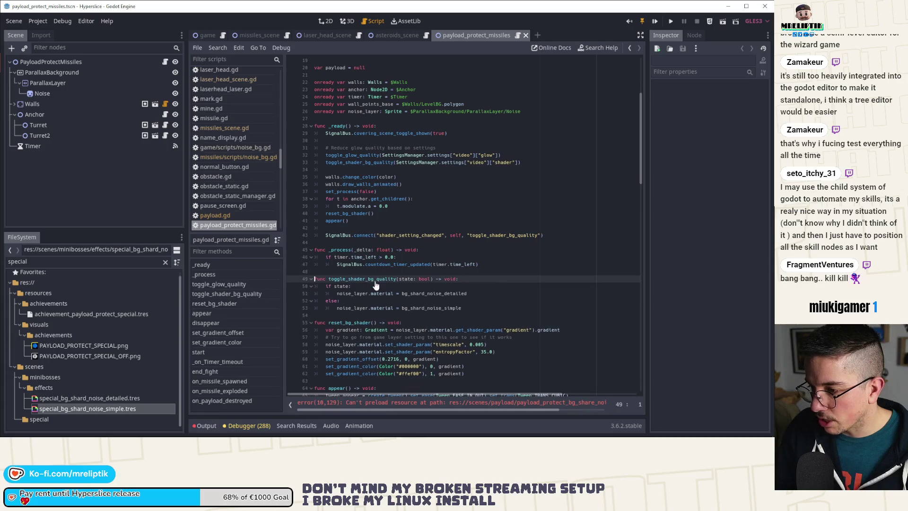
# Correct bg_share to bg_shard in the preload paths on lines 10 and 11.
pyautogui.click(466, 403)
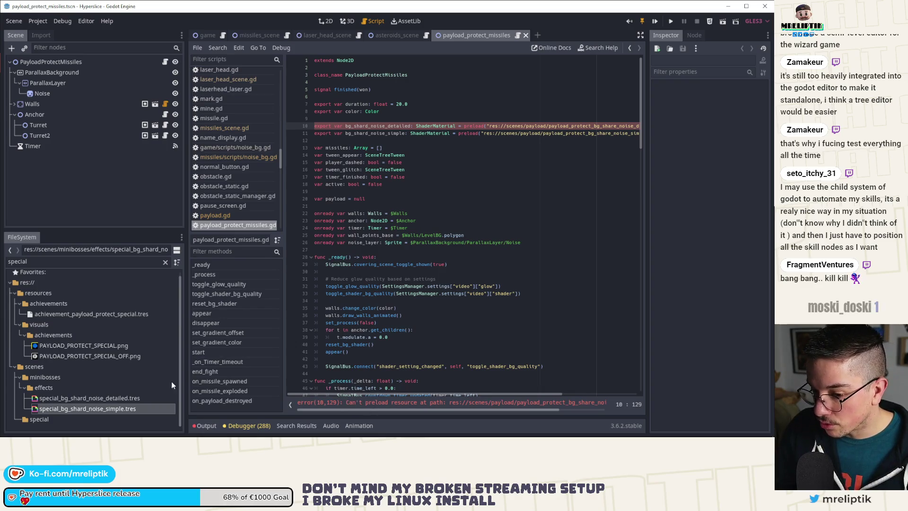
pyautogui.doubleClick(77, 266)
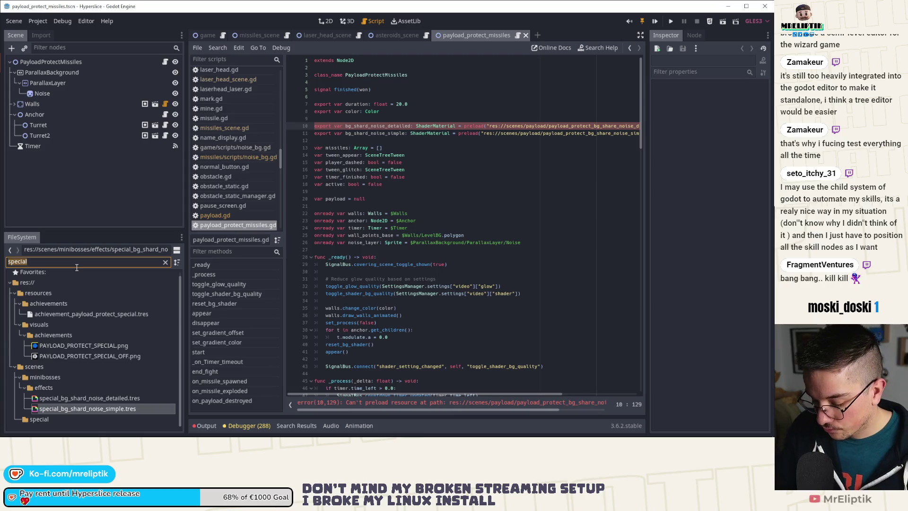
pyautogui.press('BackSpace')
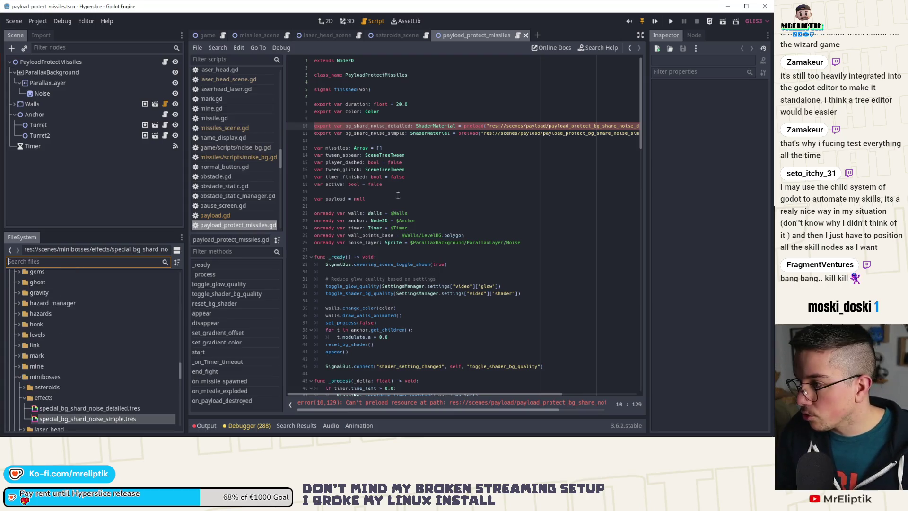
pyautogui.click(617, 126)
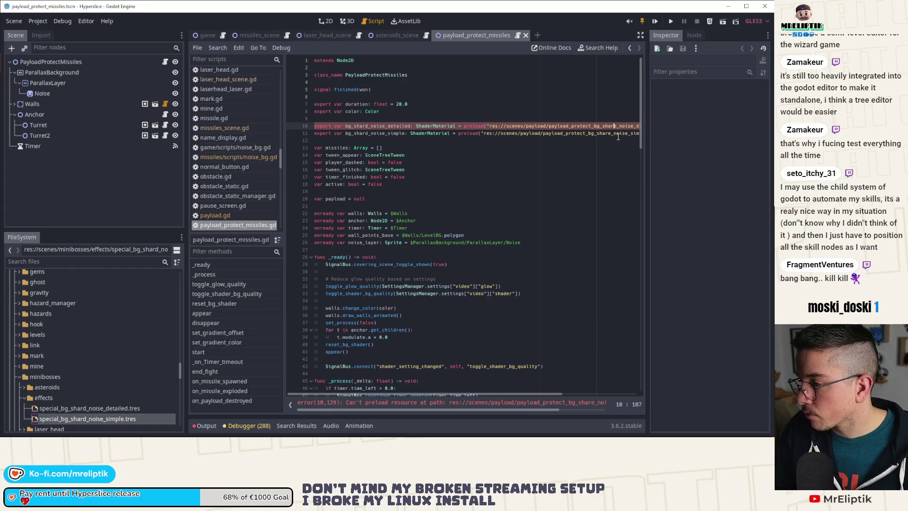
pyautogui.press('BackSpace')
pyautogui.write('d')
pyautogui.hscroll(2, 618, 136)
pyautogui.click(618, 134)
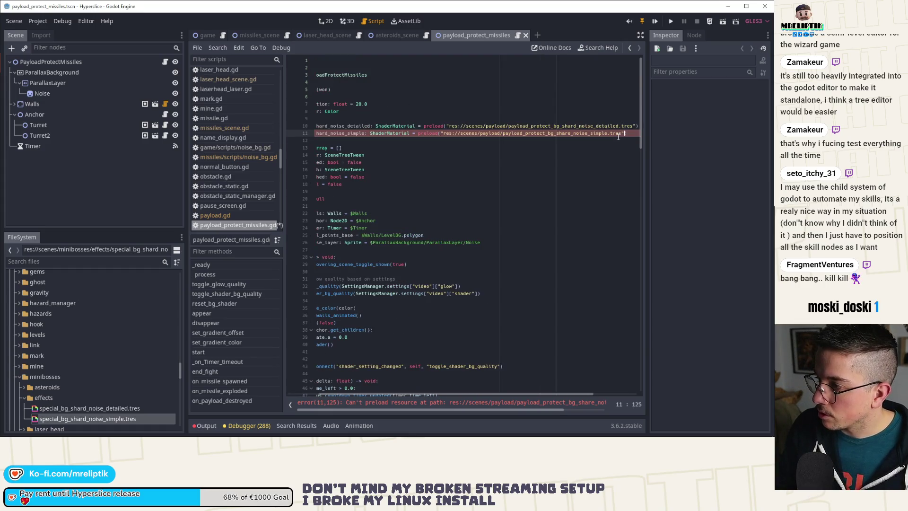
pyautogui.press('Left')
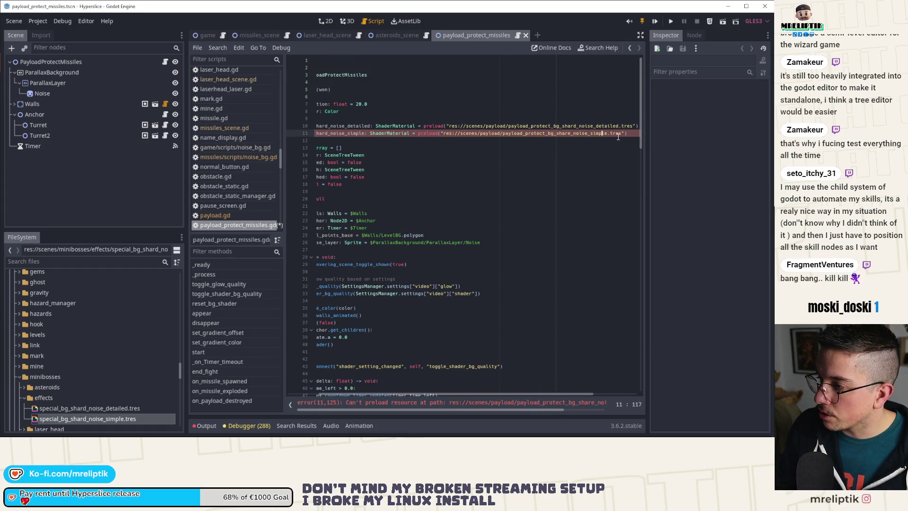
pyautogui.click(570, 133)
pyautogui.press('BackSpace')
pyautogui.write('d')
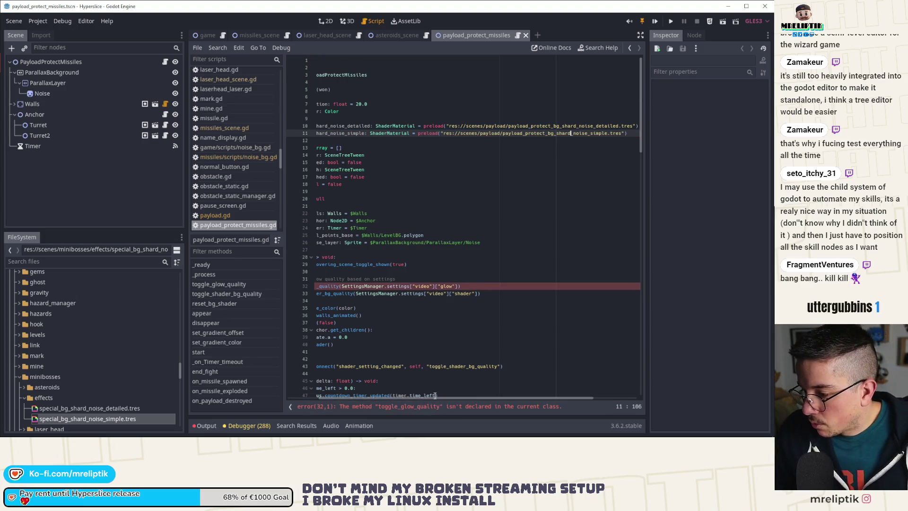
pyautogui.hscroll(-5, 401, 331)
# Remove the toggle_glow_quality call and its comment from _ready, then check toggle_shader_bg_quality usage.
pyautogui.click(365, 280)
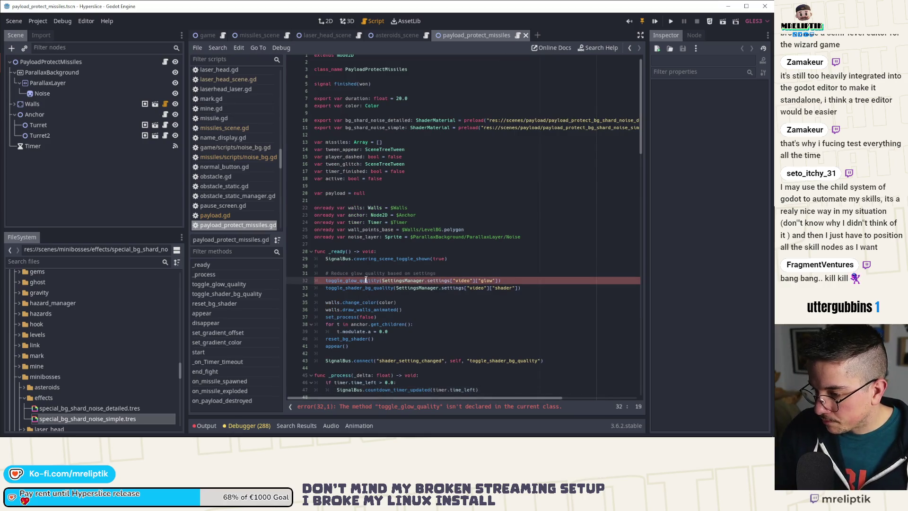
pyautogui.hotkey('ctrl', 'shift', 'k')
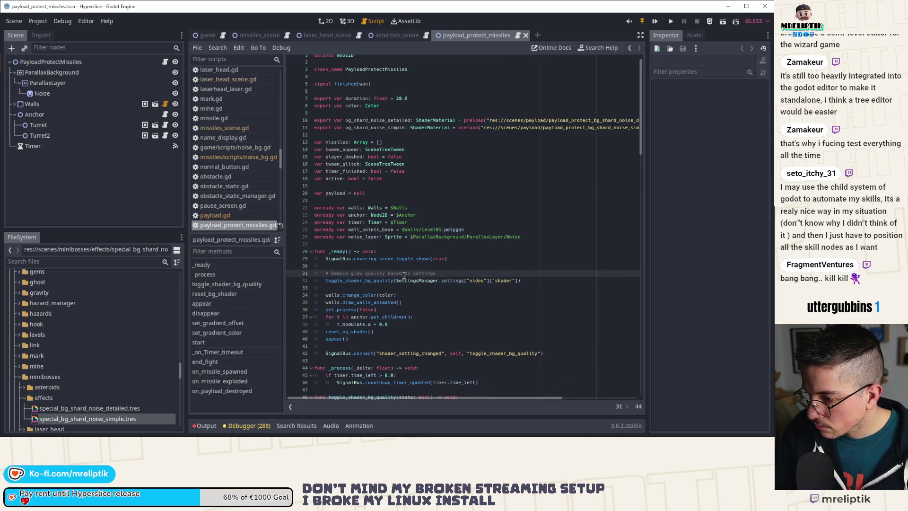
pyautogui.hotkey('ctrl', 'shift', 'k')
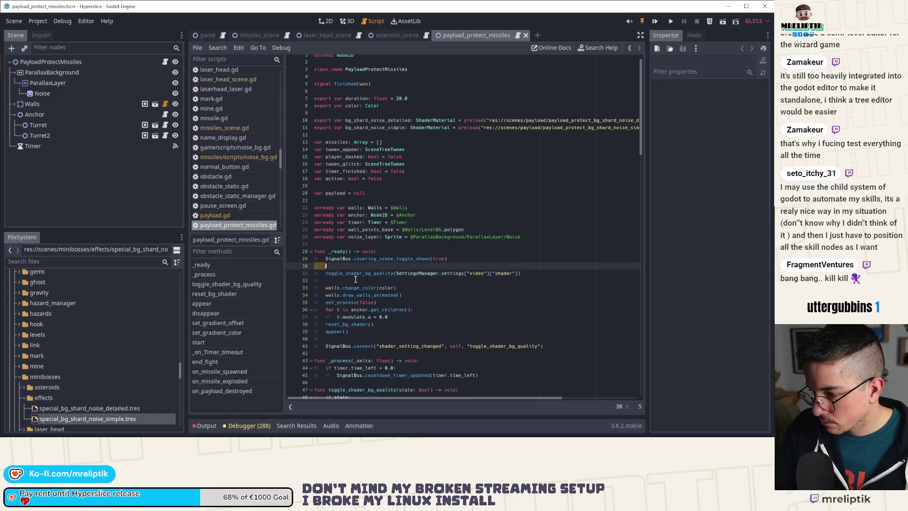
pyautogui.click(355, 280)
pyautogui.scroll(-4, 378, 335)
pyautogui.doubleClick(360, 303)
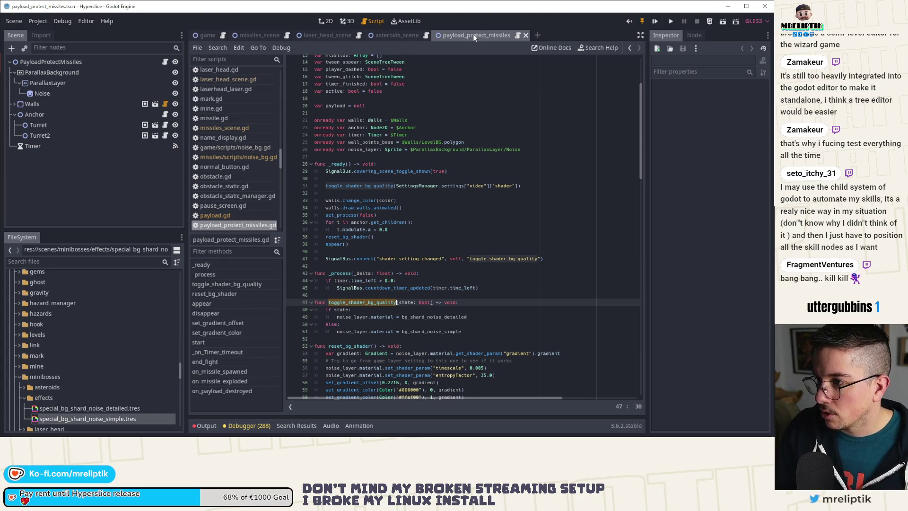
pyautogui.click(522, 185)
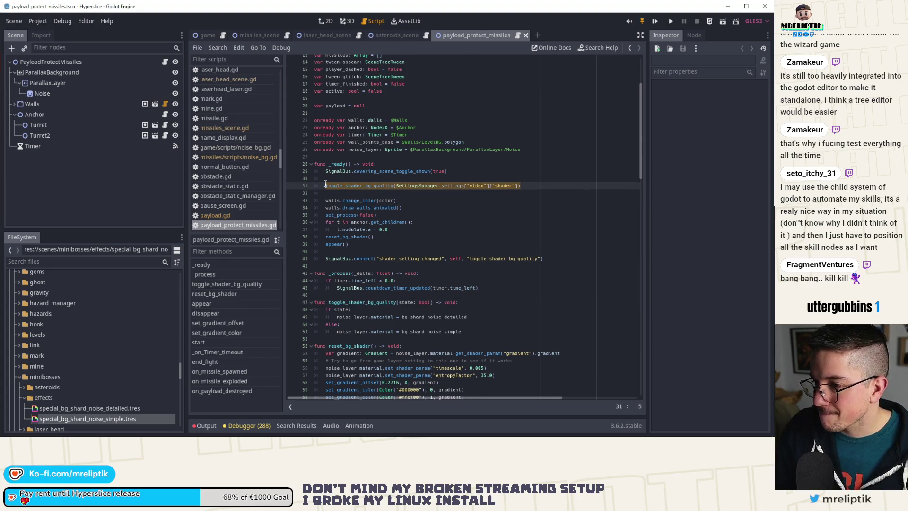
pyautogui.click(309, 36)
# Open the Noise sprite's noise_bg.gd script from the missiles scene.
pyautogui.click(257, 35)
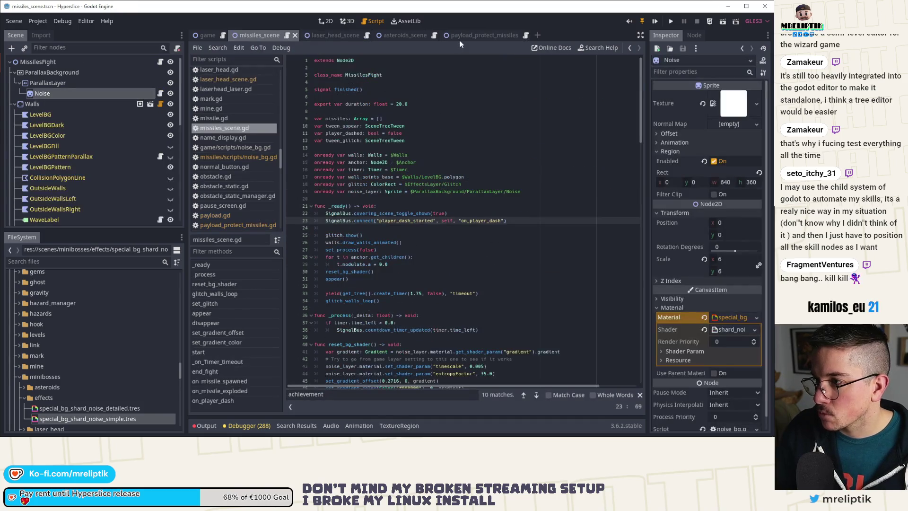
pyautogui.click(161, 96)
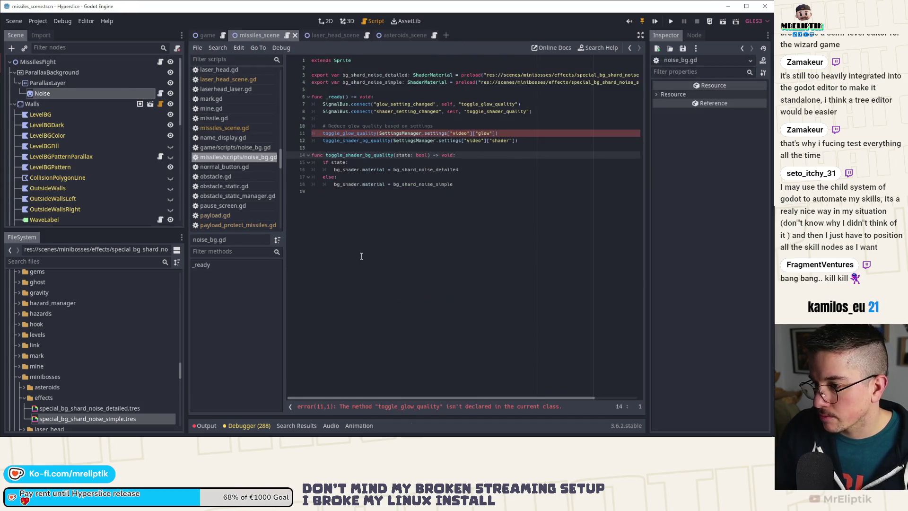
pyautogui.hotkey('ctrl', 's')
# Delete the toggle_glow_quality call and its glow-quality comment line from noise_bg.gd.
pyautogui.press('Home')
pyautogui.hotkey('shift', 'Up')
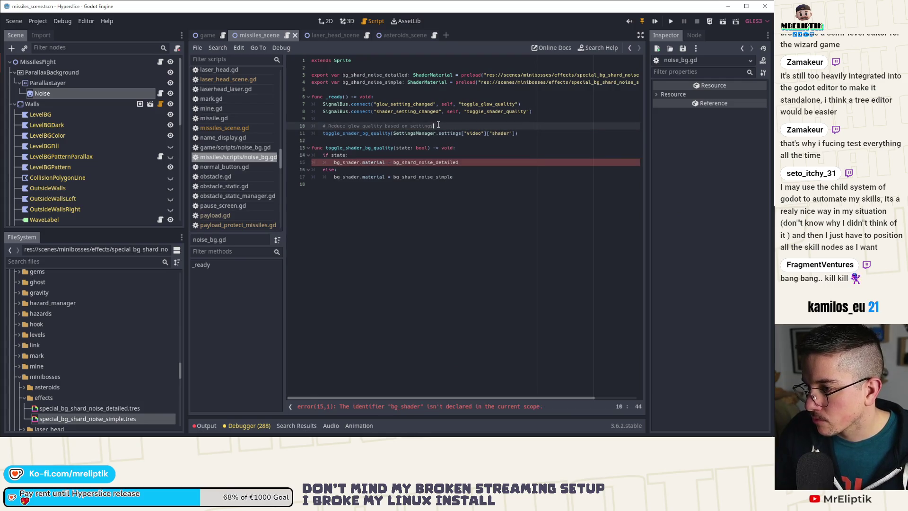
pyautogui.press('BackSpace')
# Make both detailed and simple branches set the sprite's own material, and drop the glow_setting_changed connection.
pyautogui.doubleClick(349, 155)
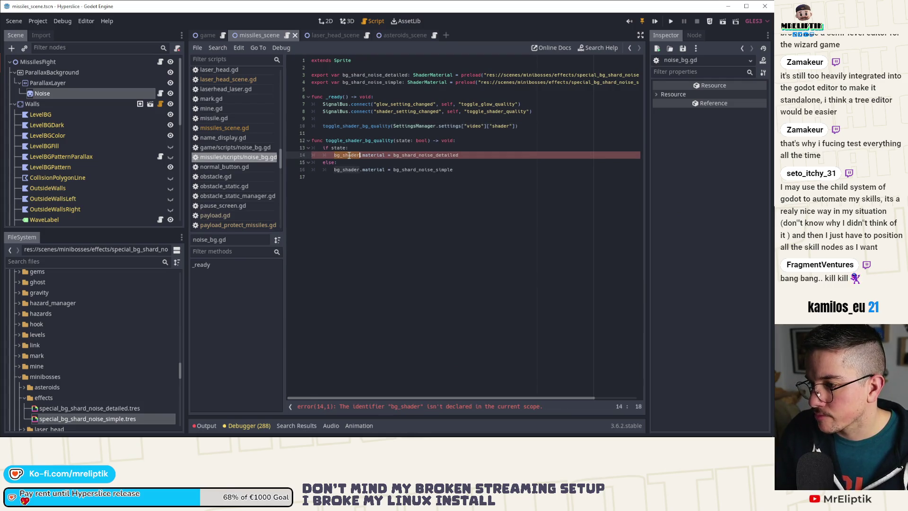
pyautogui.press('Delete')
pyautogui.press('Delete')
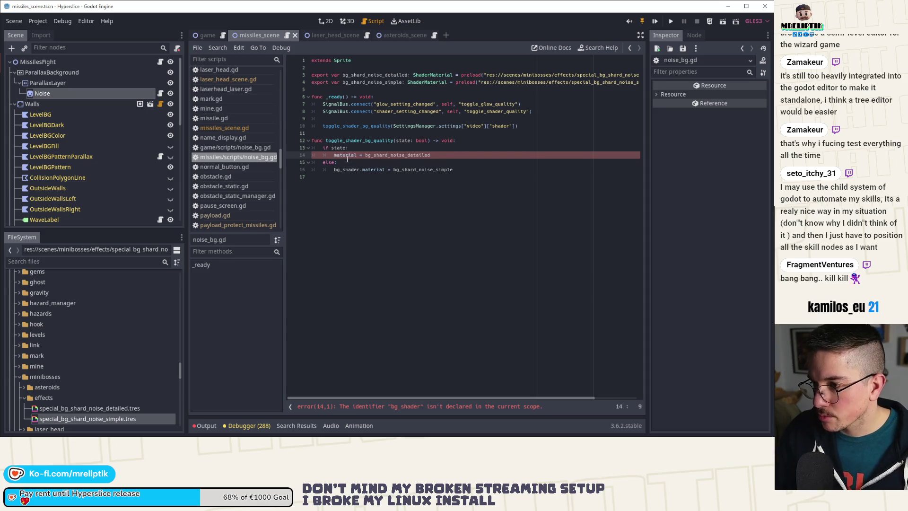
pyautogui.doubleClick(344, 168)
pyautogui.press('Delete')
pyautogui.press('Delete')
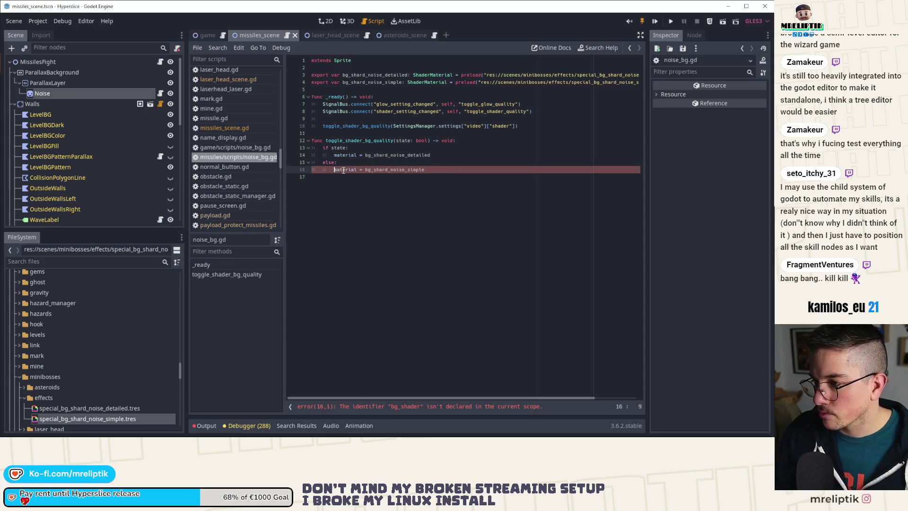
pyautogui.hotkey('ctrl', 's')
pyautogui.click(419, 104)
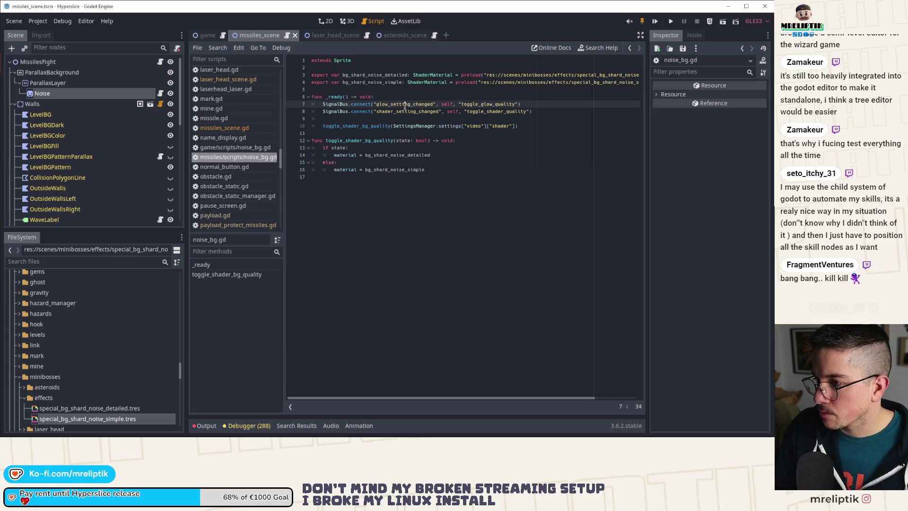
pyautogui.hotkey('ctrl', 'shift', 'k')
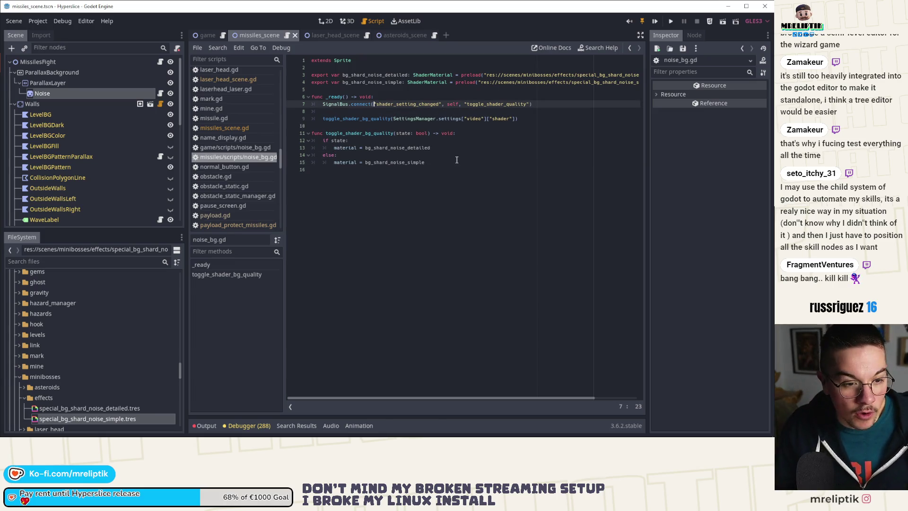
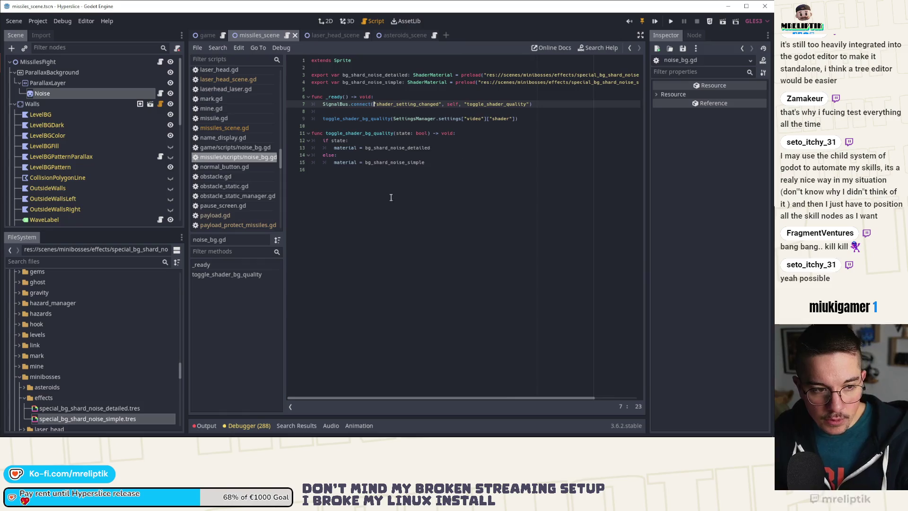
# Leave the end of noise_bg.gd and return to the 2D canvas view.
pyautogui.click(370, 178)
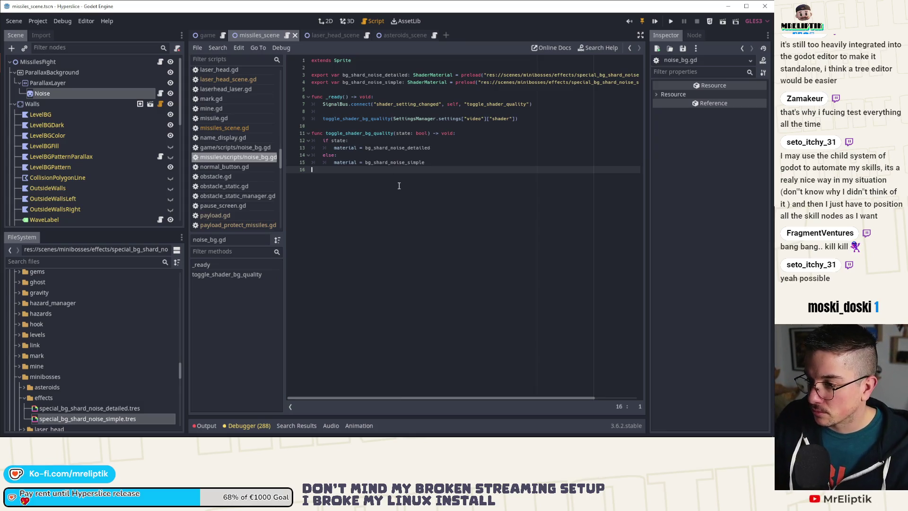
pyautogui.click(326, 21)
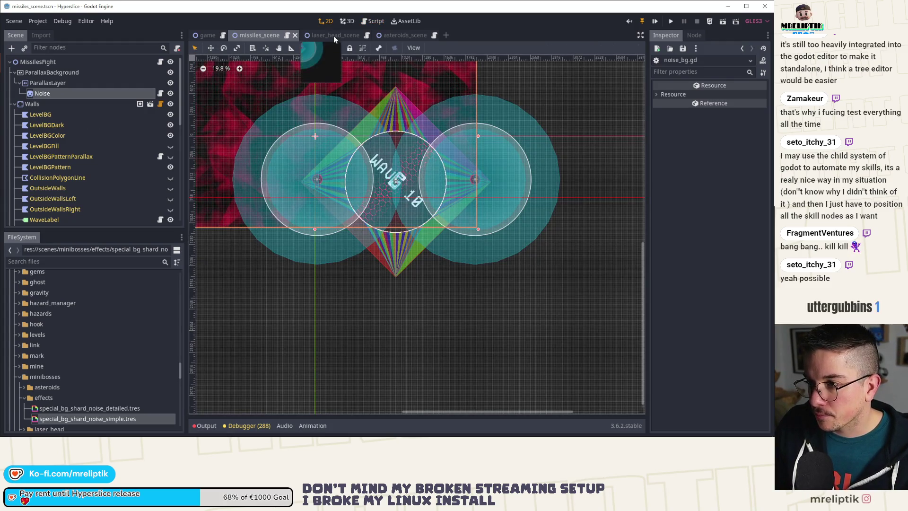
# Open the laser head scene, select its Noise node, and locate noise_bg.gd under missiles/scripts.
pyautogui.click(333, 35)
pyautogui.click(71, 93)
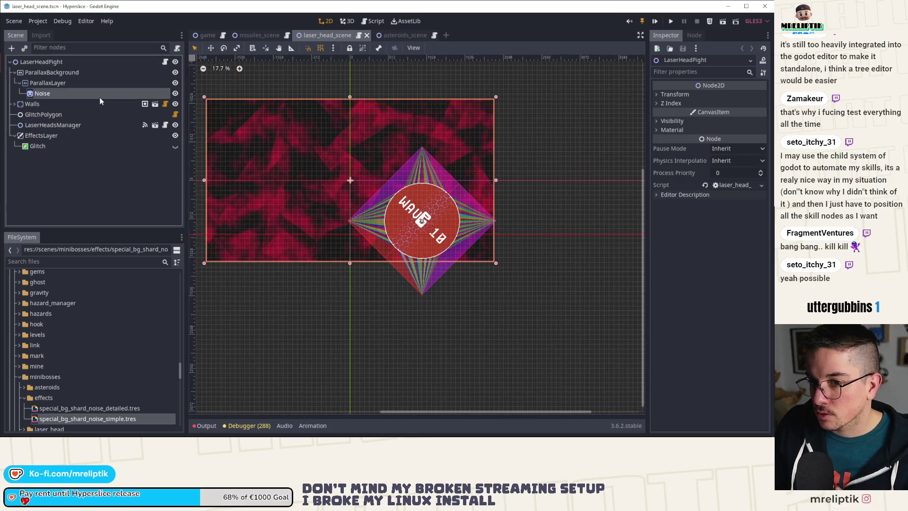
pyautogui.click(17, 104)
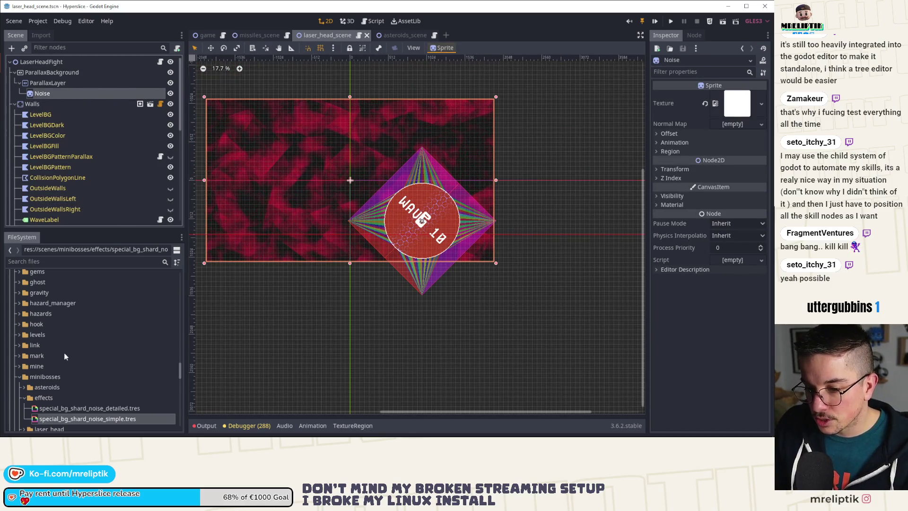
pyautogui.scroll(-3, 64, 351)
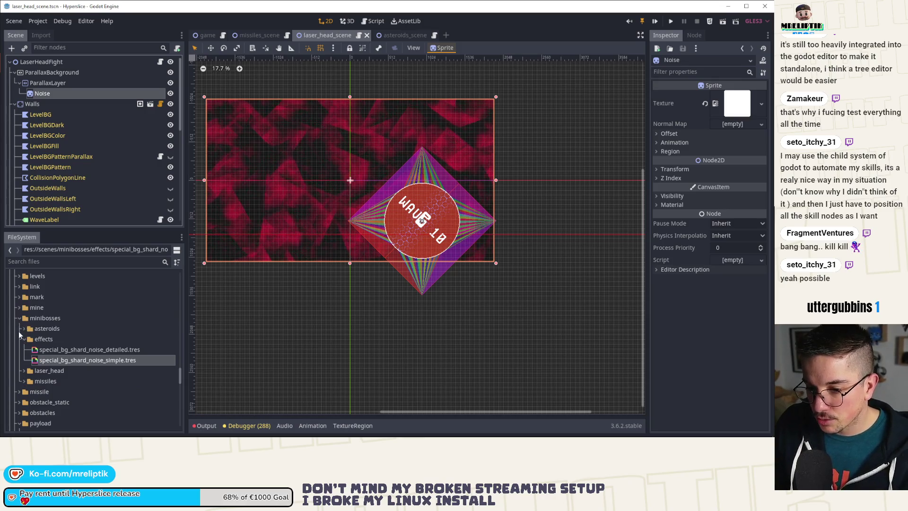
pyautogui.click(24, 381)
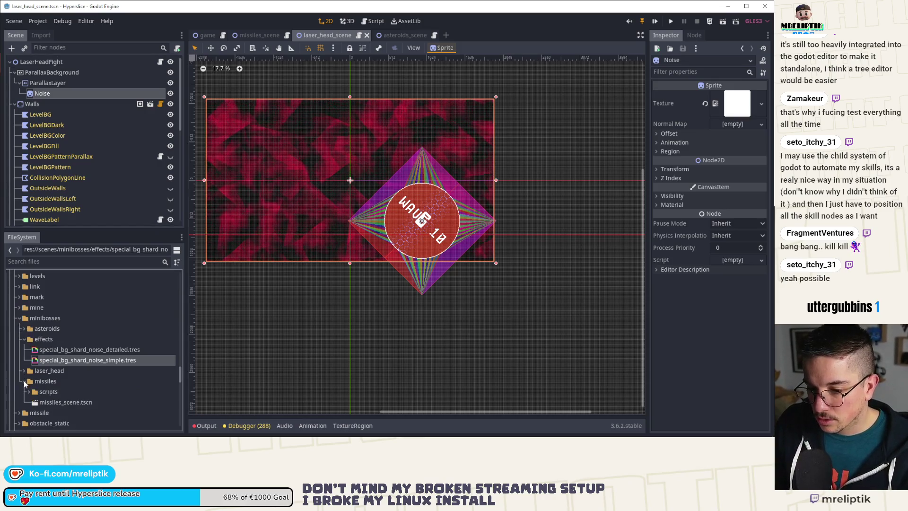
pyautogui.click(28, 392)
pyautogui.click(66, 412)
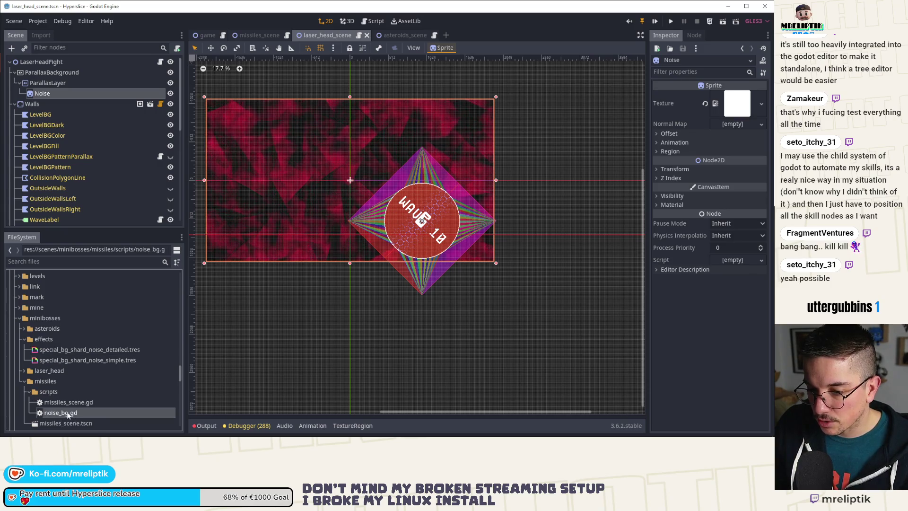
# Create a scripts folder in minibosses, move noise_bg.gd into it, and attach it to Noise.
pyautogui.rightClick(44, 316)
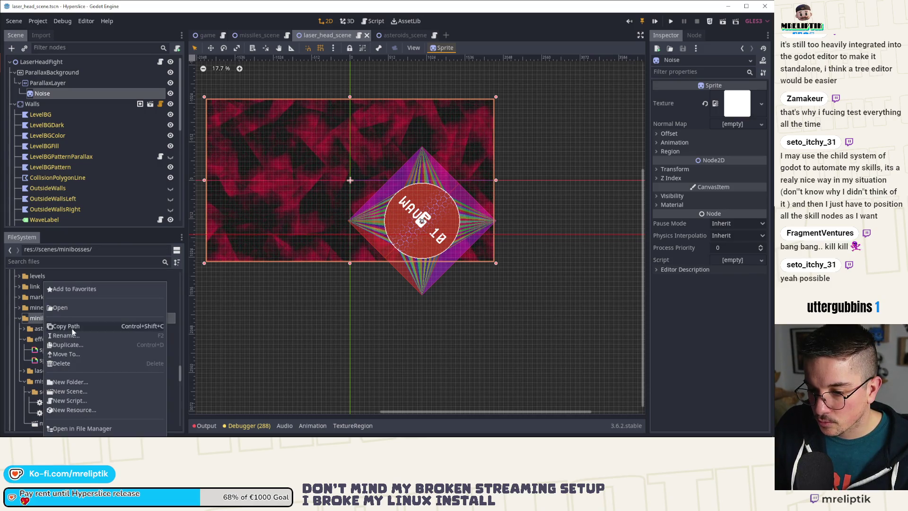
pyautogui.click(83, 390)
pyautogui.press('Return')
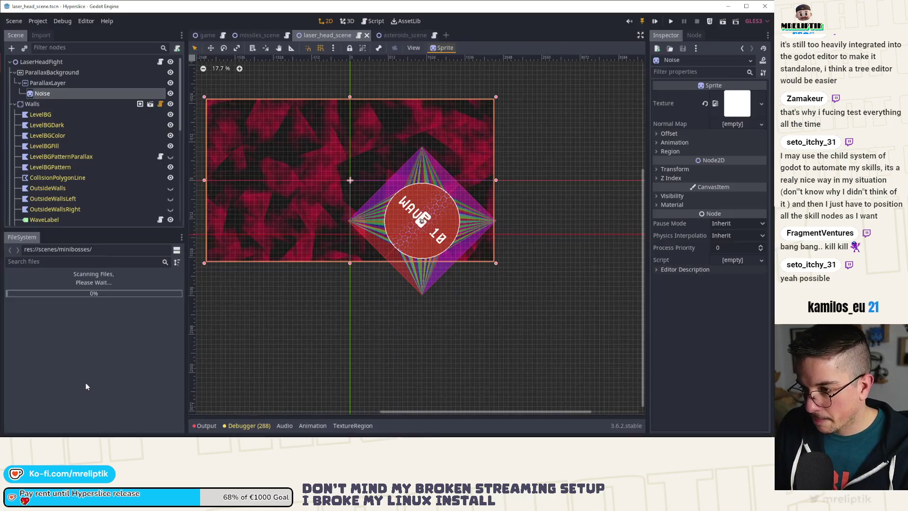
pyautogui.scroll(-2, 85, 346)
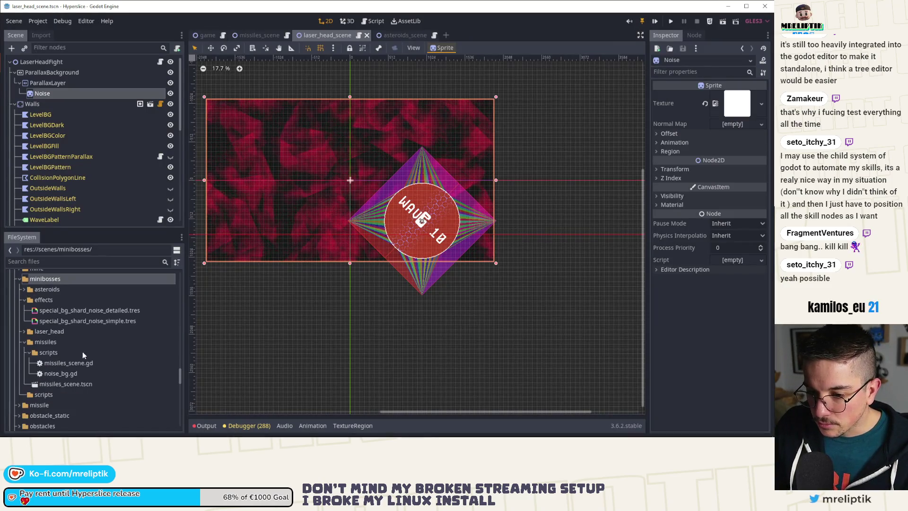
pyautogui.moveTo(62, 374); pyautogui.dragTo(44, 399)
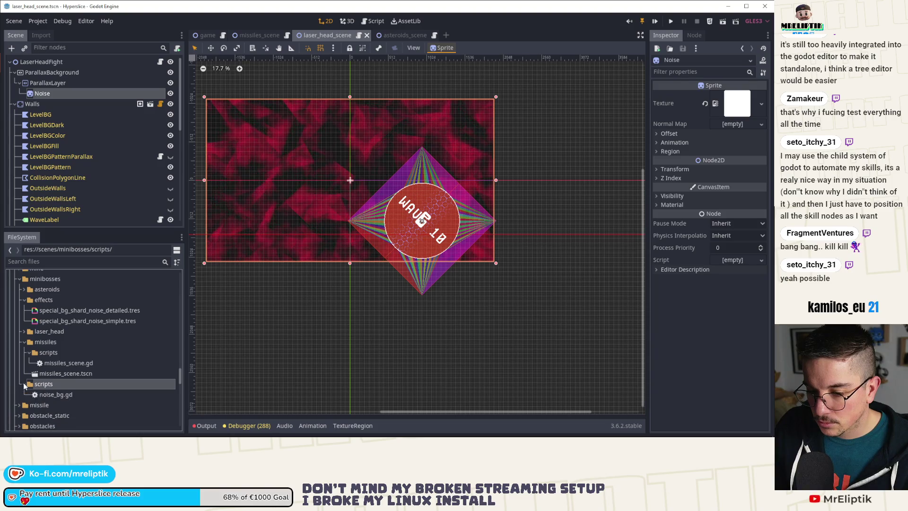
pyautogui.moveTo(63, 397)
pyautogui.mouseDown()
pyautogui.moveTo(104, 322)
pyautogui.moveTo(129, 90)
pyautogui.moveTo(112, 93)
pyautogui.mouseUp()
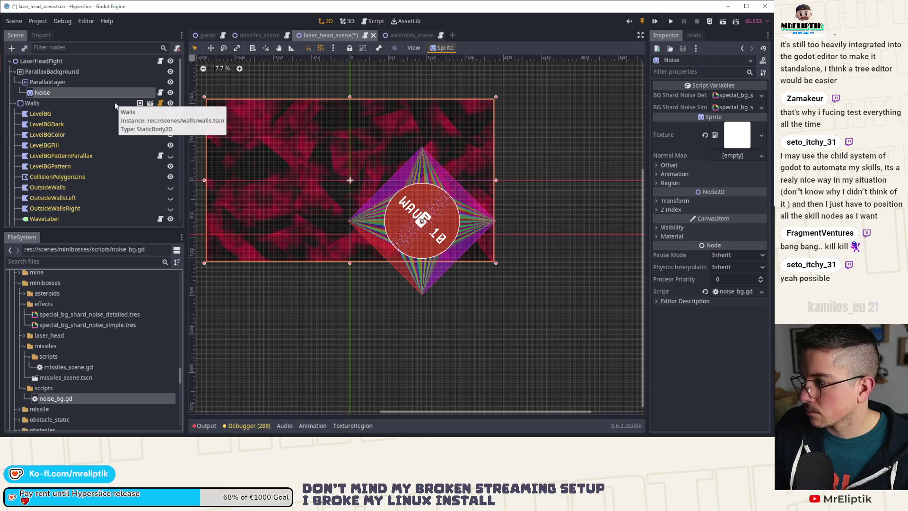
# Save the laser head scene and give its Noise the special_bg_shard_noise_detailed.tres material.
pyautogui.hotkey('ctrl', 's')
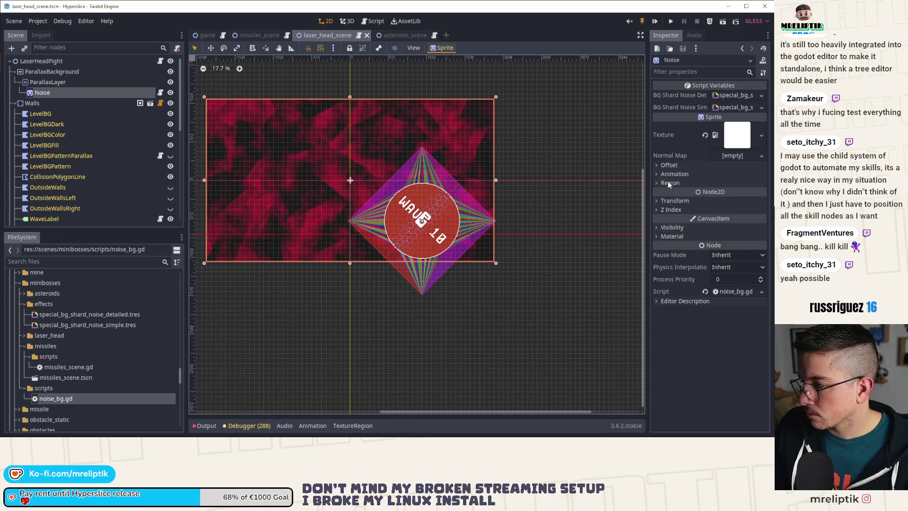
pyautogui.click(660, 236)
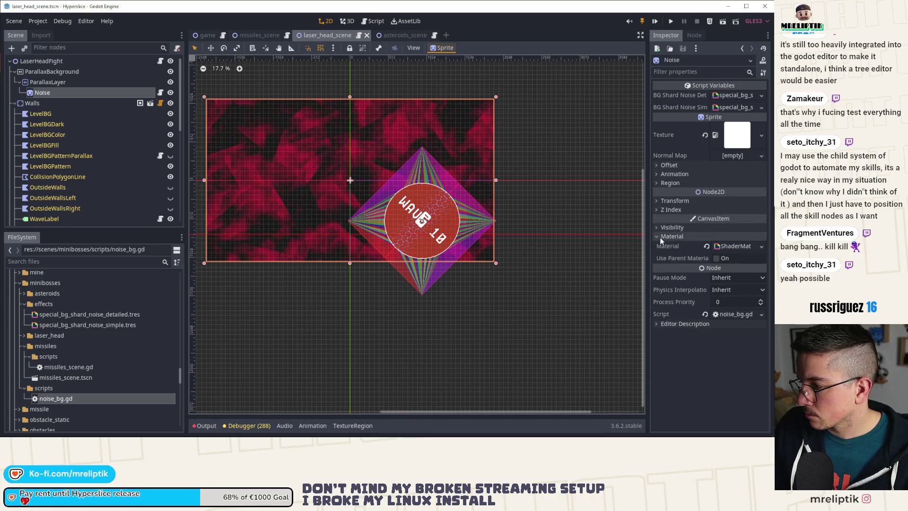
pyautogui.click(111, 315)
pyautogui.moveTo(110, 316)
pyautogui.mouseDown()
pyautogui.moveTo(494, 319)
pyautogui.moveTo(735, 246)
pyautogui.mouseUp()
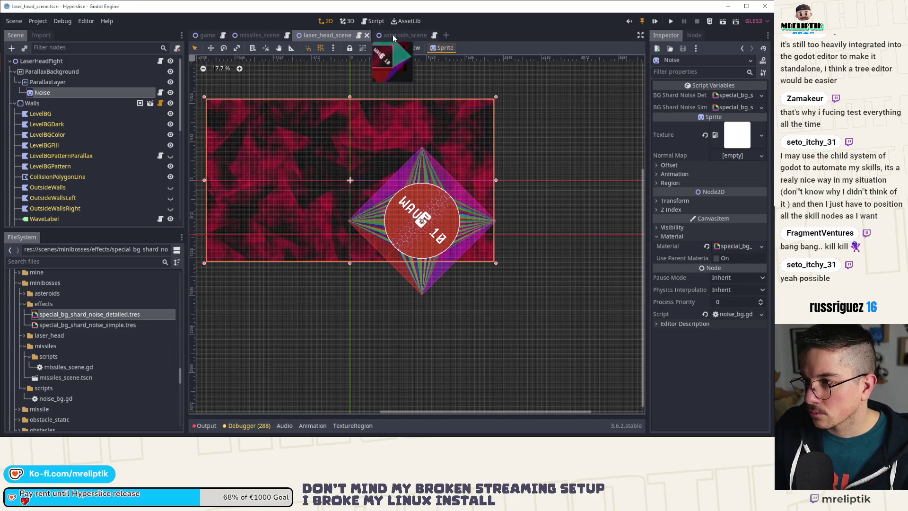
# In the asteroids scene, give Noise the detailed shard-noise material and noise_bg.gd, save, and open the script.
pyautogui.click(394, 36)
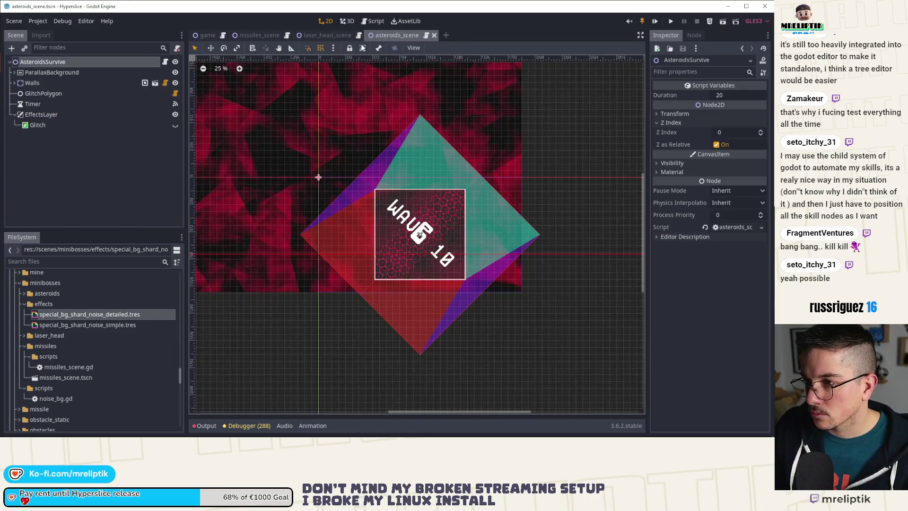
pyautogui.click(14, 72)
pyautogui.click(19, 83)
pyautogui.click(42, 93)
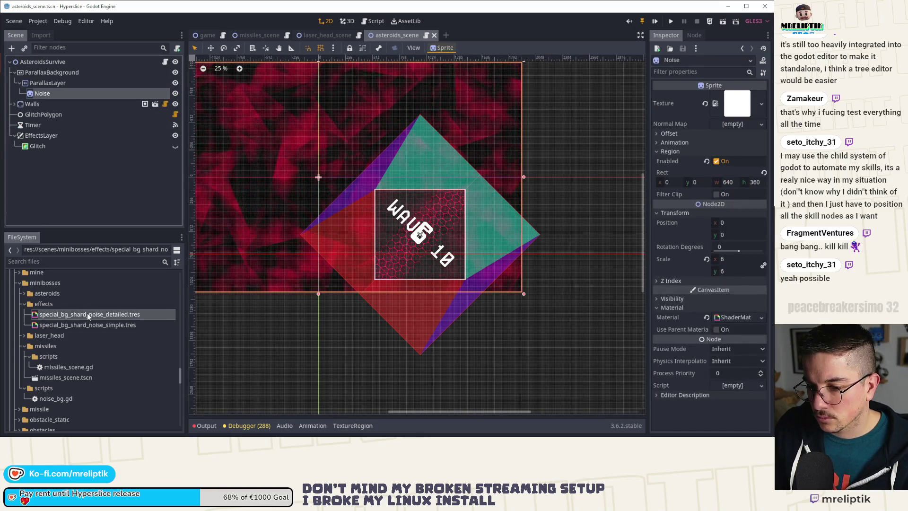
pyautogui.moveTo(88, 315)
pyautogui.mouseDown()
pyautogui.moveTo(755, 318)
pyautogui.moveTo(735, 318)
pyautogui.mouseUp()
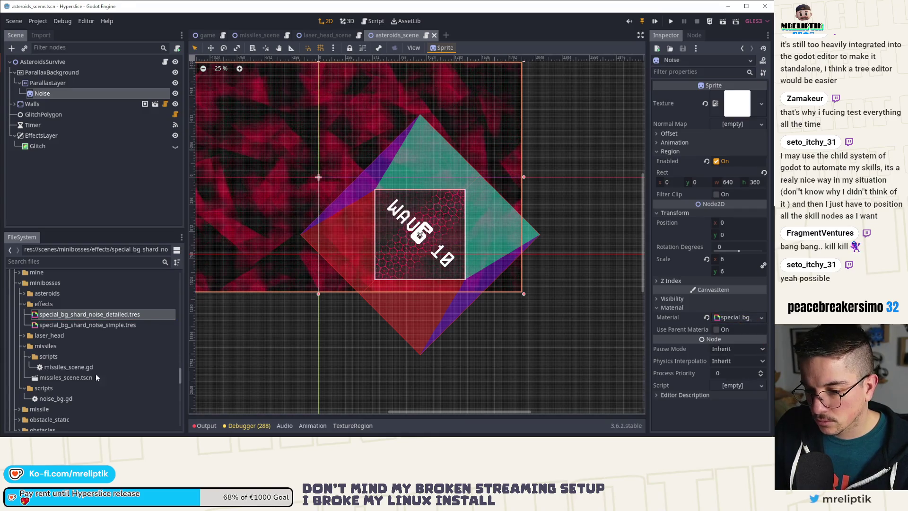
pyautogui.hotkey('ctrl', 's')
pyautogui.moveTo(62, 396)
pyautogui.mouseDown()
pyautogui.moveTo(111, 321)
pyautogui.moveTo(135, 92)
pyautogui.mouseUp()
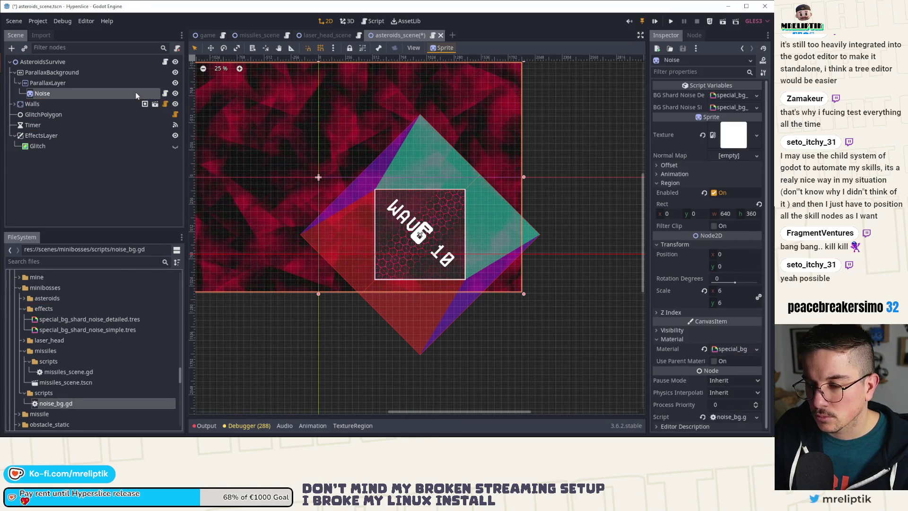
pyautogui.click(165, 94)
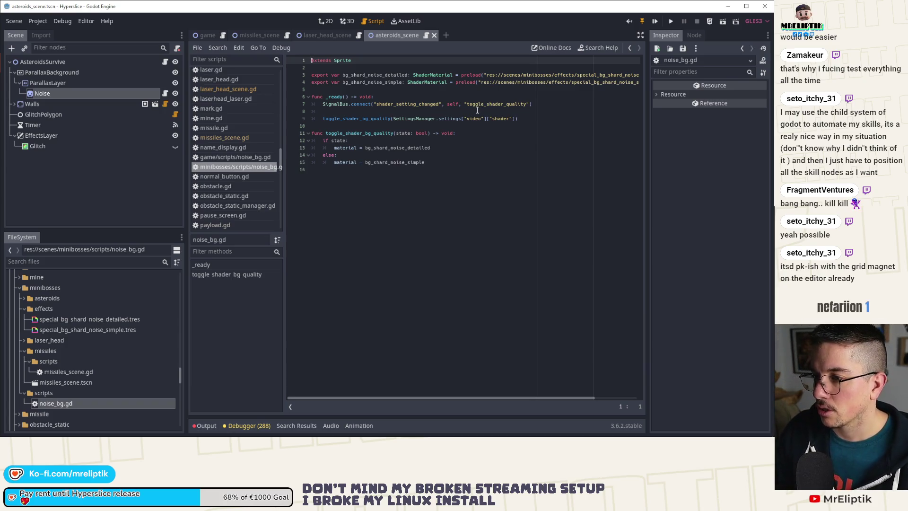
# Switch through the laser_head_scene tab to the missiles_scene tab to view missiles_scene.gd.
pyautogui.click(336, 38)
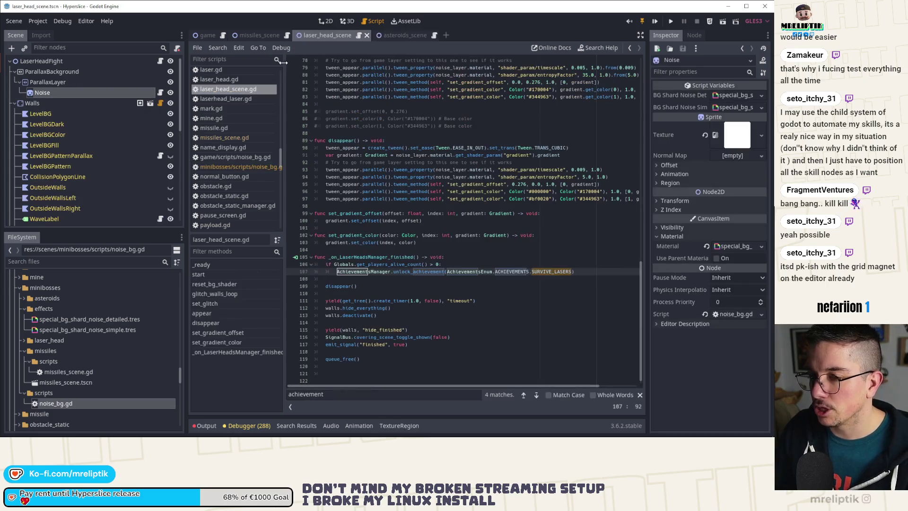
pyautogui.click(249, 36)
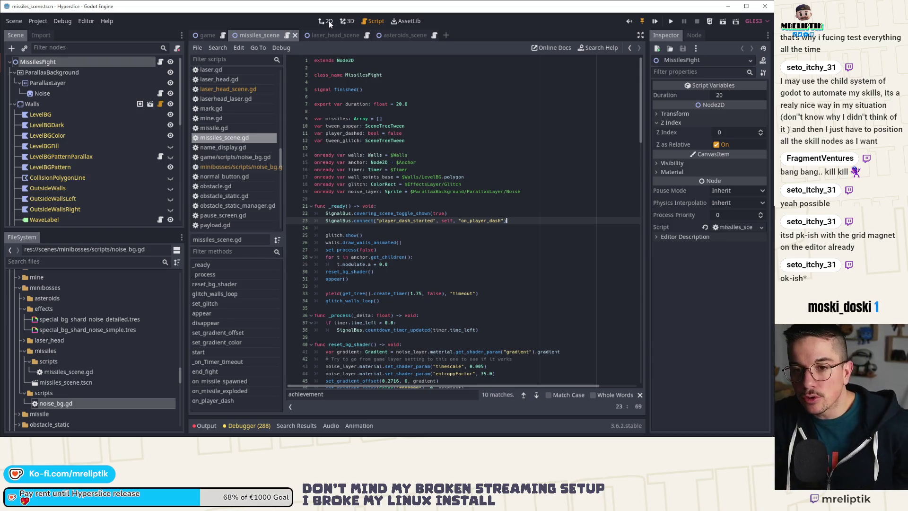
# Create a new scratch scene with a Node2D root and a Node2D child.
pyautogui.click(445, 35)
pyautogui.click(110, 74)
pyautogui.rightClick(65, 69)
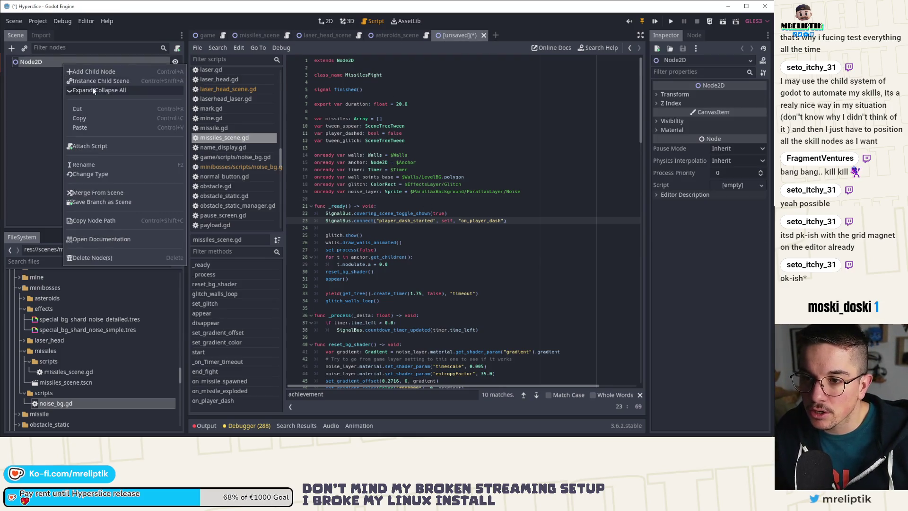
pyautogui.click(99, 71)
pyautogui.write('nn')
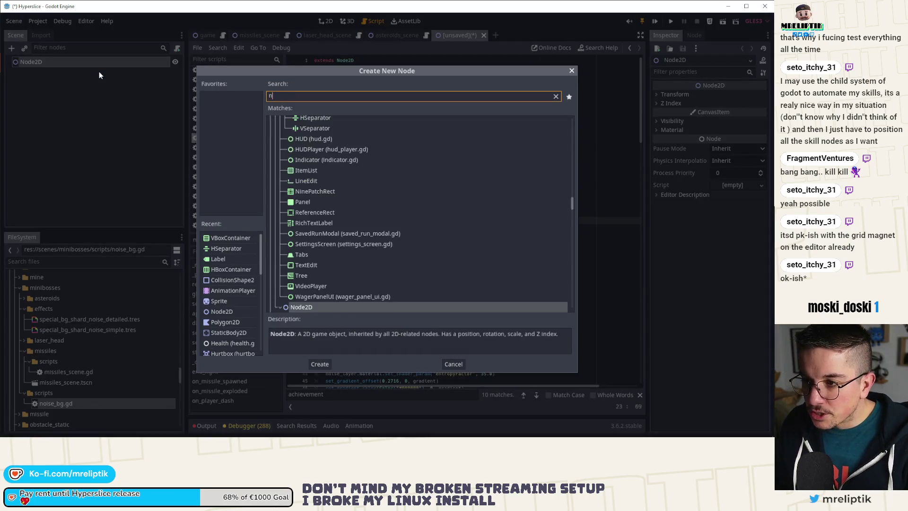
pyautogui.press('BackSpace')
pyautogui.press('BackSpace')
pyautogui.write('node2d')
pyautogui.press('Return')
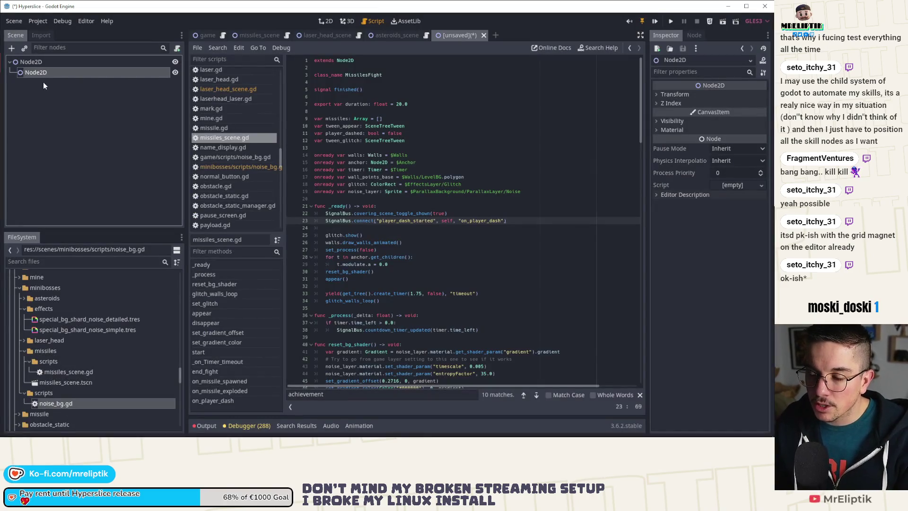
pyautogui.click(44, 95)
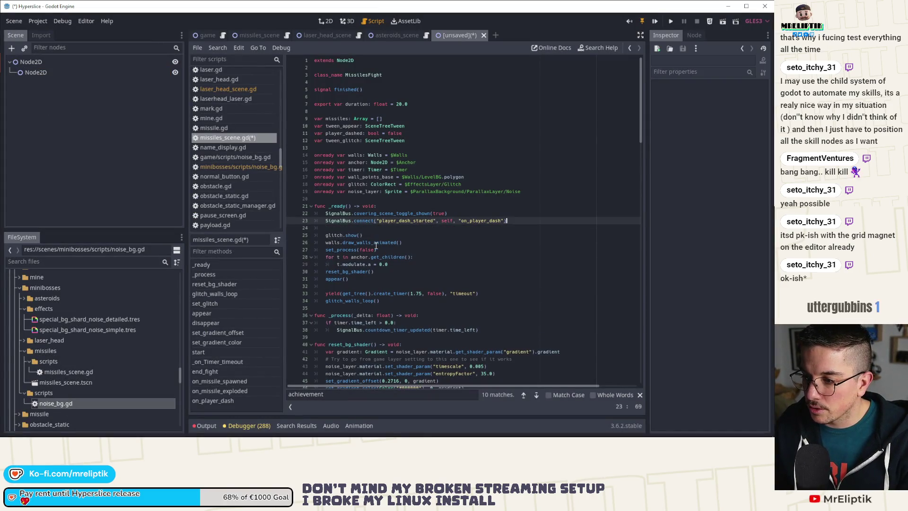
pyautogui.click(38, 72)
# Duplicate nodes to build a Node2D2 branch with Node2D3 nested under it.
pyautogui.hotkey('ctrl', 's')
pyautogui.press('Escape')
pyautogui.click(325, 20)
pyautogui.click(312, 71)
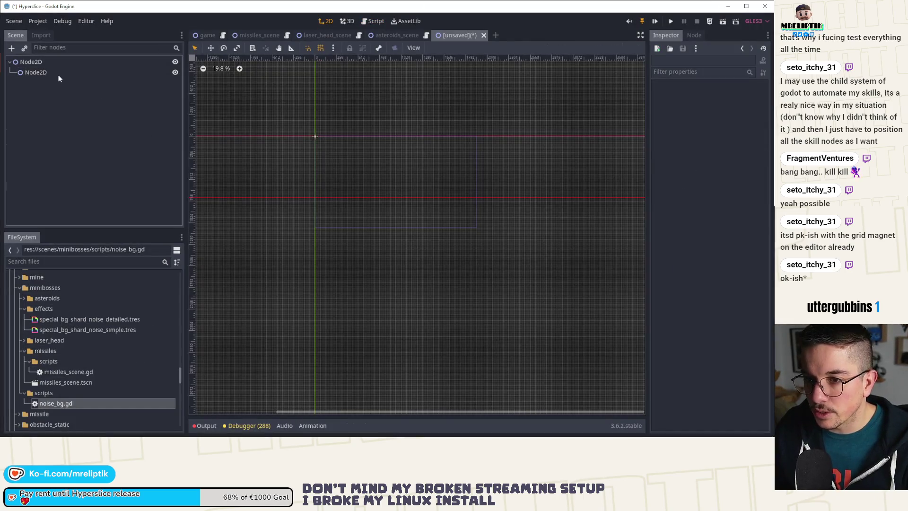
pyautogui.click(58, 76)
pyautogui.hotkey('ctrl', 'd')
pyautogui.hotkey('ctrl', 'd')
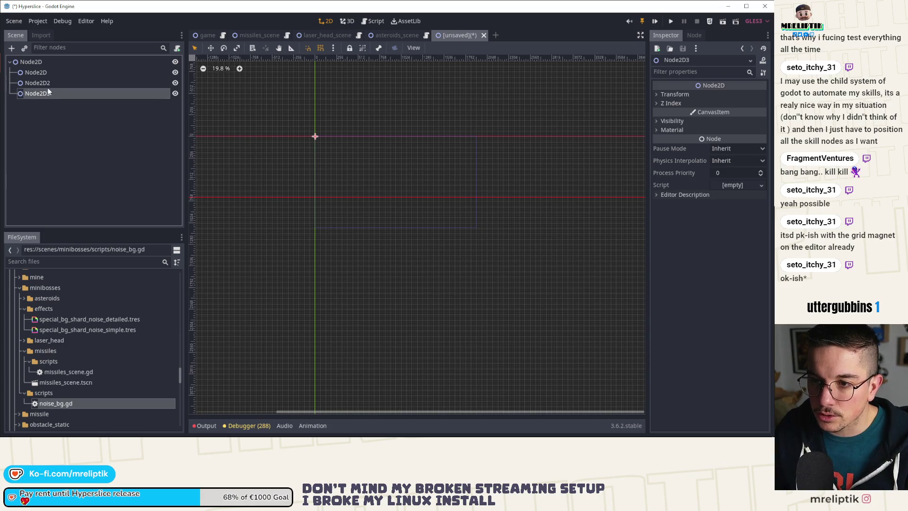
pyautogui.moveTo(48, 91); pyautogui.dragTo(47, 82)
pyautogui.click(41, 82)
pyautogui.hotkey('ctrl', 'd')
pyautogui.click(51, 114)
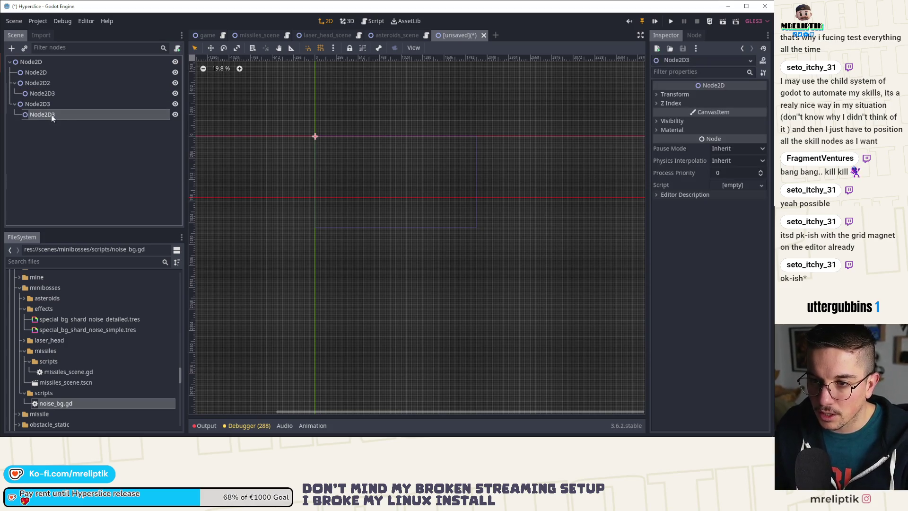
pyautogui.keyDown('ctrl'); pyautogui.click(35, 114); pyautogui.keyUp('ctrl')
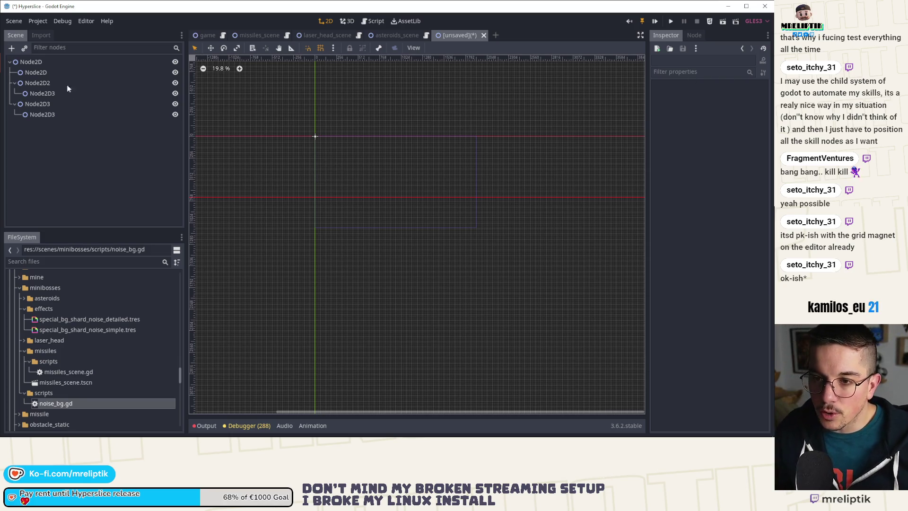
# Move the last Node2D3 under Node2D2, then close the test scene without saving.
pyautogui.click(59, 62)
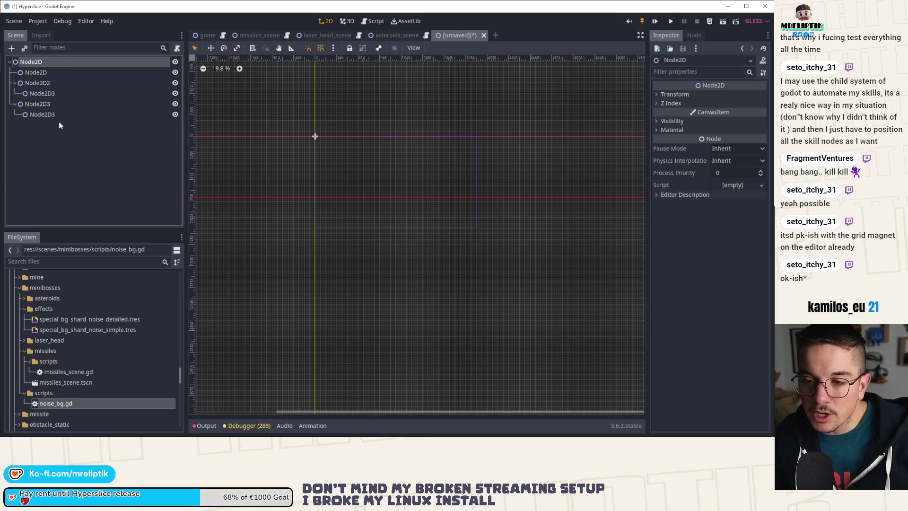
pyautogui.click(51, 116)
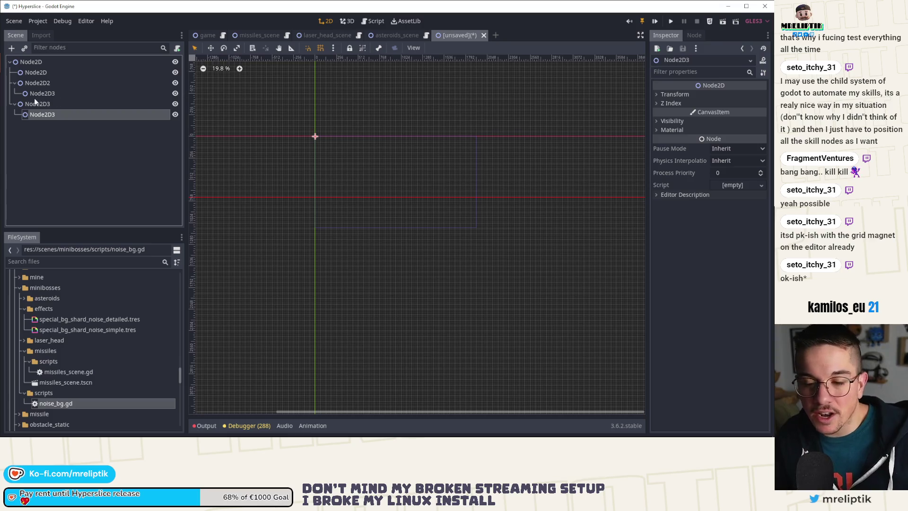
pyautogui.moveTo(39, 99); pyautogui.dragTo(47, 84)
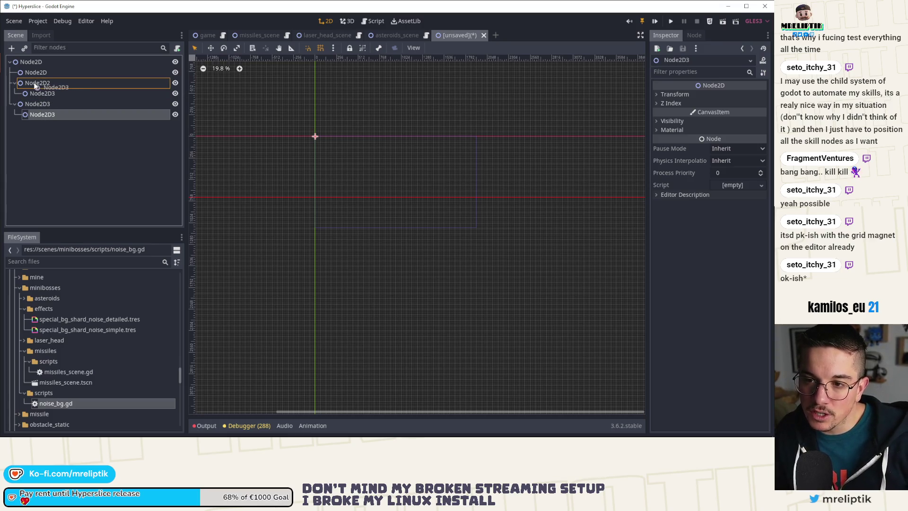
pyautogui.click(61, 121)
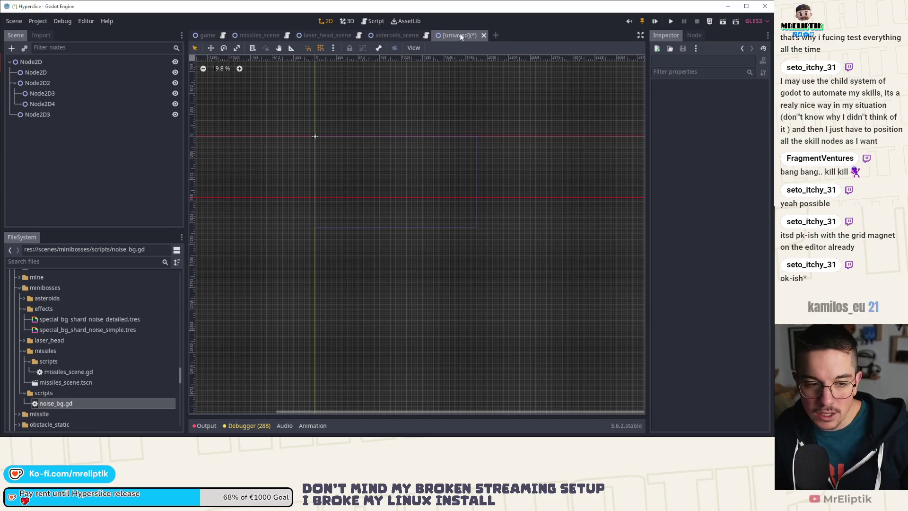
pyautogui.middleClick(460, 34)
pyautogui.click(423, 231)
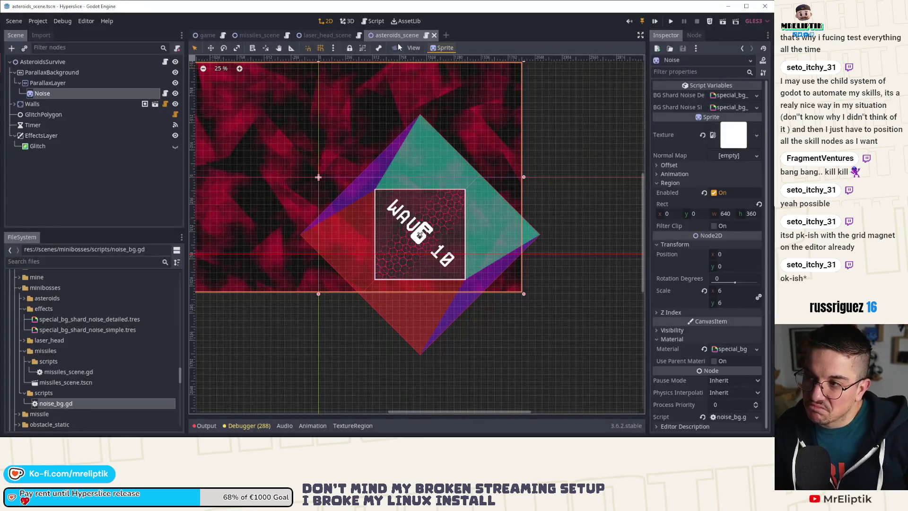
# Quick-open reward_gems.tscn and drag noise_bg.gd onto its Noise node.
pyautogui.click(207, 35)
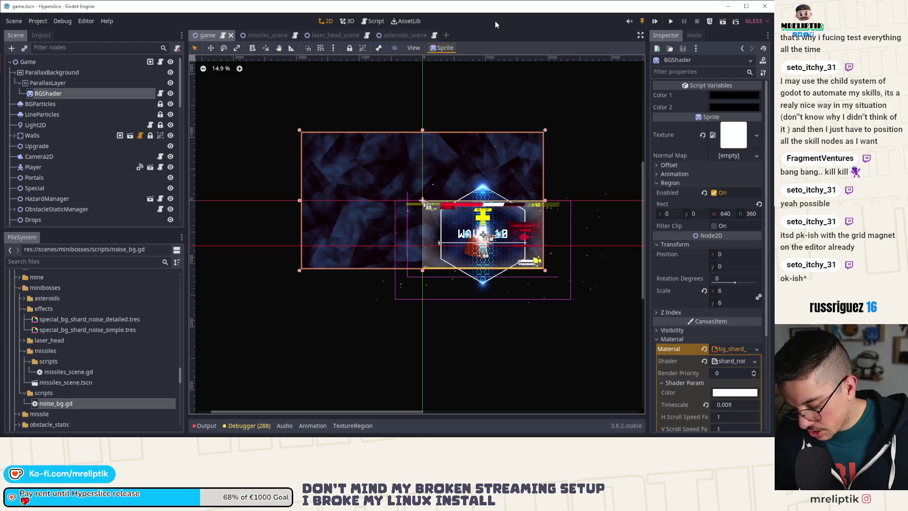
pyautogui.hotkey('ctrl', 'shift', 'o')
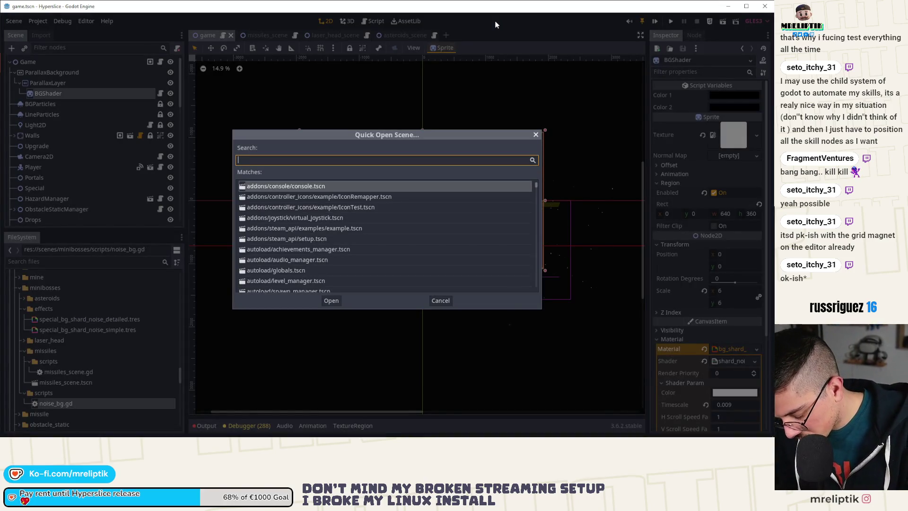
pyautogui.write('reward')
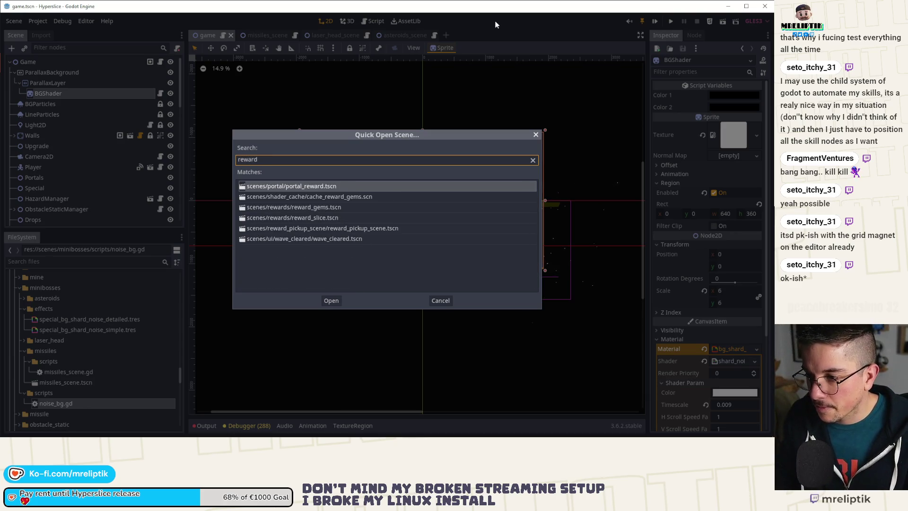
pyautogui.press('Down')
pyautogui.press('Down')
pyautogui.press('Return')
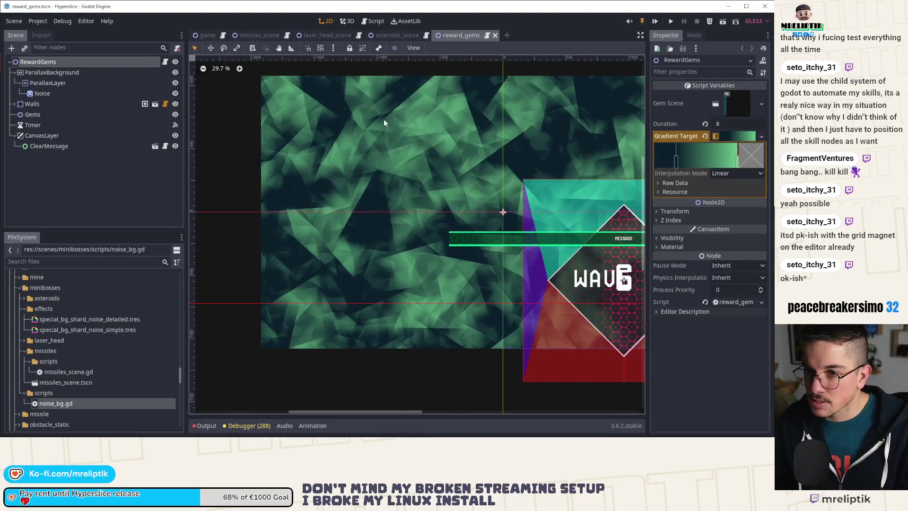
pyautogui.scroll(-3, 331, 142)
pyautogui.scroll(1, 346, 173)
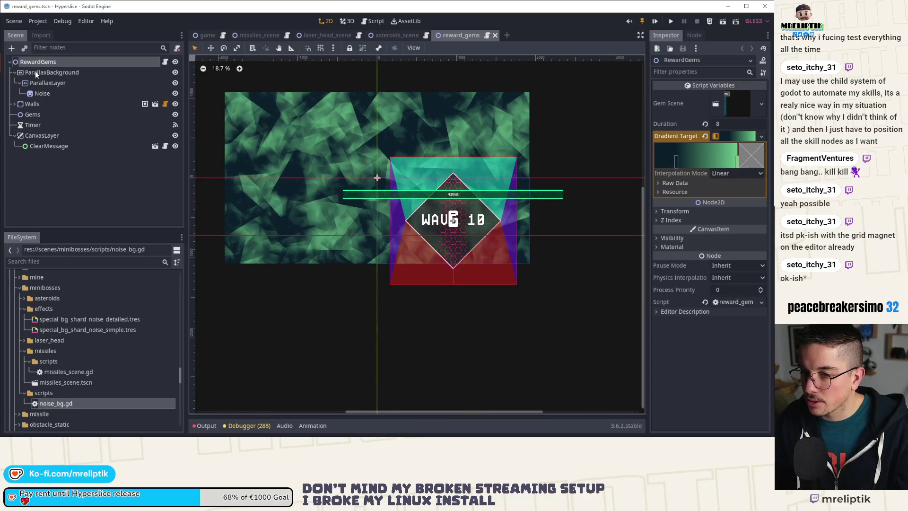
pyautogui.click(53, 93)
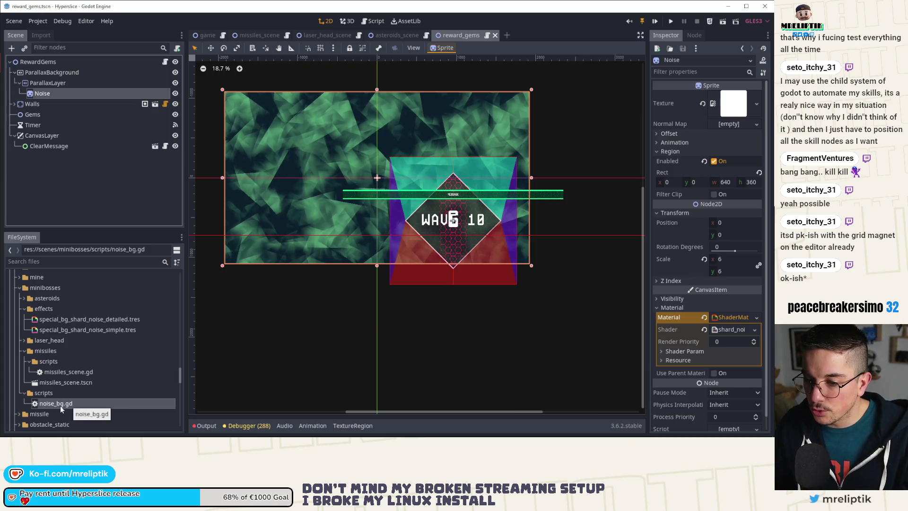
pyautogui.moveTo(71, 403)
pyautogui.mouseDown()
pyautogui.moveTo(56, 95)
pyautogui.moveTo(66, 93)
pyautogui.mouseUp()
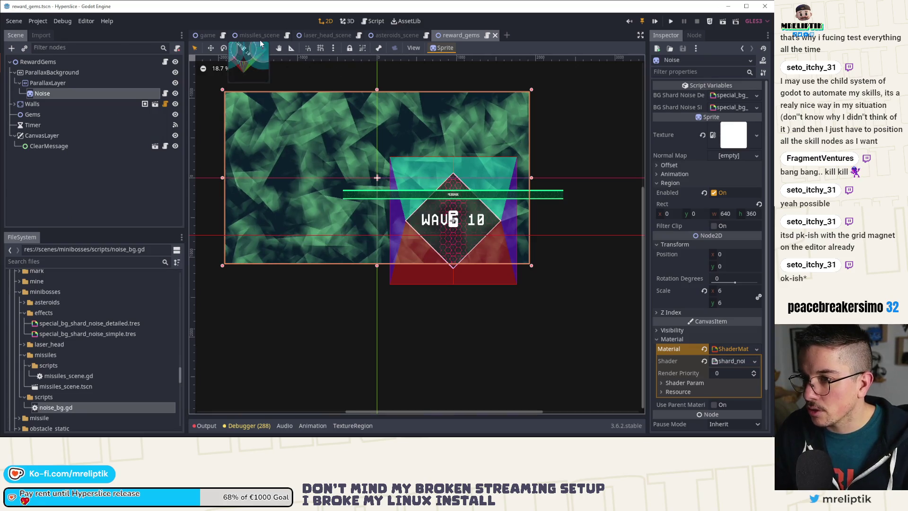
pyautogui.hotkey('ctrl', 'shift', 'o')
# Quick-open payload and then payload_protect_lasers.tscn, attach noise_bg.gd to Noise, and save.
pyautogui.write('payload')
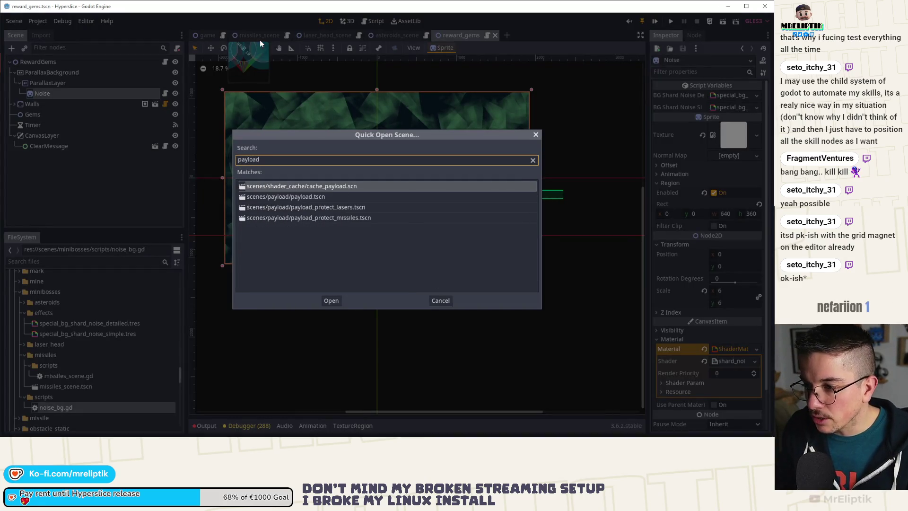
pyautogui.press('Down')
pyautogui.press('Down')
pyautogui.press('Up')
pyautogui.press('Return')
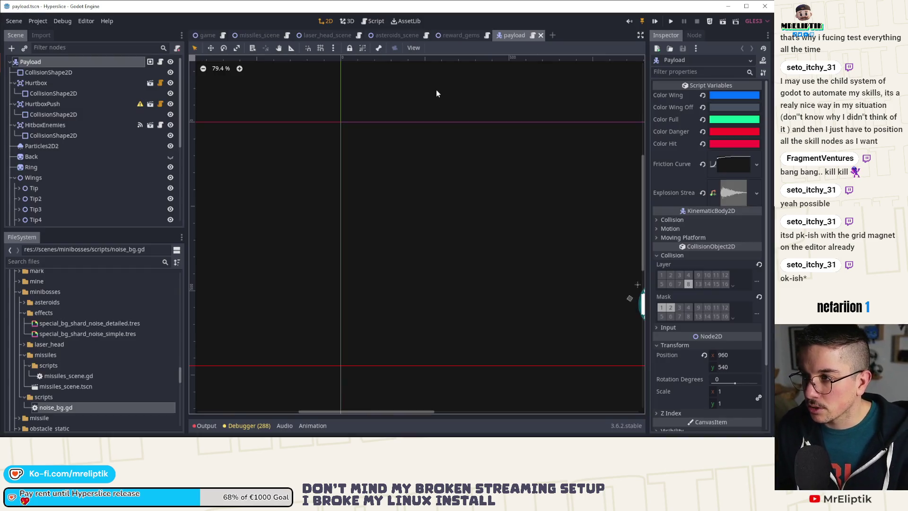
pyautogui.hotkey('ctrl', 'shift', 'o')
pyautogui.write('payload')
pyautogui.press('Down')
pyautogui.press('Down')
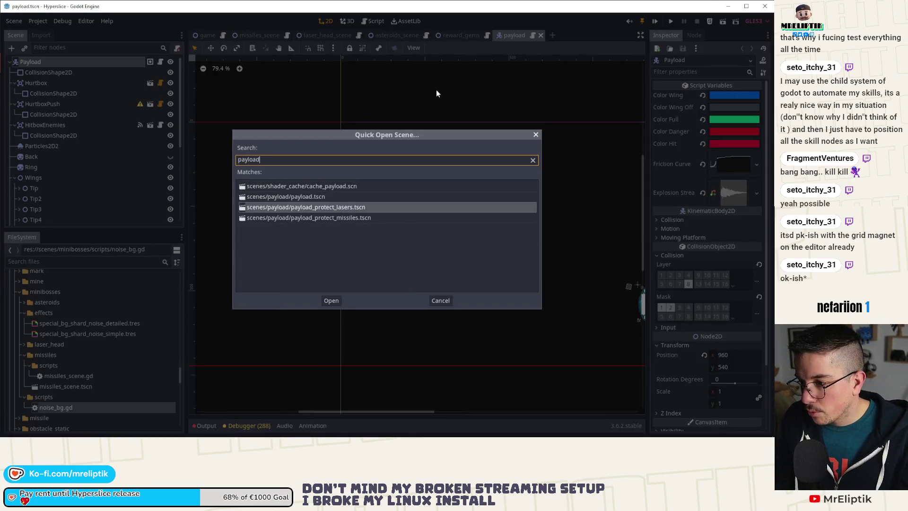
pyautogui.press('Return')
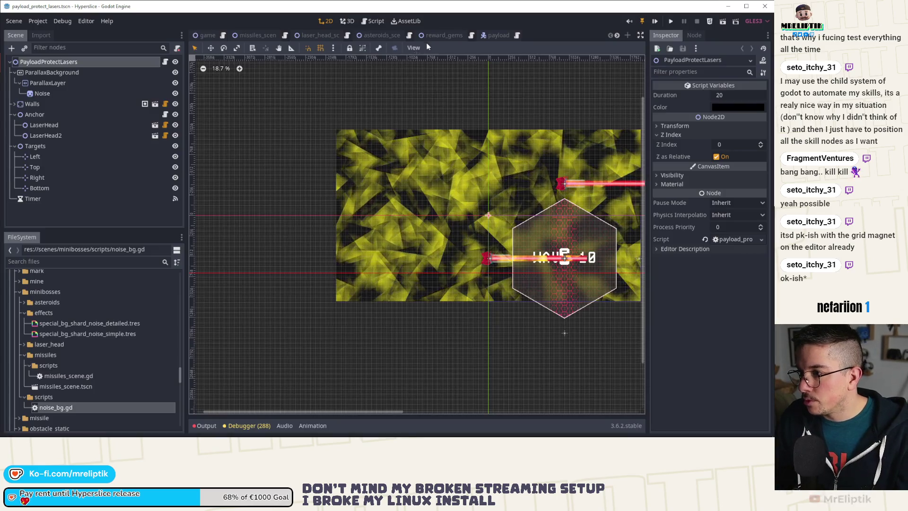
pyautogui.moveTo(66, 407); pyautogui.dragTo(78, 94)
pyautogui.click(80, 93)
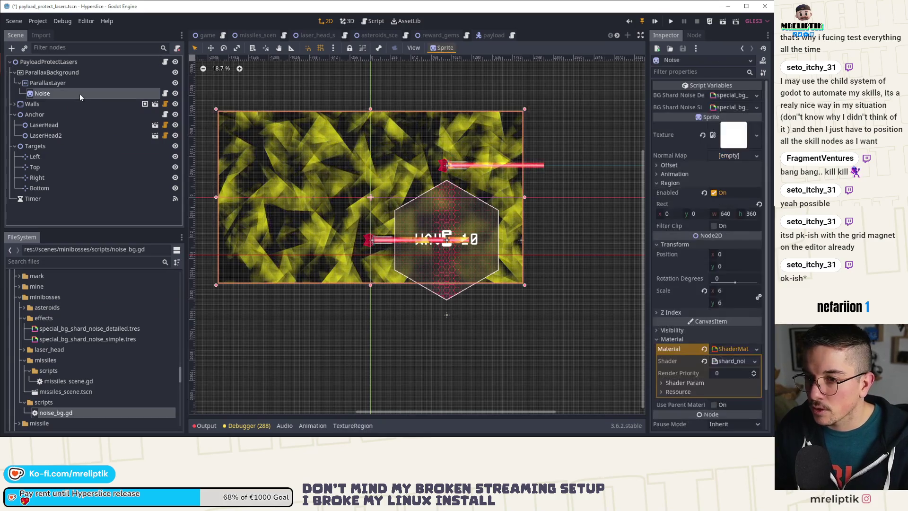
pyautogui.hotkey('ctrl', 's')
# Assign the payload detailed and simple shard-noise .tres files to BG Shard Noise Detailed/Simple, and save.
pyautogui.moveTo(648, 107); pyautogui.dragTo(575, 104)
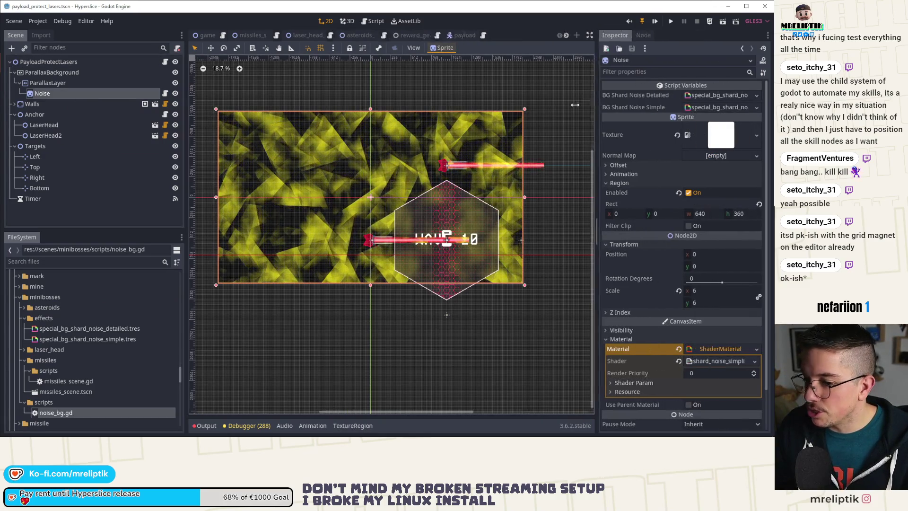
pyautogui.click(50, 262)
pyautogui.write('pa')
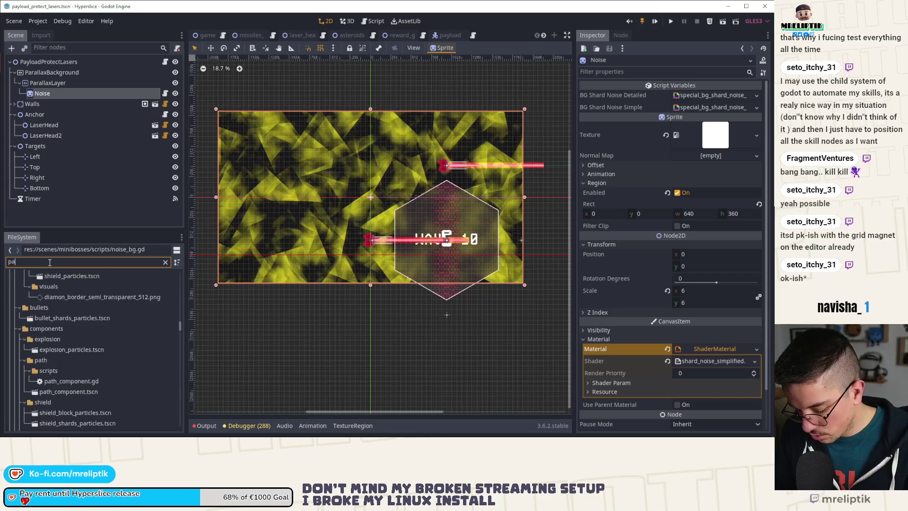
pyautogui.write('yload')
pyautogui.click(130, 324)
pyautogui.moveTo(135, 325); pyautogui.dragTo(712, 96)
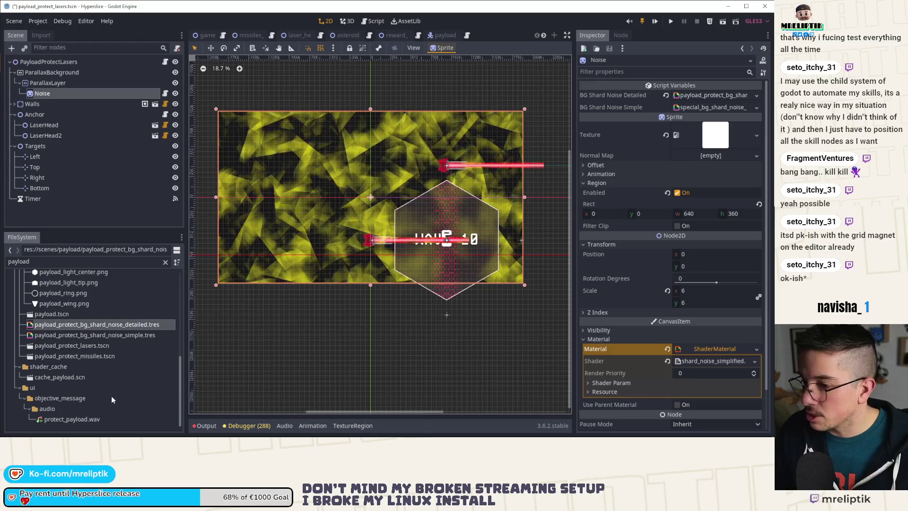
pyautogui.moveTo(122, 335); pyautogui.dragTo(710, 107)
pyautogui.hotkey('ctrl', 's')
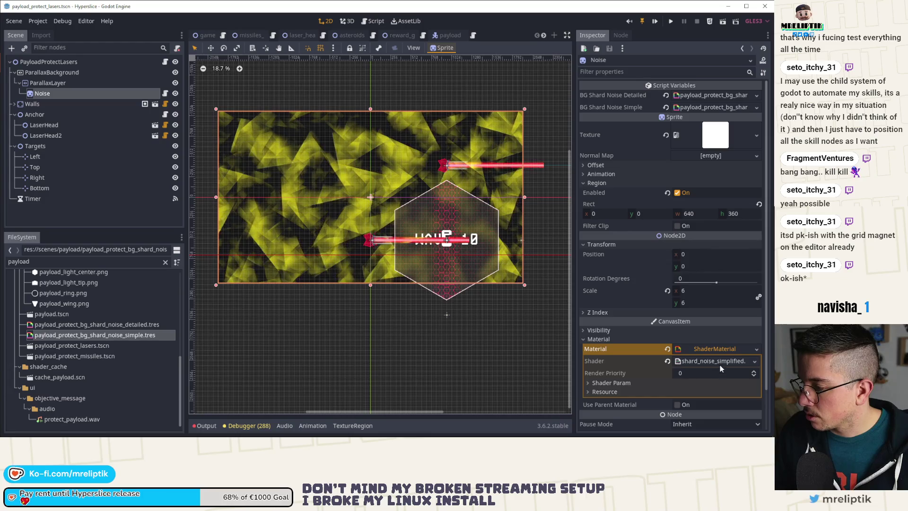
# Set the Noise material to payload_protect_bg_shard_noise_detailed.tres and save.
pyautogui.click(137, 325)
pyautogui.moveTo(138, 325); pyautogui.dragTo(716, 344)
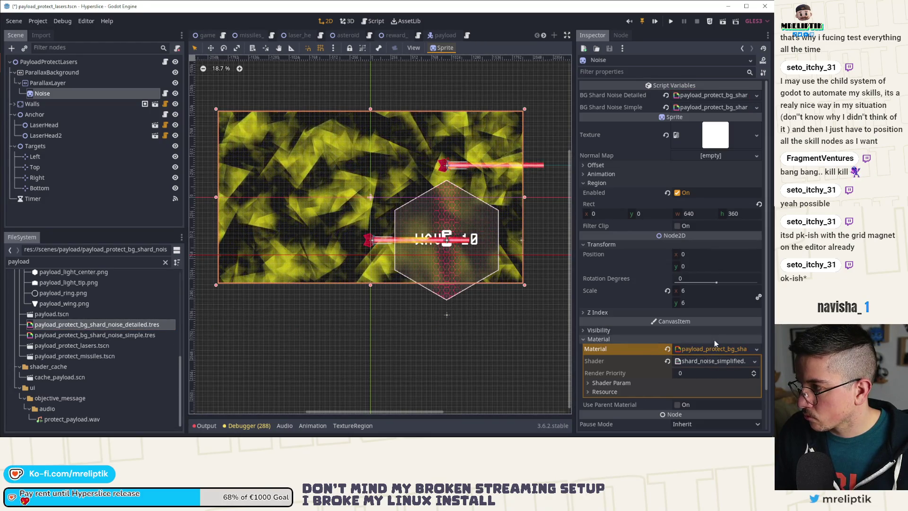
pyautogui.hotkey('ctrl', 's')
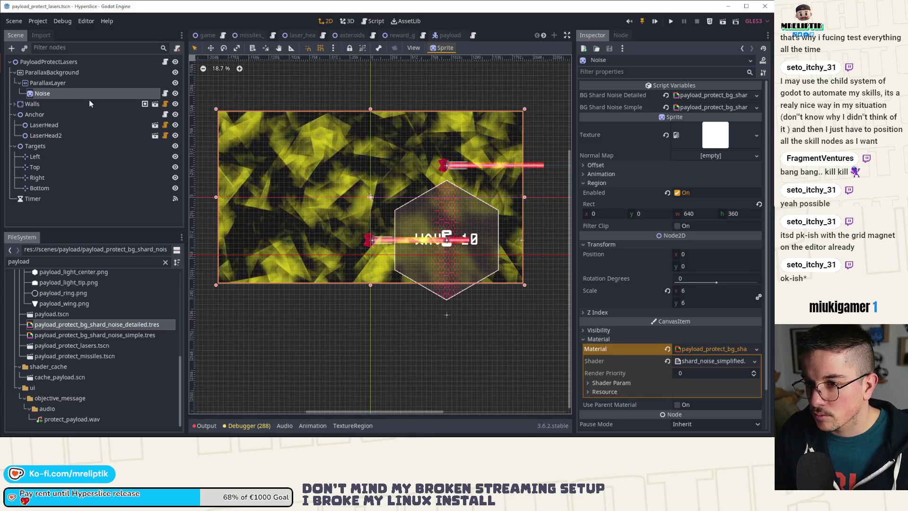
pyautogui.click(446, 35)
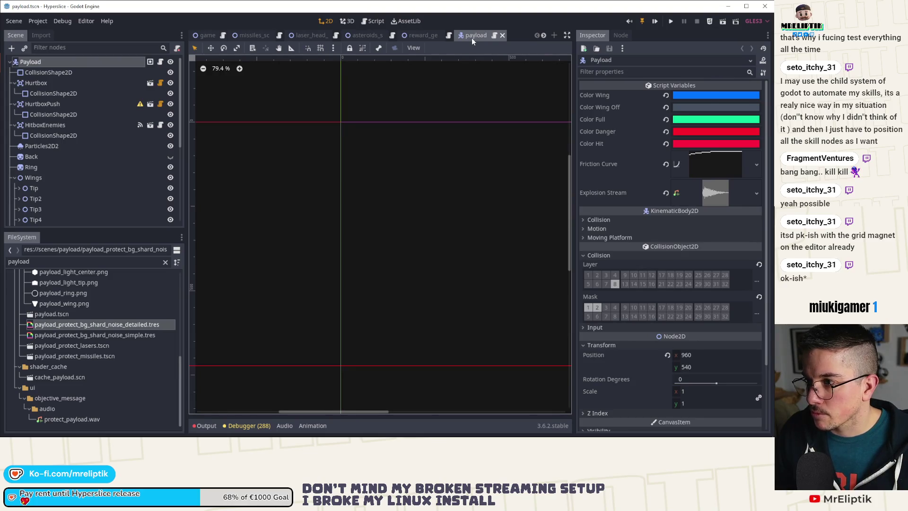
# Close the payload scene and quick-open payload_protect_missiles and payload_protect_lasers scenes.
pyautogui.middleClick(472, 37)
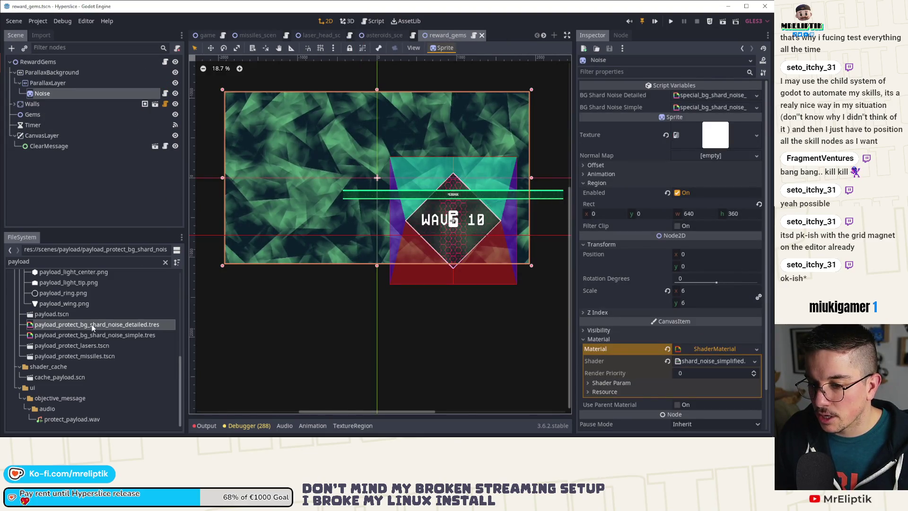
pyautogui.click(107, 198)
pyautogui.hotkey('ctrl', 'shift', 'o')
pyautogui.write('payload')
pyautogui.press('Down')
pyautogui.press('Down')
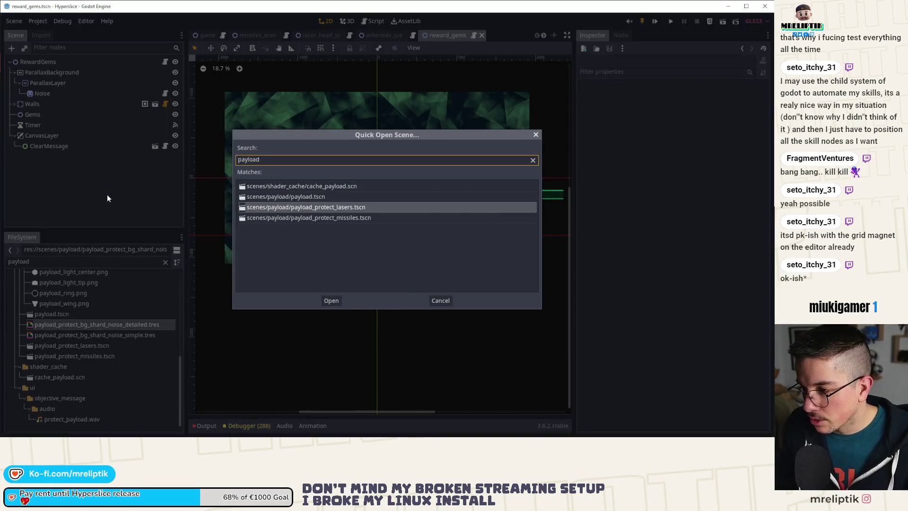
pyautogui.press('Down')
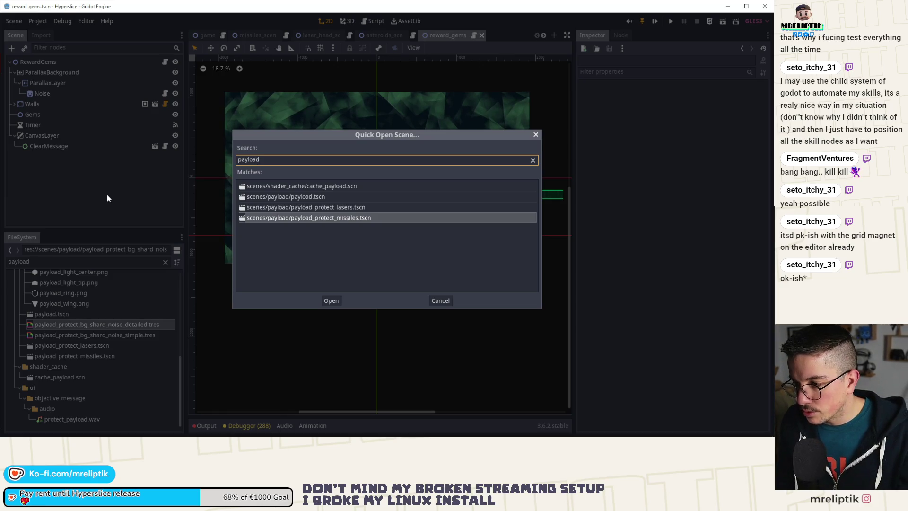
pyautogui.press('Return')
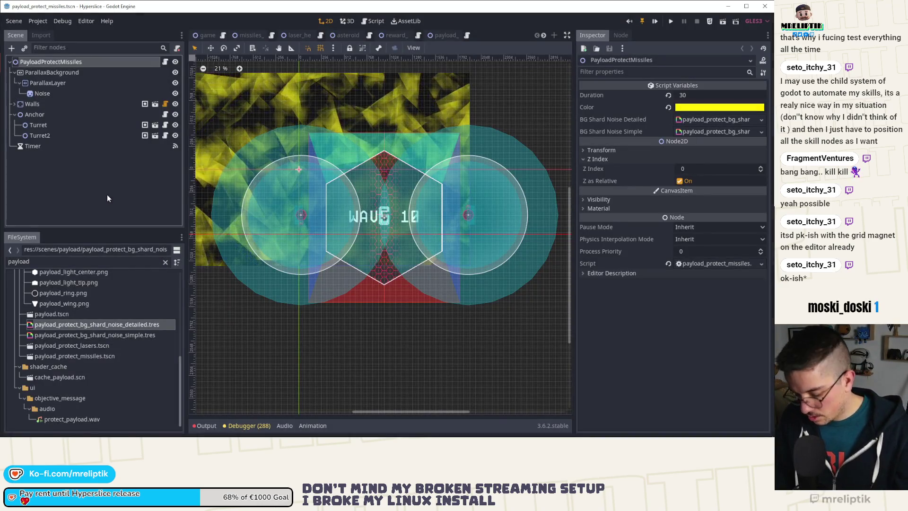
pyautogui.hotkey('ctrl', 'shift', 'o')
pyautogui.write('payload')
pyautogui.press('Down')
pyautogui.press('Down')
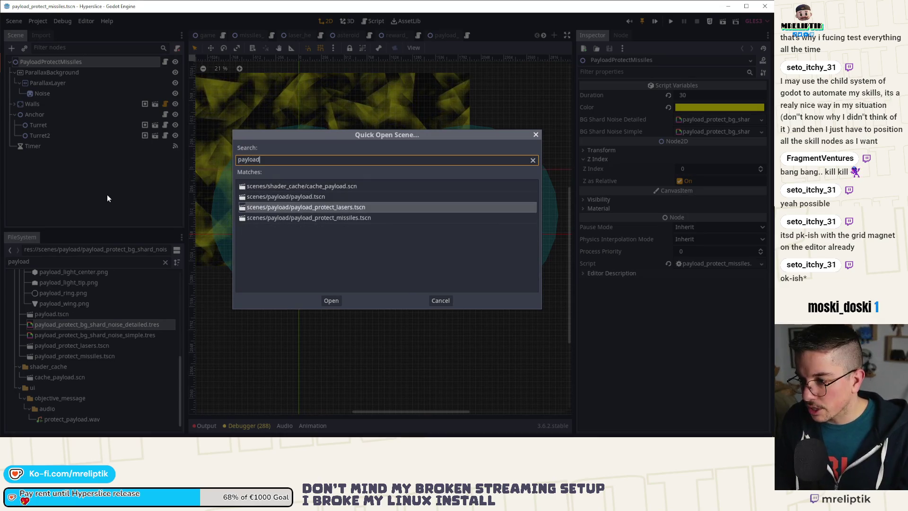
pyautogui.press('Return')
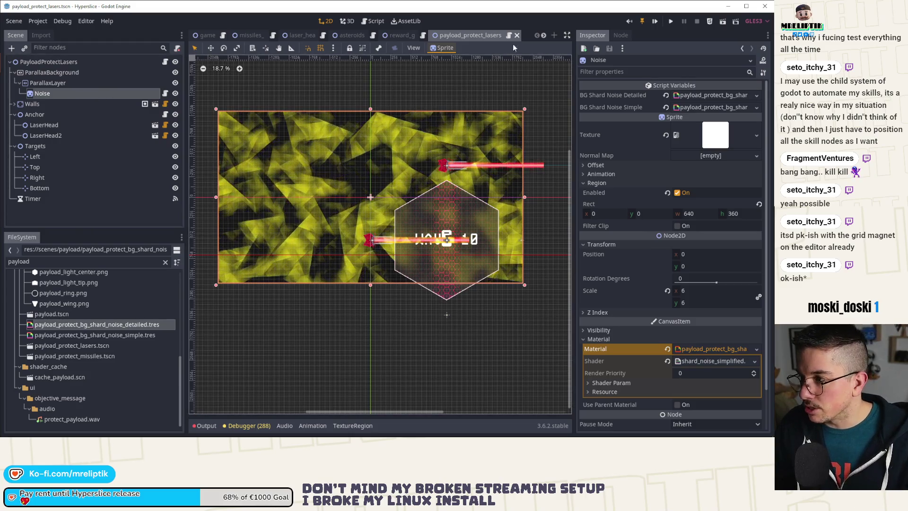
# Close the lasers, laser_head, missiles and asteroids tabs, then select Noise in payload_protect_missiles.
pyautogui.middleClick(468, 35)
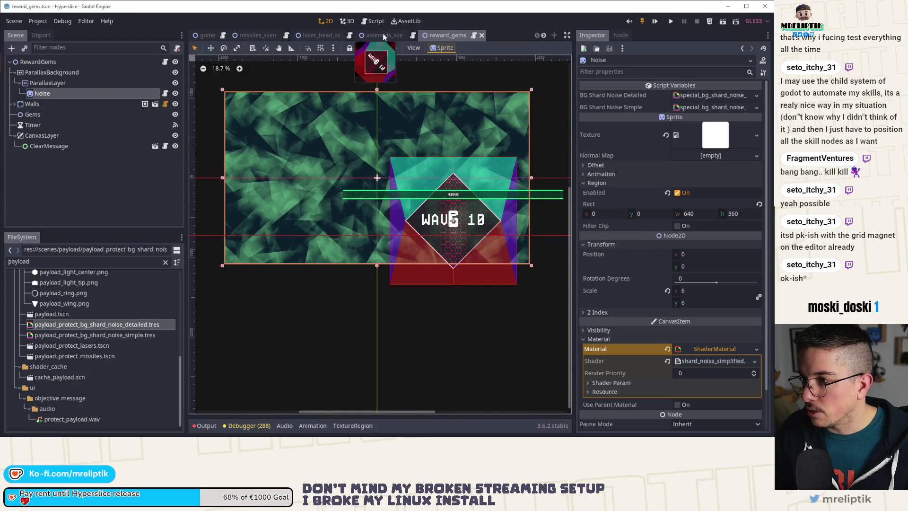
pyautogui.click(380, 34)
pyautogui.click(318, 35)
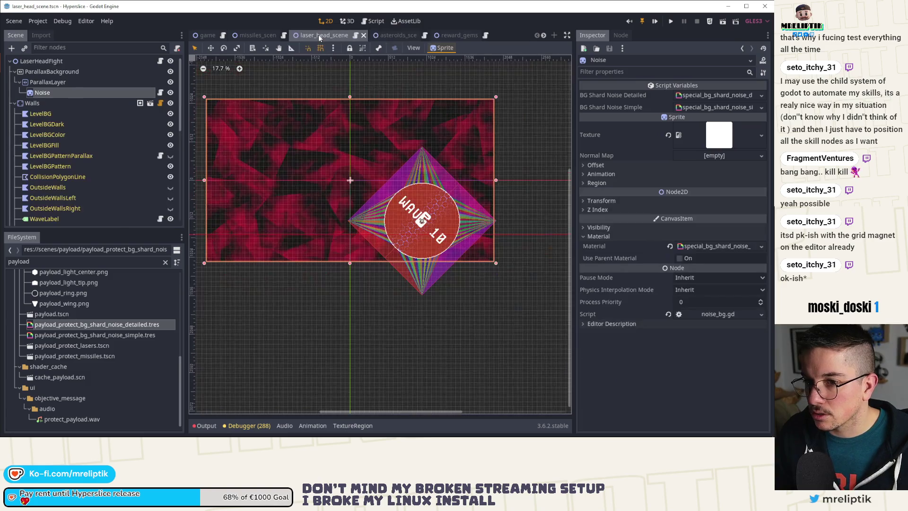
pyautogui.click(364, 35)
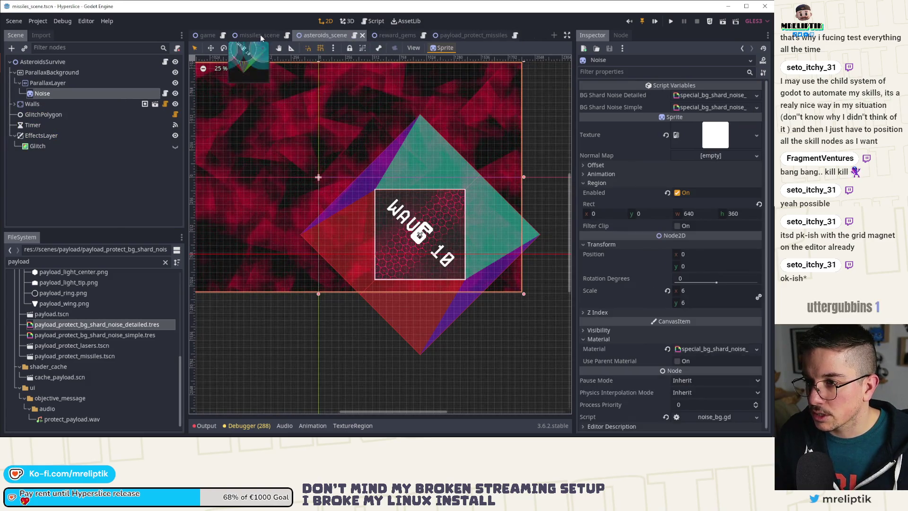
pyautogui.click(260, 35)
pyautogui.middleClick(260, 35)
pyautogui.middleClick(262, 35)
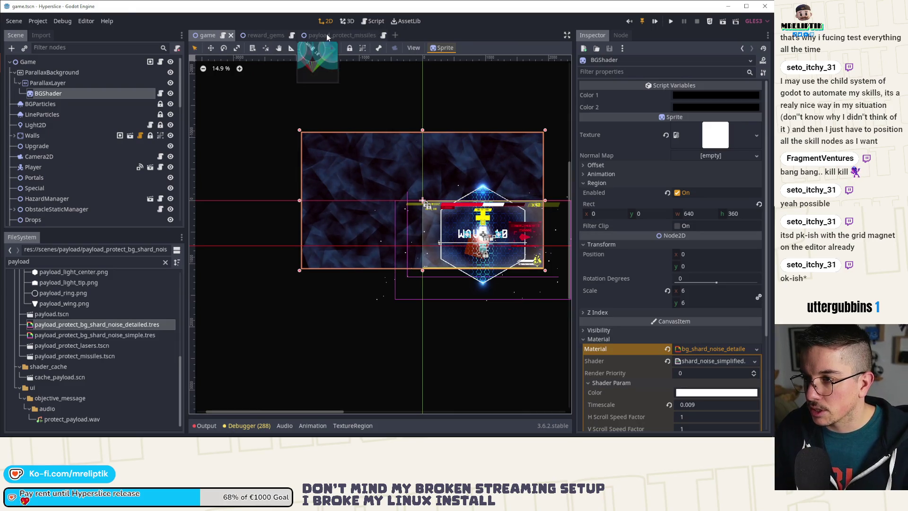
pyautogui.click(327, 33)
pyautogui.click(81, 93)
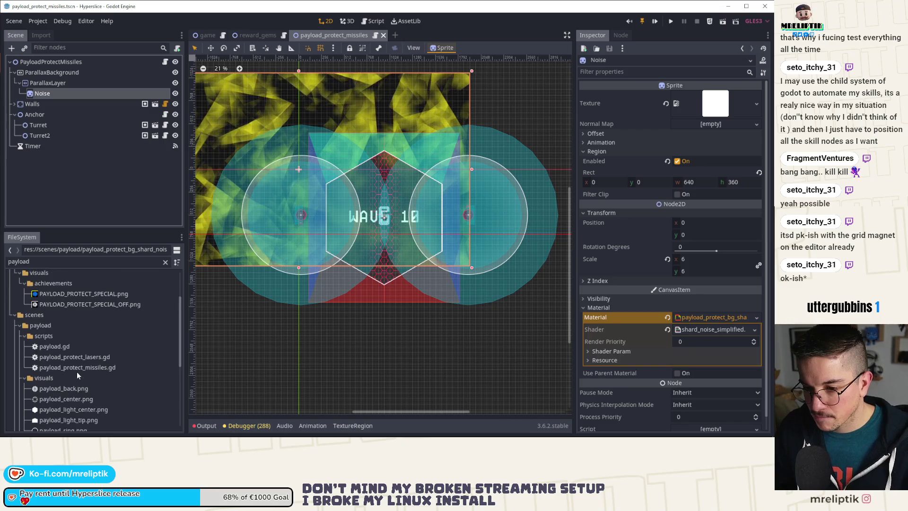
# Filter FileSystem for 'noise' and attach noise_bg.gd to the Noise node.
pyautogui.click(50, 261)
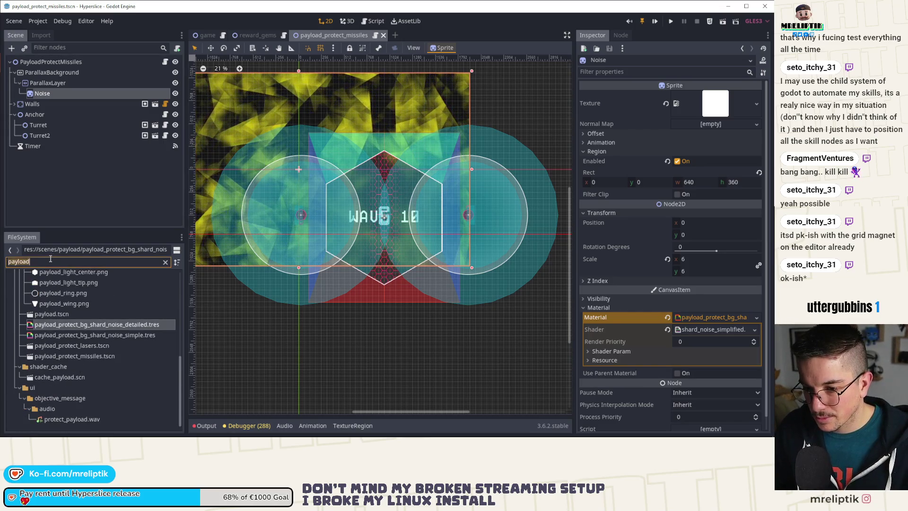
pyautogui.hotkey('ctrl', 'a')
pyautogui.write('noise')
pyautogui.click(78, 393)
pyautogui.moveTo(78, 395)
pyautogui.mouseDown()
pyautogui.moveTo(104, 102)
pyautogui.moveTo(129, 98)
pyautogui.mouseUp()
# Filter for 'payload', try the detailed payload material, then open Noise's script.
pyautogui.click(81, 261)
pyautogui.hotkey('ctrl', 'a')
pyautogui.write('pay')
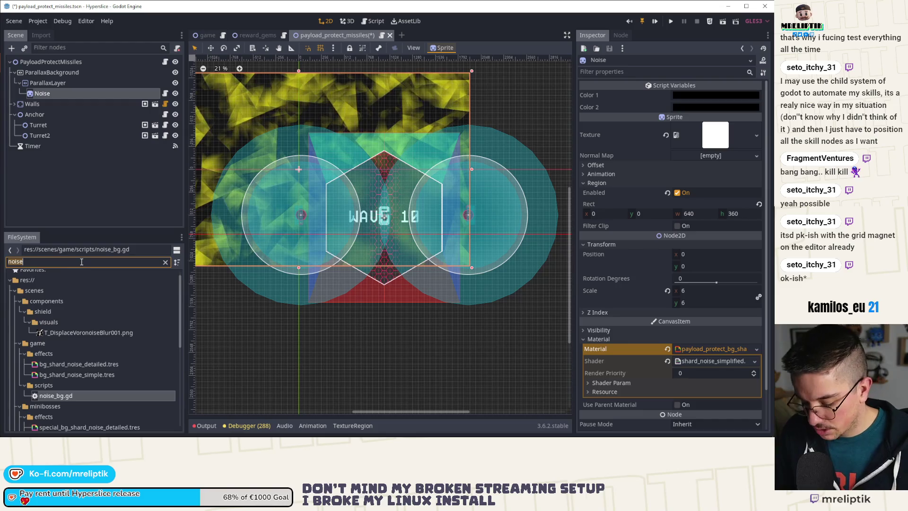
pyautogui.write('load')
pyautogui.scroll(-10, 98, 341)
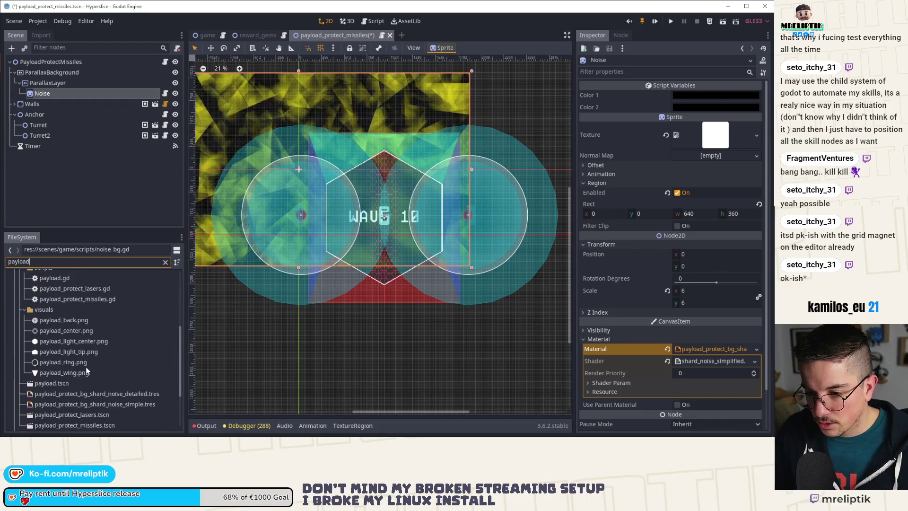
pyautogui.moveTo(126, 323)
pyautogui.mouseDown()
pyautogui.moveTo(650, 89)
pyautogui.moveTo(676, 92)
pyautogui.moveTo(24, 366)
pyautogui.moveTo(141, 325)
pyautogui.mouseUp()
pyautogui.click(87, 93)
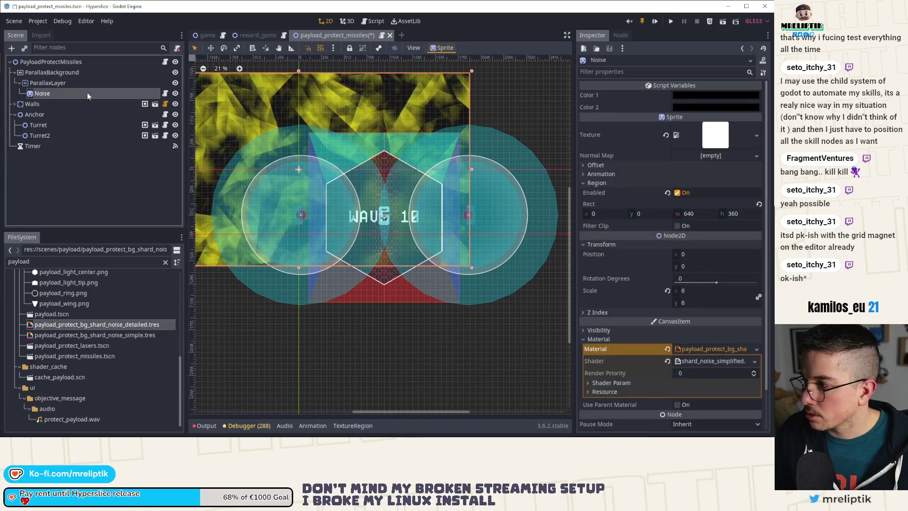
pyautogui.click(166, 93)
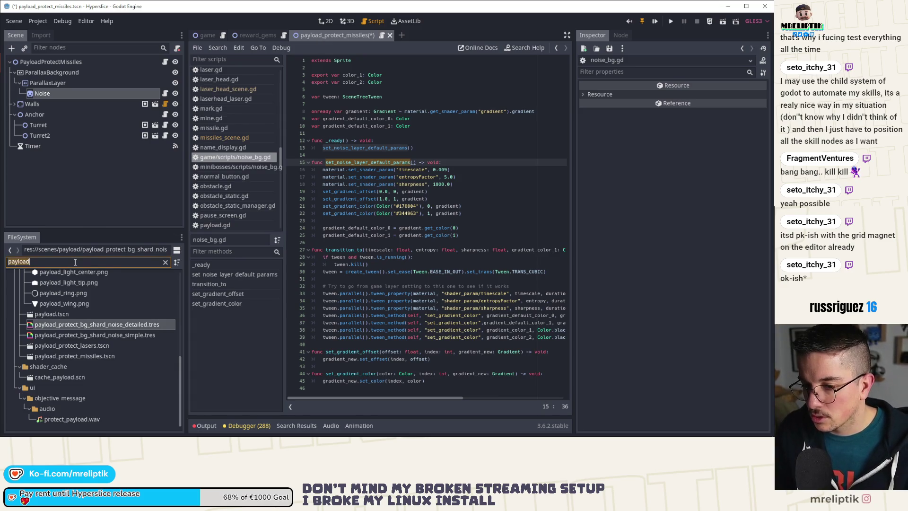
# Filter FileSystem for 'noise_', drag noise_bg.gd versions onto Noise, and save.
pyautogui.write('noise_')
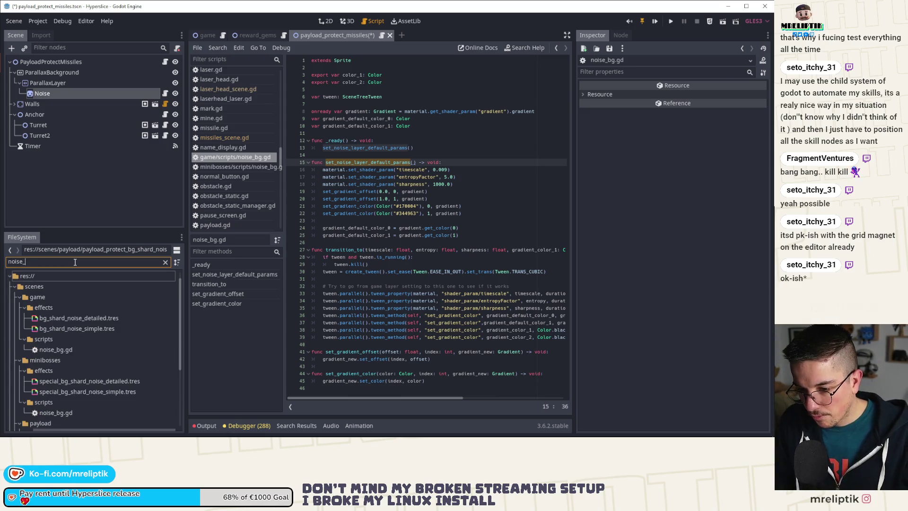
pyautogui.moveTo(57, 410)
pyautogui.mouseDown()
pyautogui.moveTo(109, 81)
pyautogui.moveTo(115, 99)
pyautogui.mouseUp()
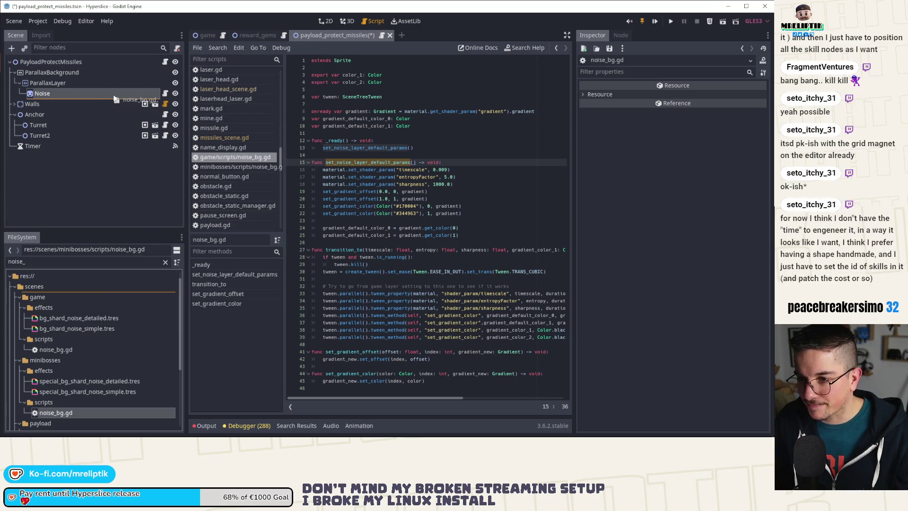
pyautogui.hotkey('ctrl', 's')
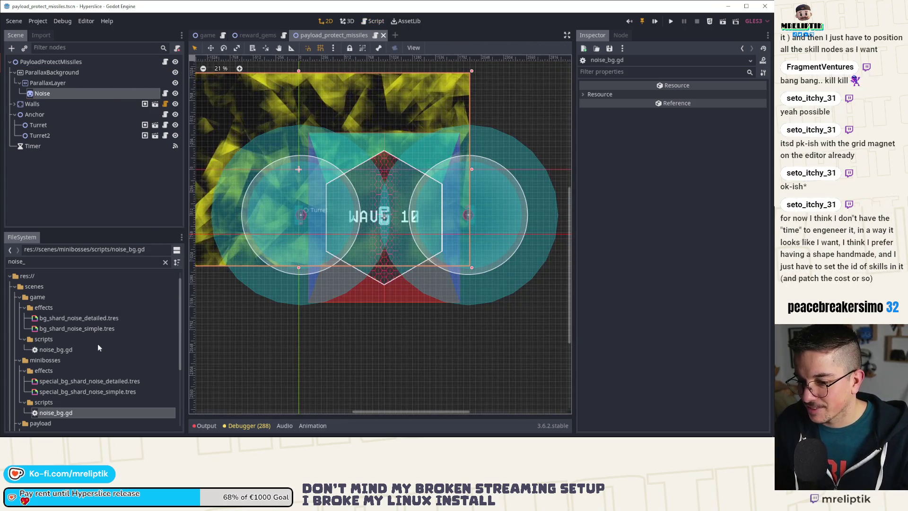
pyautogui.moveTo(73, 349)
pyautogui.mouseDown()
pyautogui.moveTo(80, 370)
pyautogui.moveTo(118, 94)
pyautogui.moveTo(153, 100)
pyautogui.mouseUp()
# Attach the minibosses noise_bg.gd to Noise, check it in the Script editor, and save.
pyautogui.click(165, 94)
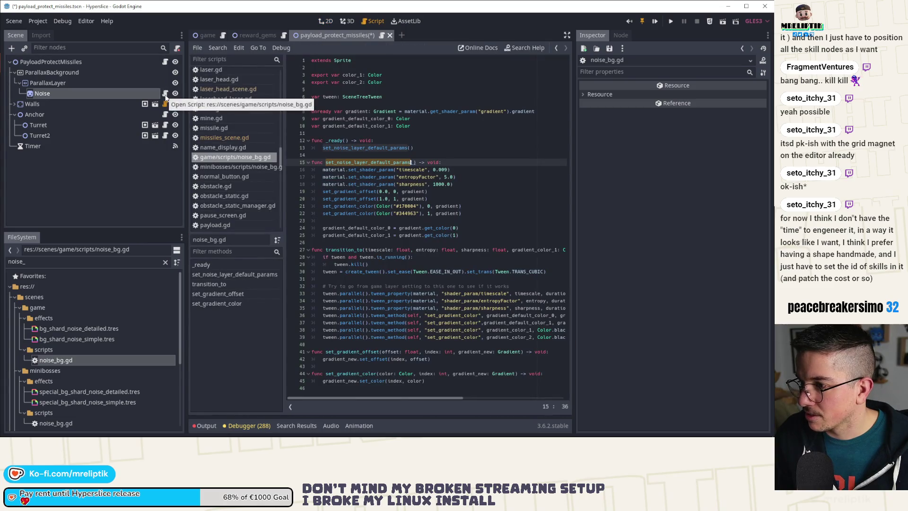
pyautogui.scroll(-3, 72, 367)
pyautogui.moveTo(63, 390); pyautogui.dragTo(129, 92)
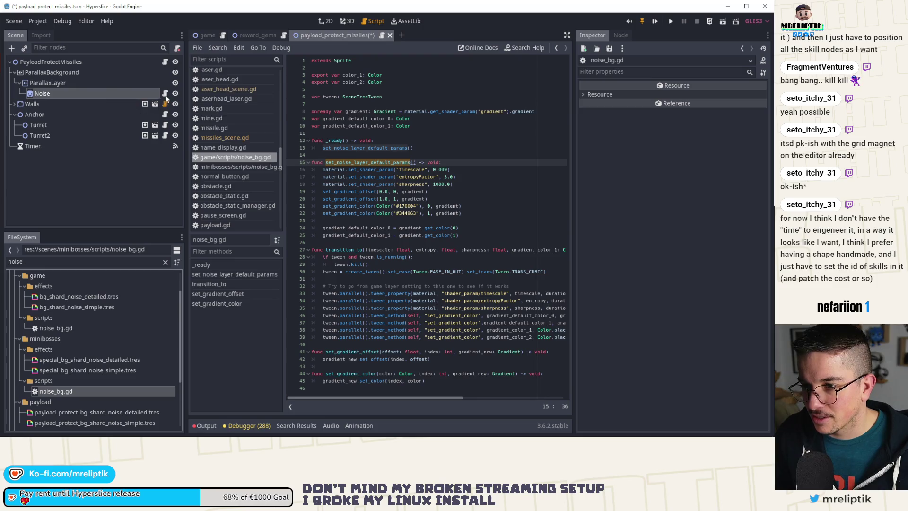
pyautogui.click(166, 96)
pyautogui.click(109, 93)
pyautogui.hotkey('ctrl', 's')
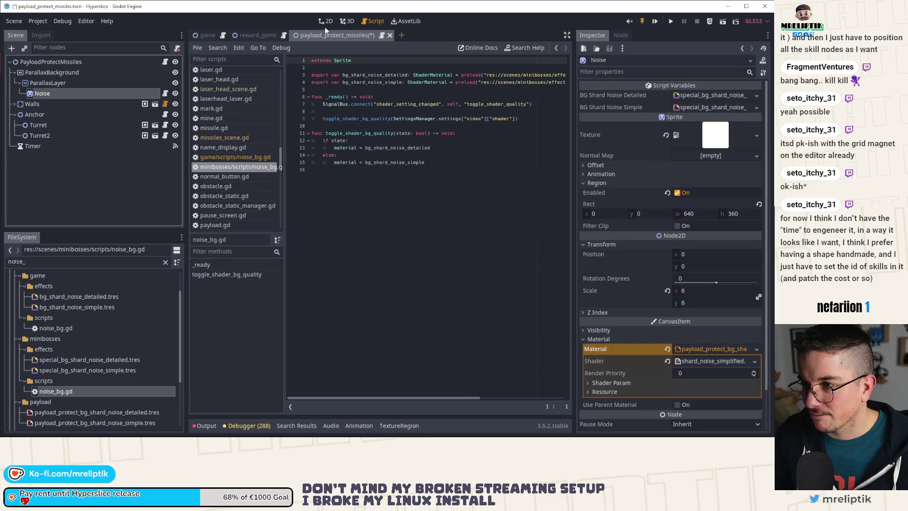
pyautogui.hotkey('ctrl', 'F1')
pyautogui.click(88, 360)
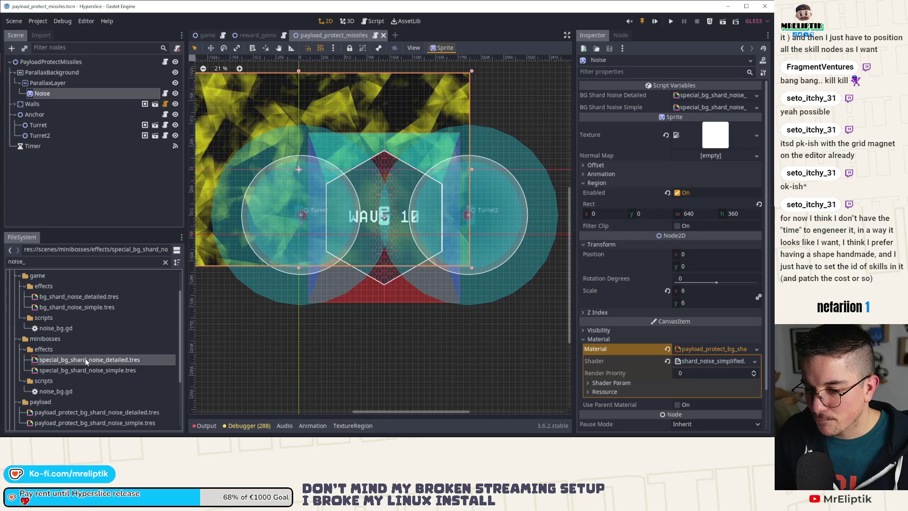
# Assign the payload_protect detailed and simple materials to BG Shard Noise Detailed/Simple, then save and close the scene.
pyautogui.click(94, 412)
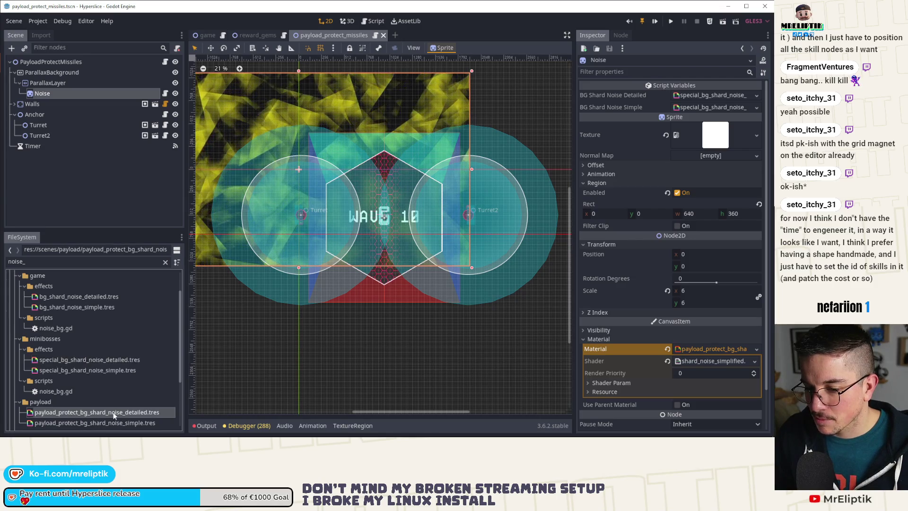
pyautogui.moveTo(112, 392)
pyautogui.mouseDown()
pyautogui.moveTo(426, 189)
pyautogui.moveTo(679, 97)
pyautogui.moveTo(708, 98)
pyautogui.mouseUp()
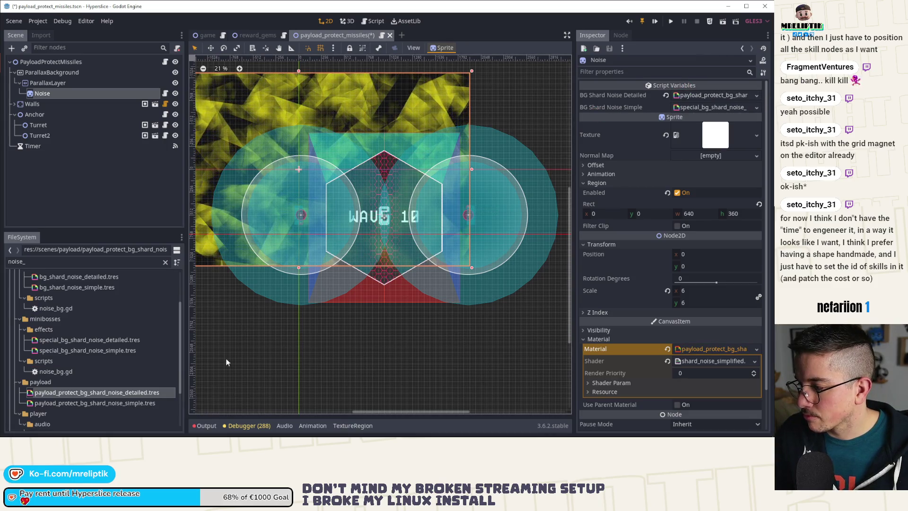
pyautogui.click(121, 403)
pyautogui.moveTo(122, 405)
pyautogui.mouseDown()
pyautogui.moveTo(425, 213)
pyautogui.moveTo(623, 122)
pyautogui.moveTo(730, 112)
pyautogui.mouseUp()
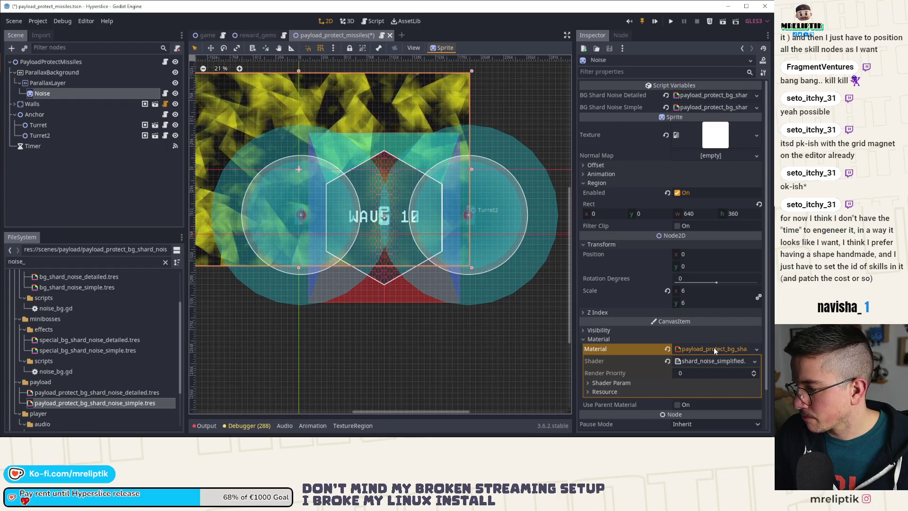
pyautogui.click(80, 212)
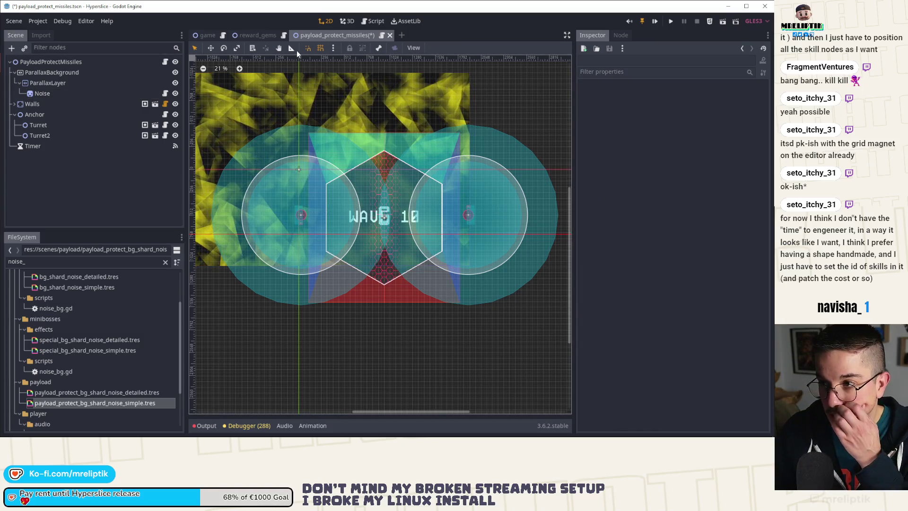
pyautogui.hotkey('ctrl', 's')
pyautogui.middleClick(334, 32)
# Quick-open payload_protect_lasers.tscn, check its Noise node's materials, and close it.
pyautogui.hotkey('ctrl', 'shift', 'o')
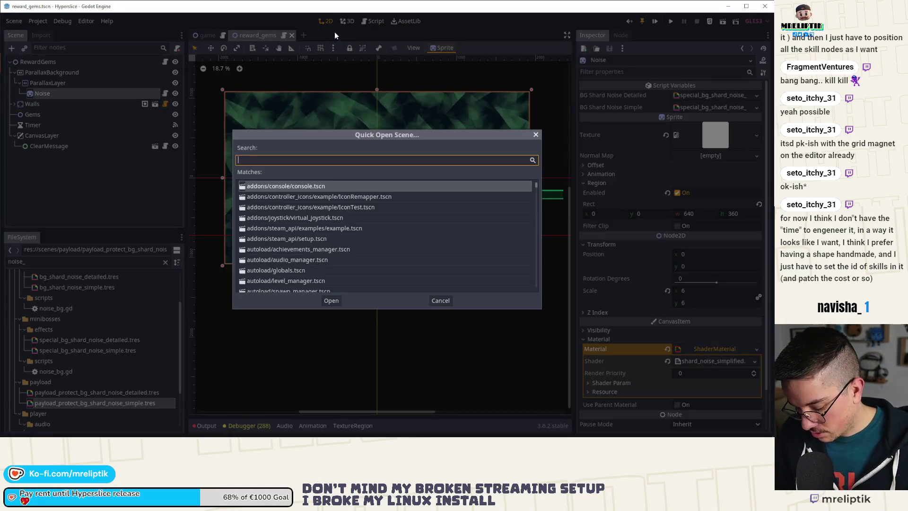
pyautogui.write('payloa')
pyautogui.press('Down')
pyautogui.press('Down')
pyautogui.press('Down')
pyautogui.press('Up')
pyautogui.press('Return')
pyautogui.click(102, 93)
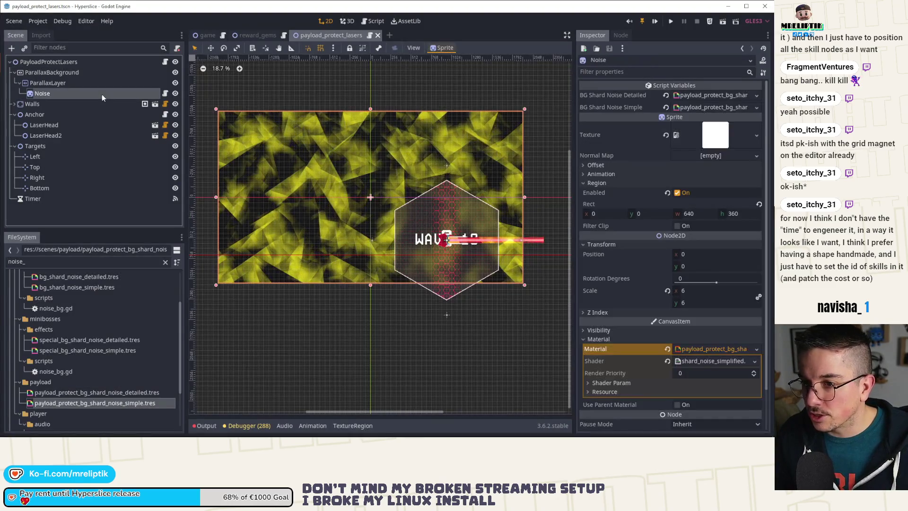
pyautogui.click(377, 35)
pyautogui.hotkey('ctrl', 'shift', 'o')
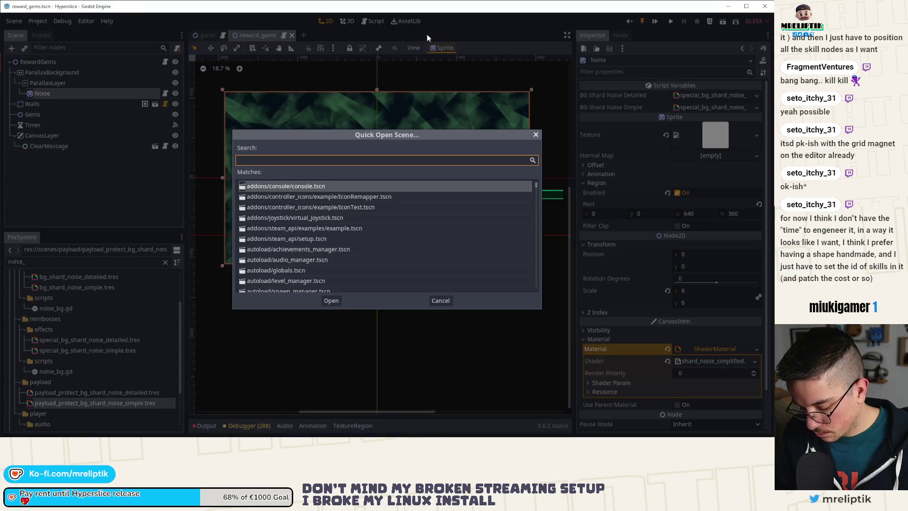
pyautogui.press('Escape')
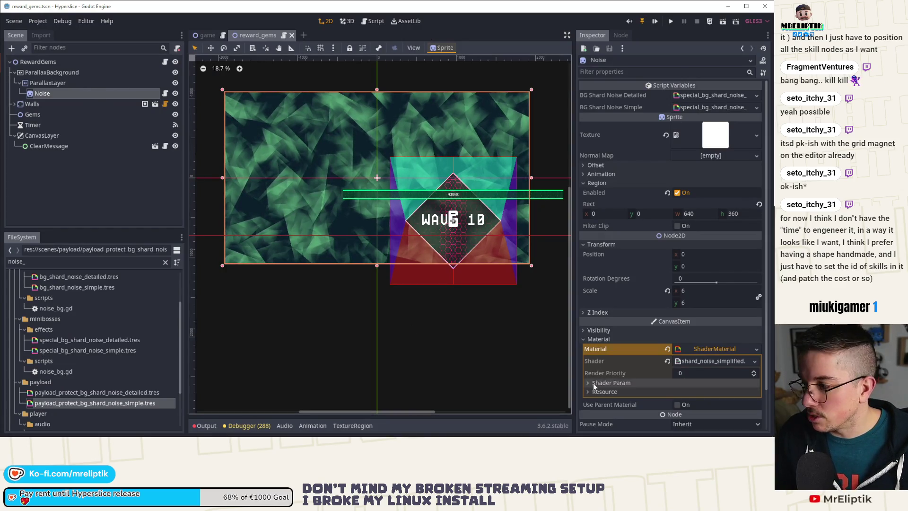
pyautogui.click(757, 349)
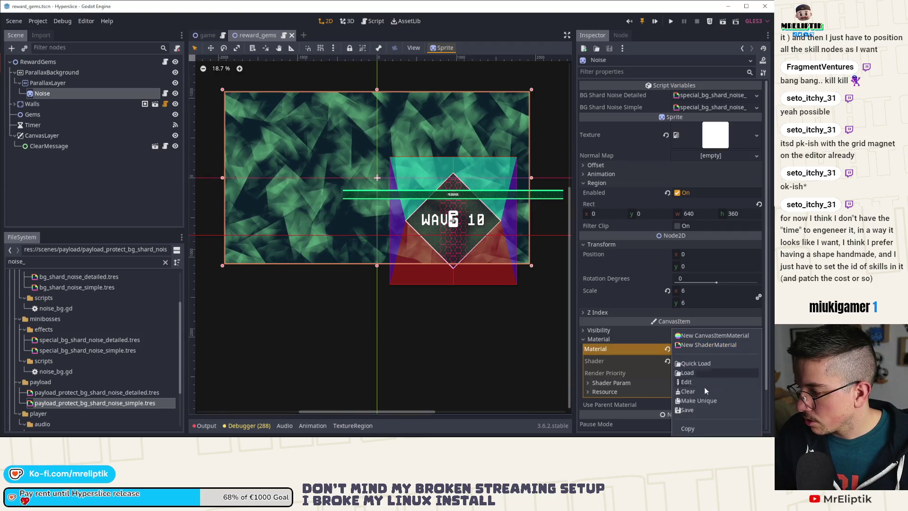
# Save the Noise material into a new effects folder as a 'bg_simple' resource file.
pyautogui.click(689, 411)
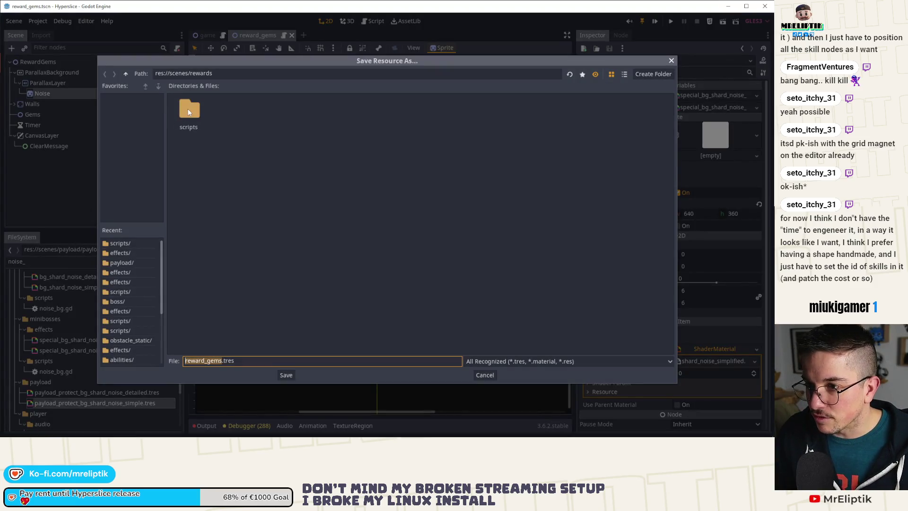
pyautogui.rightClick(245, 250)
pyautogui.click(264, 248)
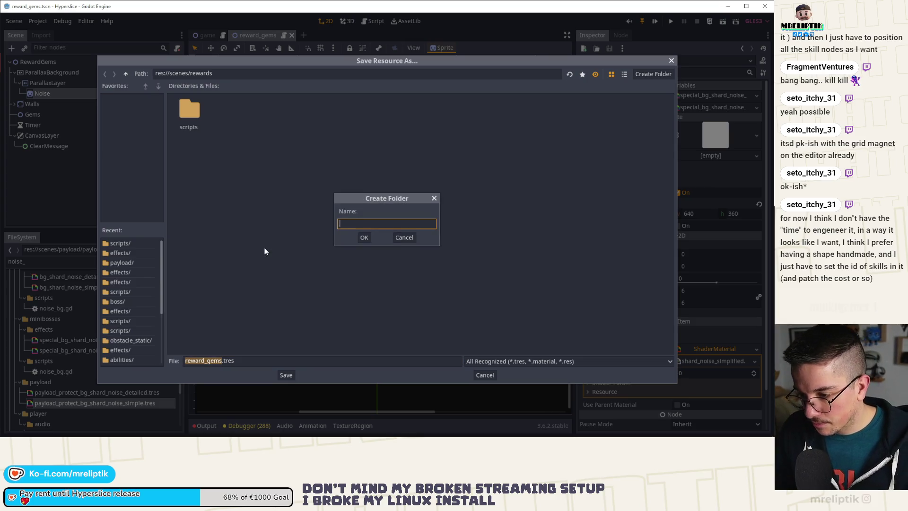
pyautogui.write('effects')
pyautogui.press('Return')
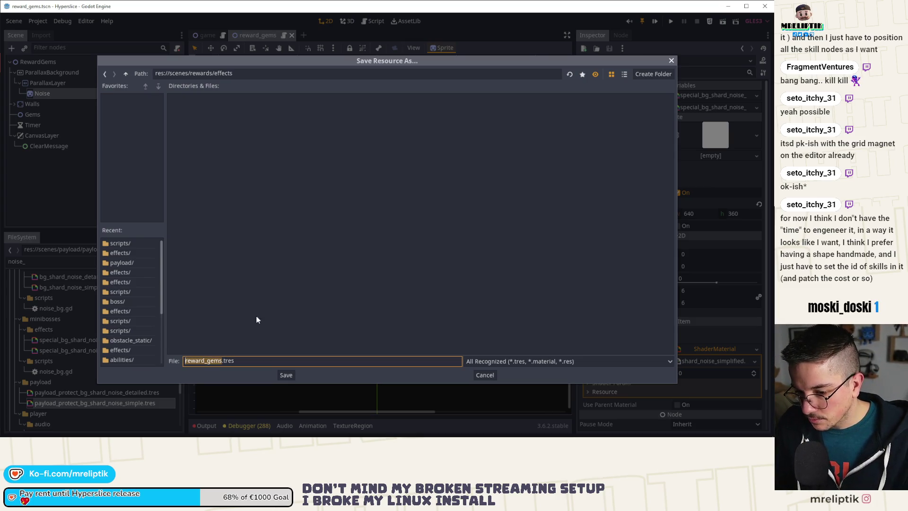
pyautogui.write('reward_pro')
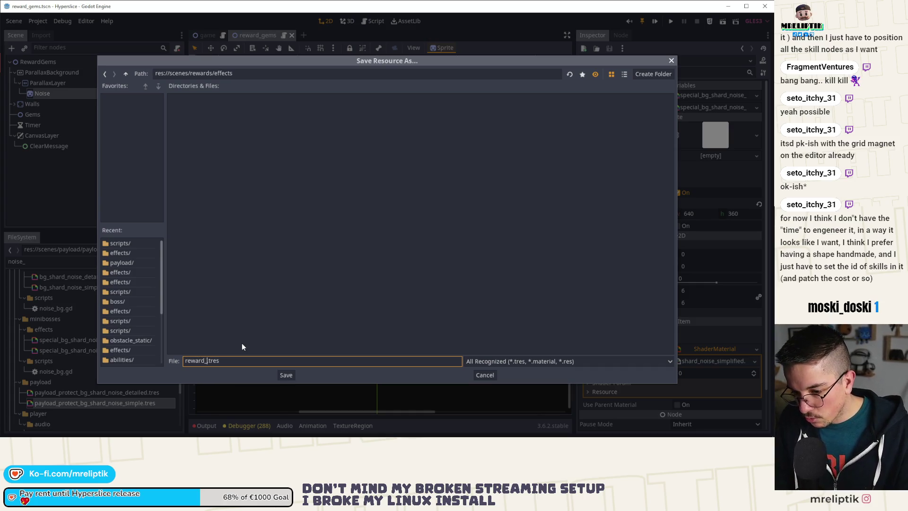
pyautogui.press('BackSpace')
pyautogui.press('BackSpace')
pyautogui.press('BackSpace')
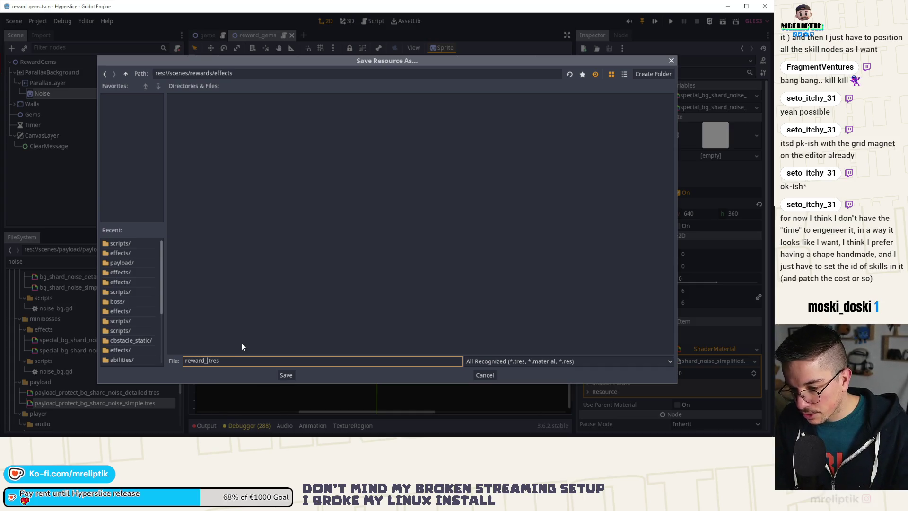
pyautogui.write('bg_shard')
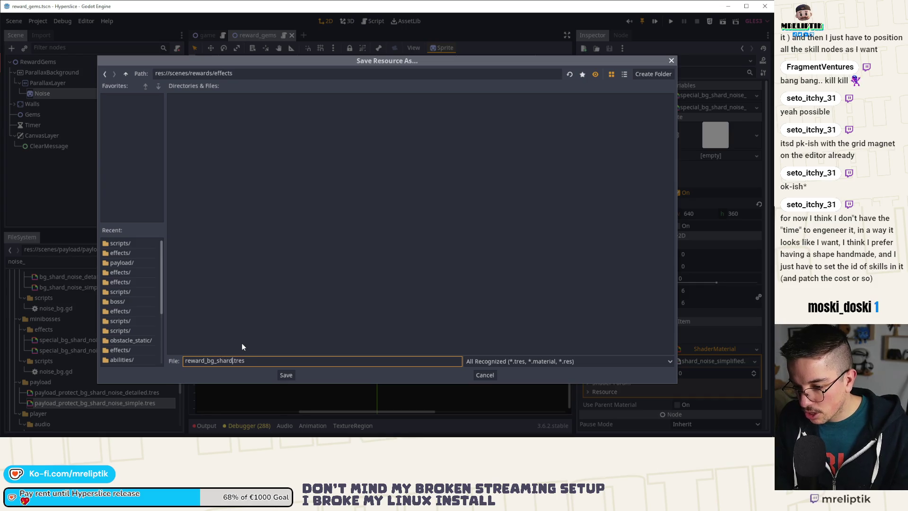
pyautogui.write('simple')
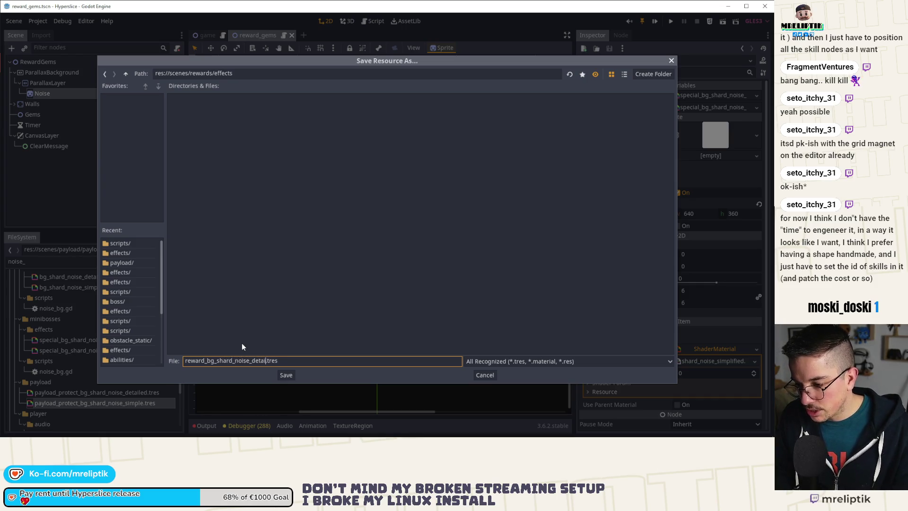
pyautogui.press('Return')
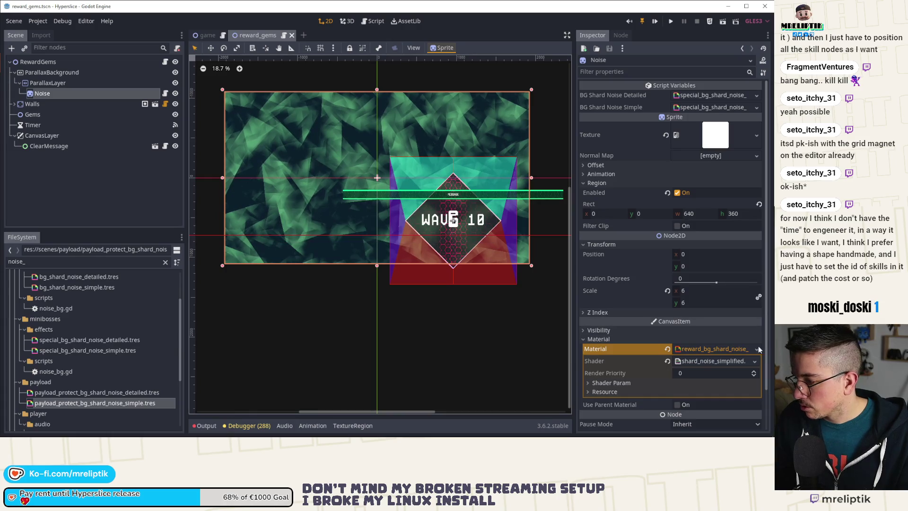
# Make the Noise material unique and quick-load shard_noise_very_simplified.tres as its shader.
pyautogui.click(757, 349)
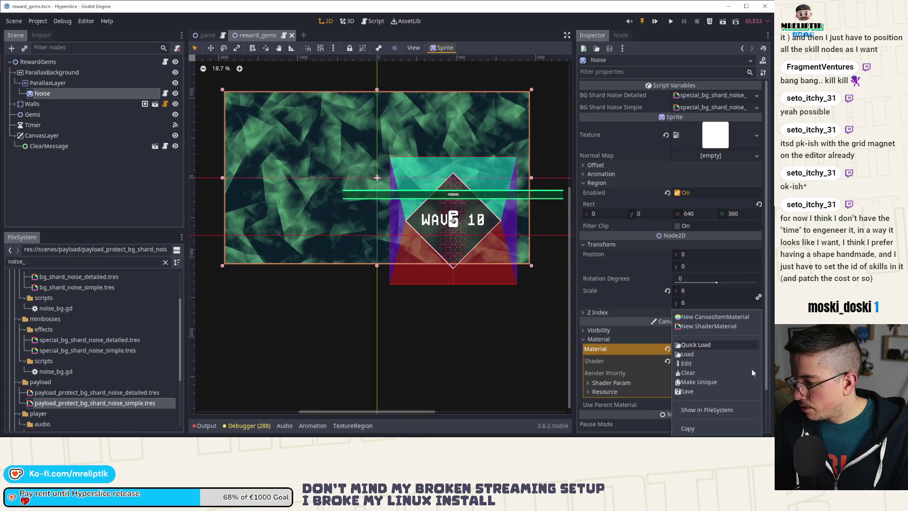
pyautogui.click(698, 381)
pyautogui.click(756, 361)
pyautogui.click(711, 345)
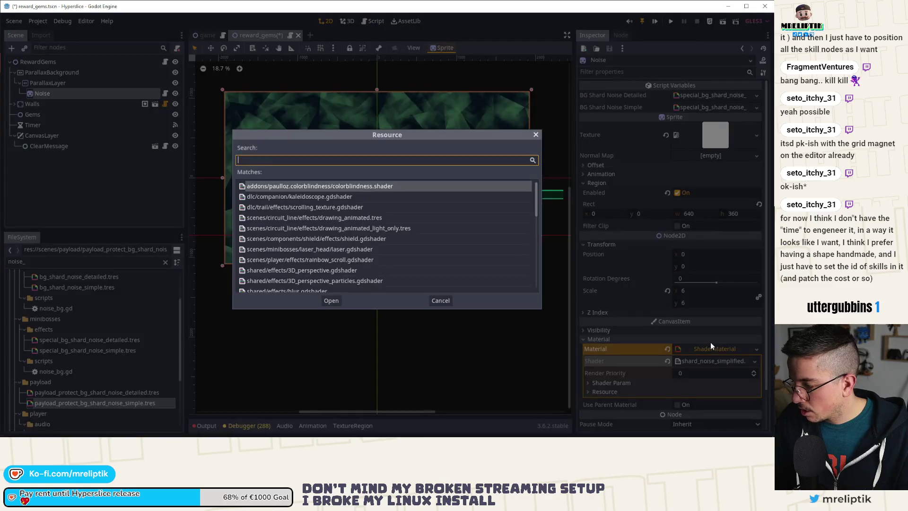
pyautogui.write('shar_')
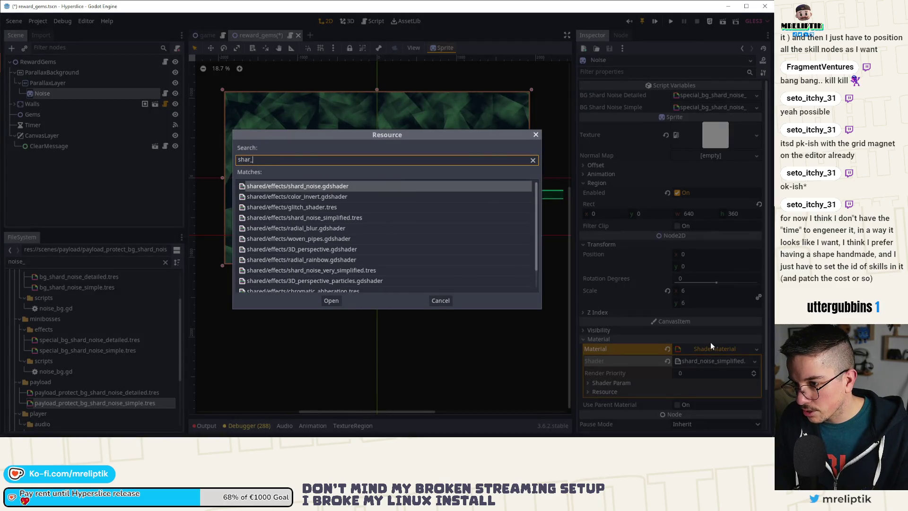
pyautogui.press('BackSpace')
pyautogui.write('d_')
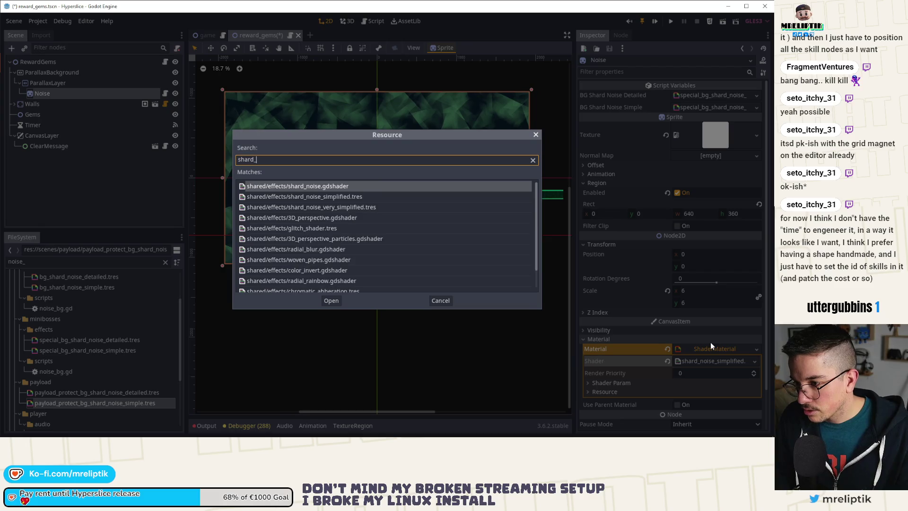
pyautogui.doubleClick(365, 208)
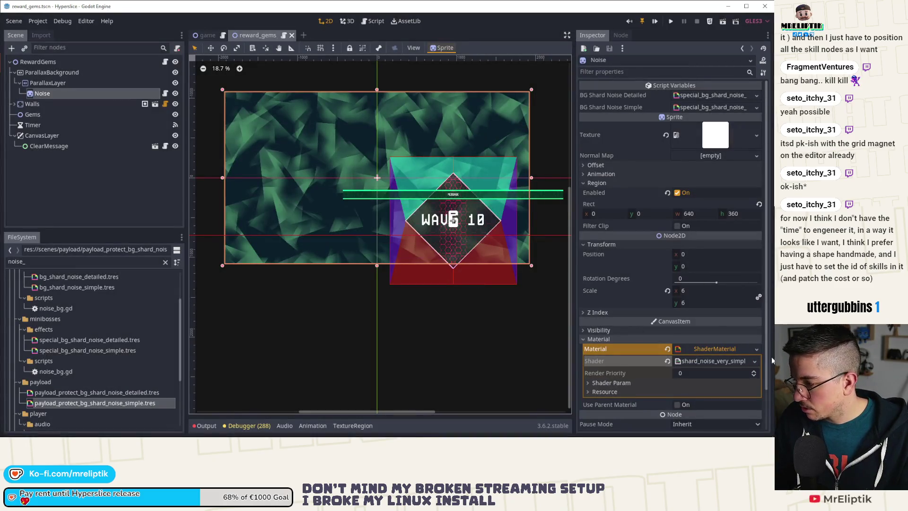
pyautogui.click(756, 349)
# Save the Noise material as reward_bg_shard_noise_detailed.tres in the rewards effects folder.
pyautogui.click(693, 410)
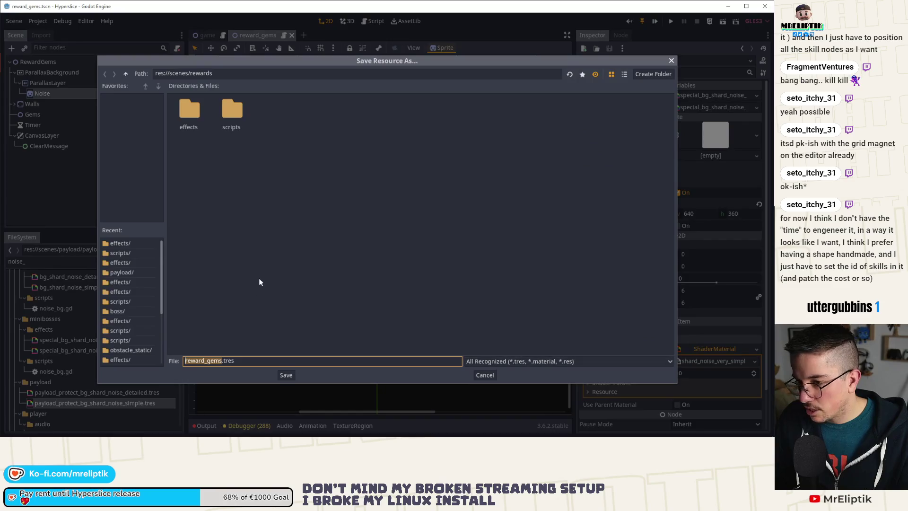
pyautogui.doubleClick(189, 110)
pyautogui.click(203, 119)
pyautogui.click(275, 361)
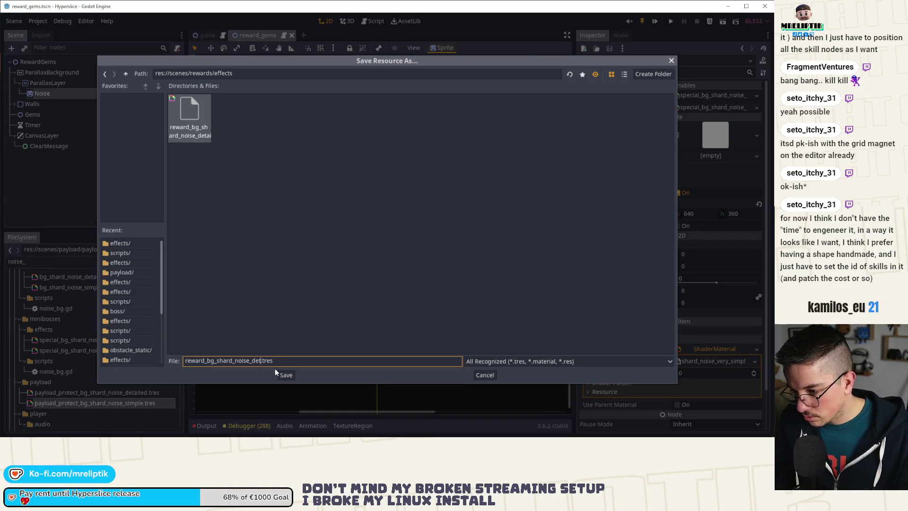
pyautogui.click(275, 370)
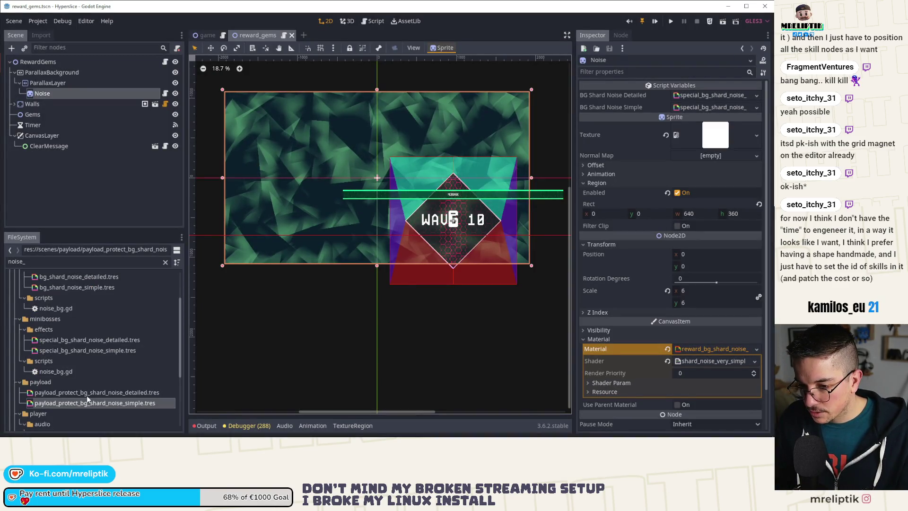
# Set Noise's Material and BG Shard Noise Detailed/Simple to the reward materials and save reward_gems.
pyautogui.scroll(3, 101, 348)
pyautogui.scroll(-5, 100, 348)
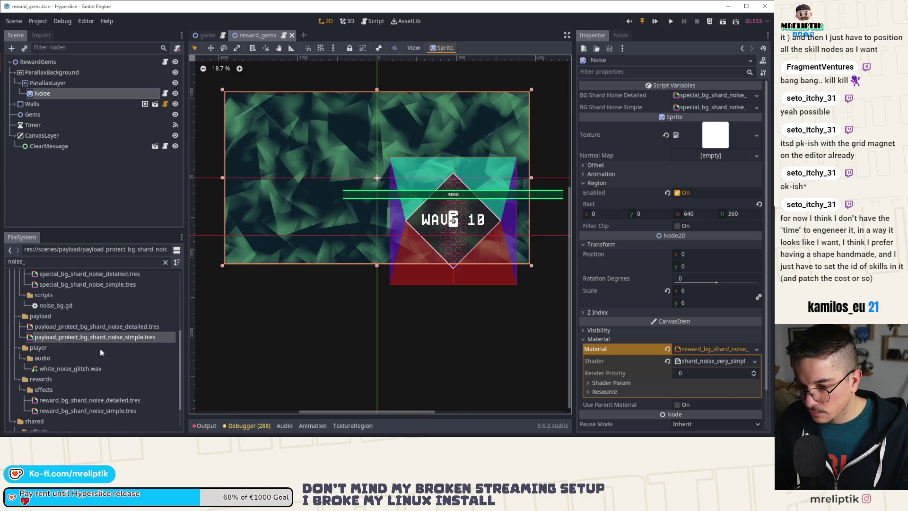
pyautogui.click(97, 366)
pyautogui.moveTo(98, 365)
pyautogui.mouseDown()
pyautogui.moveTo(472, 283)
pyautogui.moveTo(706, 353)
pyautogui.mouseUp()
pyautogui.hotkey('ctrl', 's')
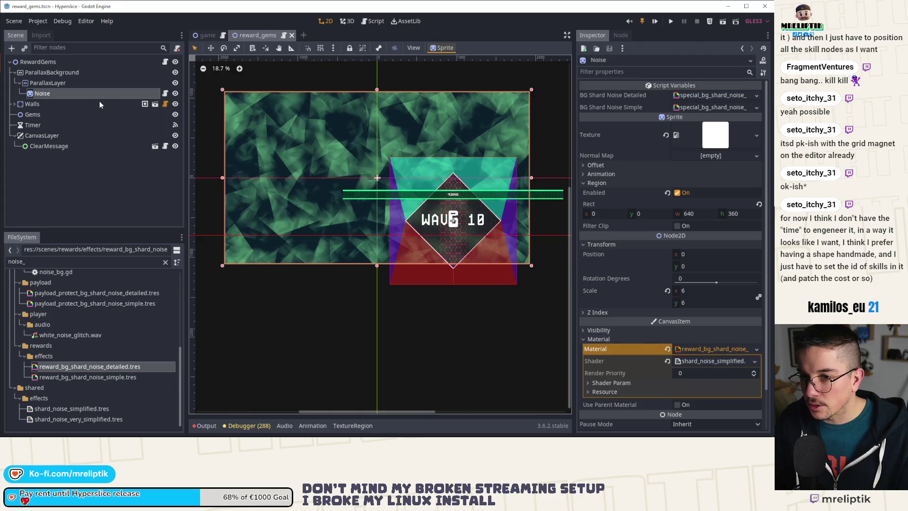
pyautogui.moveTo(128, 376); pyautogui.dragTo(691, 140)
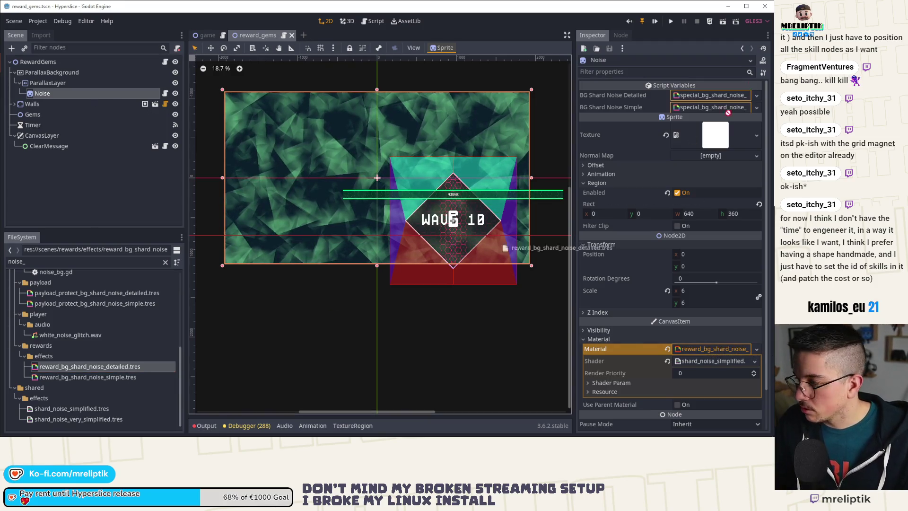
pyautogui.moveTo(726, 96); pyautogui.dragTo(727, 96)
pyautogui.click(99, 377)
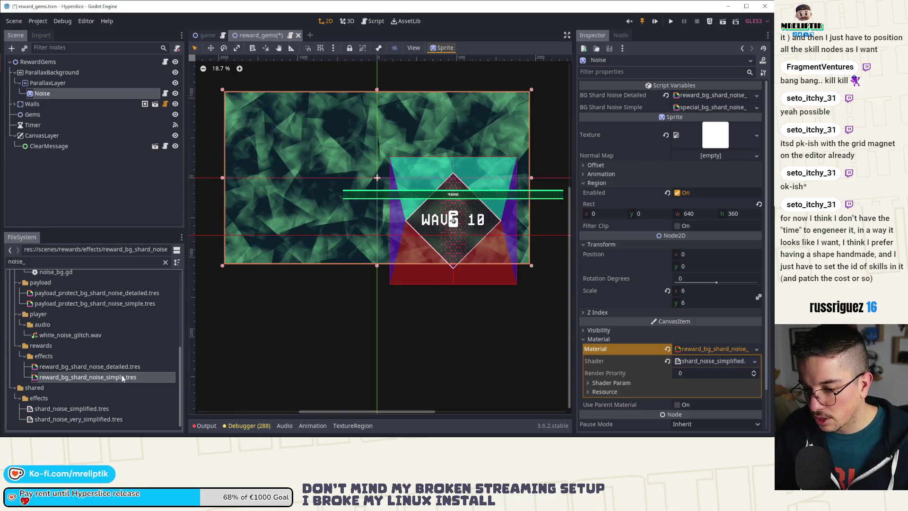
pyautogui.moveTo(706, 112); pyautogui.dragTo(706, 112)
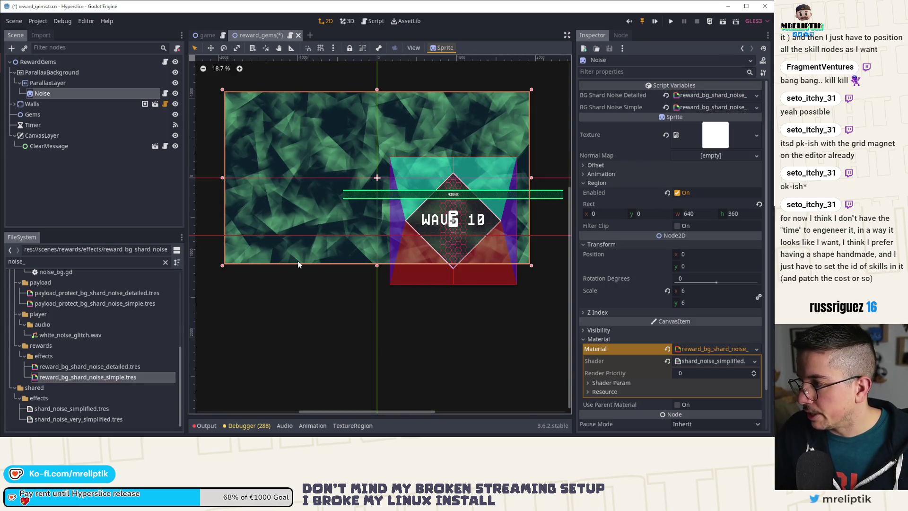
pyautogui.click(92, 197)
pyautogui.hotkey('ctrl', 's')
# Quick-open the reward_slice scene.
pyautogui.hotkey('ctrl', 'shift', 'o')
pyautogui.write('reward')
pyautogui.press('Down')
pyautogui.press('Down')
pyautogui.press('Down')
pyautogui.press('Return')
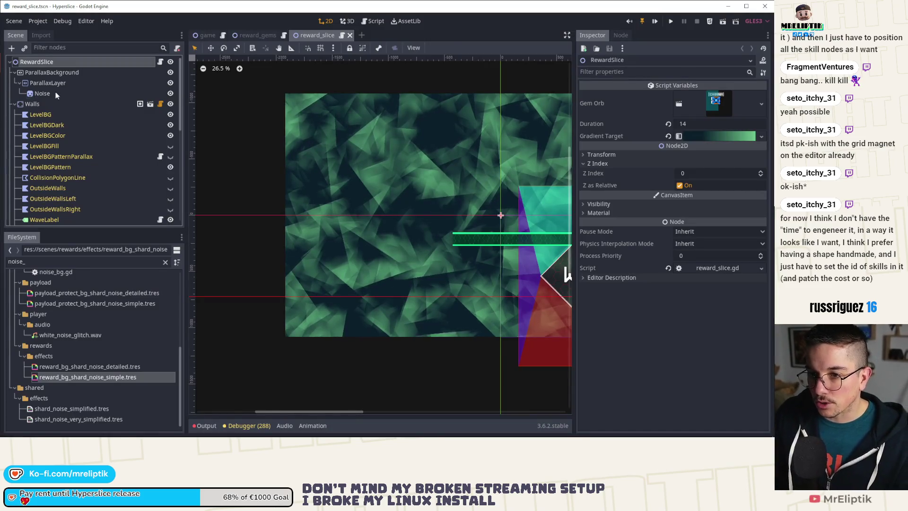
# Attach noise_bg.gd to reward_slice's Noise node, assign the reward detailed/simple materials, and save.
pyautogui.click(55, 93)
pyautogui.scroll(5, 117, 324)
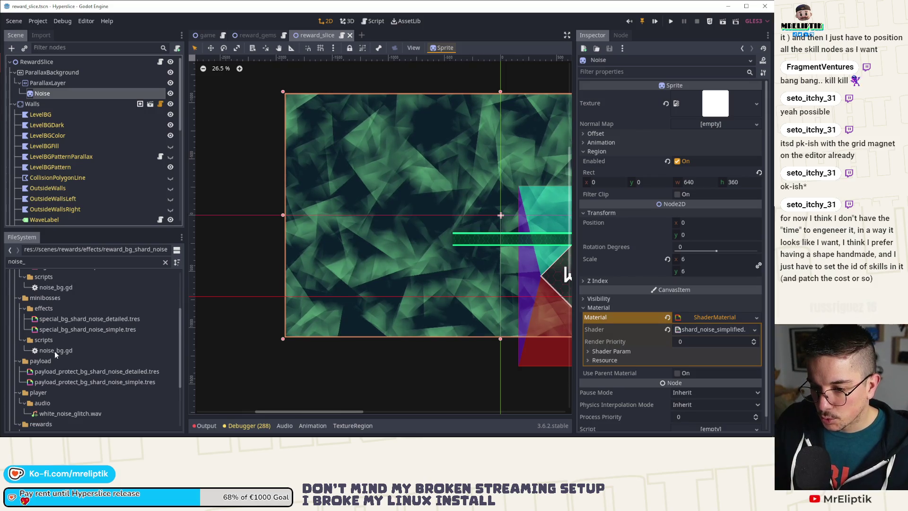
pyautogui.moveTo(55, 350); pyautogui.dragTo(111, 97)
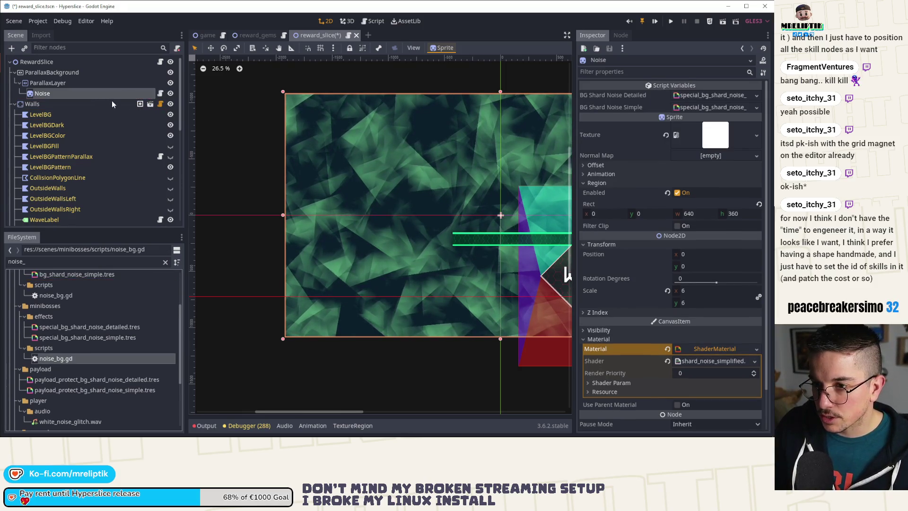
pyautogui.scroll(-4, 115, 312)
pyautogui.moveTo(118, 366)
pyautogui.mouseDown()
pyautogui.moveTo(735, 102)
pyautogui.moveTo(720, 99)
pyautogui.mouseUp()
pyautogui.moveTo(121, 376); pyautogui.dragTo(722, 99)
pyautogui.moveTo(100, 367)
pyautogui.mouseDown()
pyautogui.moveTo(707, 355)
pyautogui.moveTo(708, 348)
pyautogui.mouseUp()
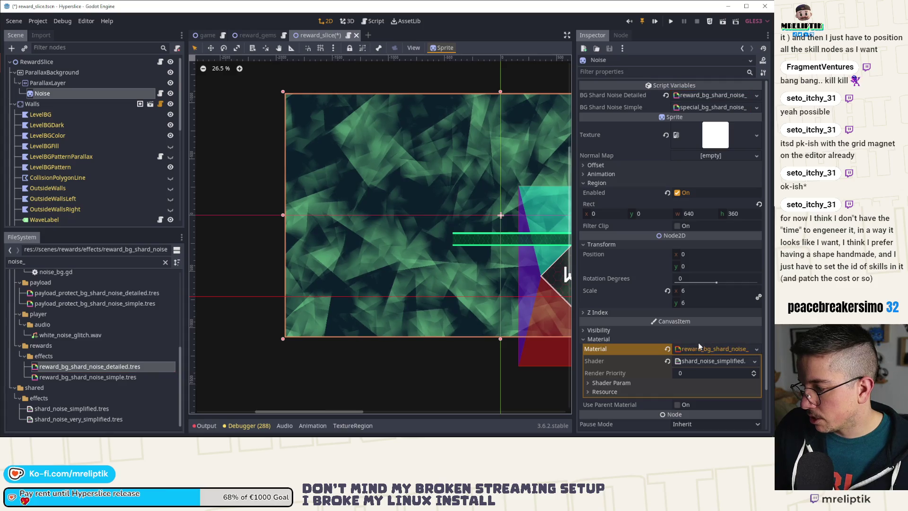
pyautogui.hotkey('ctrl', 's')
# Close the reward_gems scene tab.
pyautogui.click(262, 34)
pyautogui.click(292, 35)
pyautogui.hotkey('ctrl', 'shift', 'o')
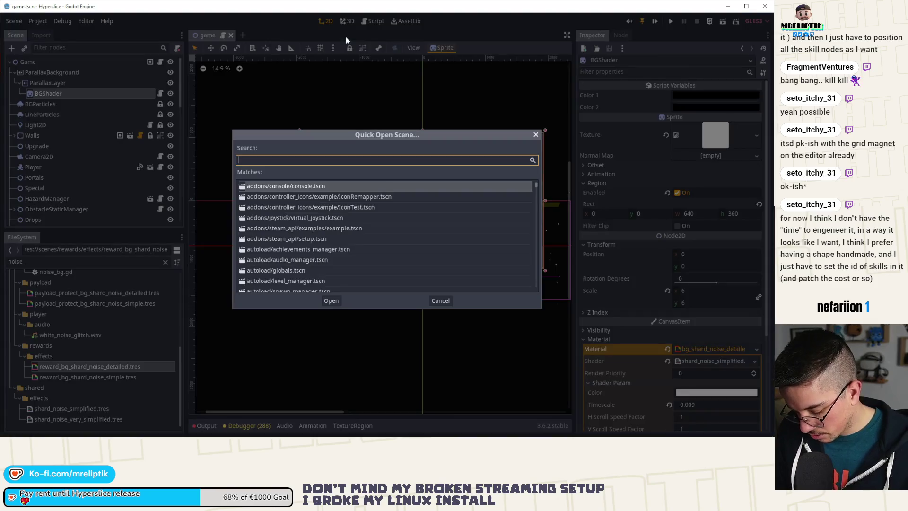
pyautogui.write('special')
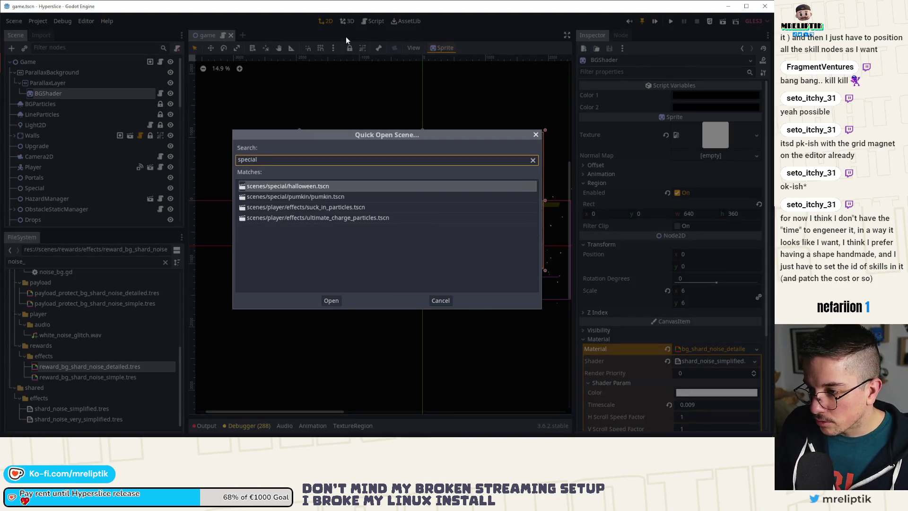
pyautogui.hotkey('ctrl', 'a')
pyautogui.write('missile')
pyautogui.press('Down')
pyautogui.press('Down')
pyautogui.press('Down')
pyautogui.press('Return')
pyautogui.click(112, 93)
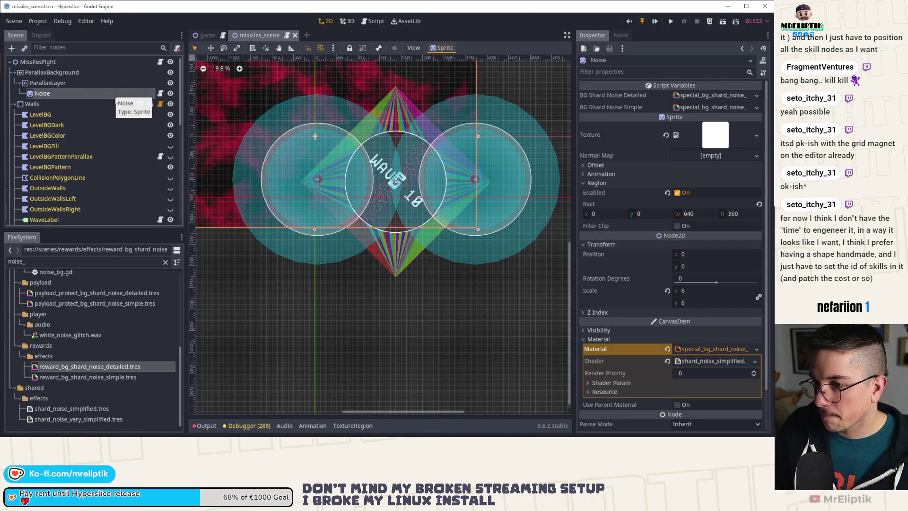
pyautogui.click(295, 35)
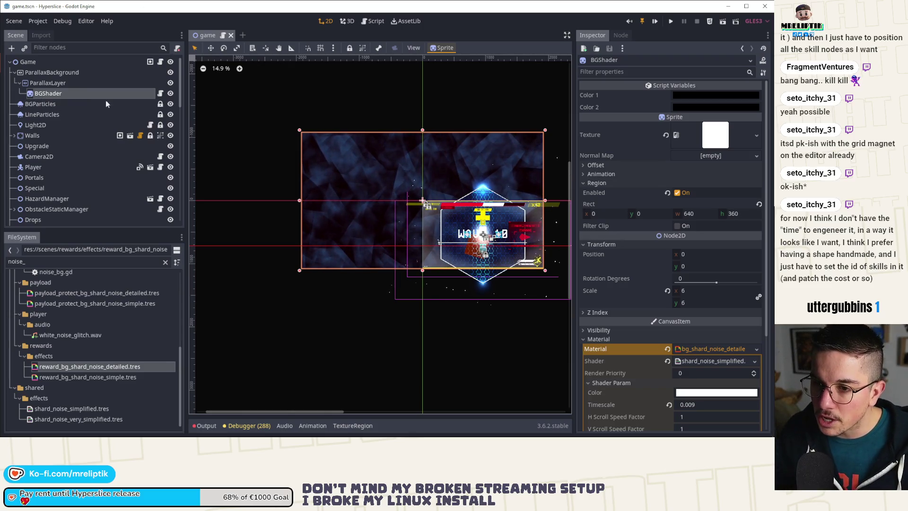
pyautogui.click(243, 35)
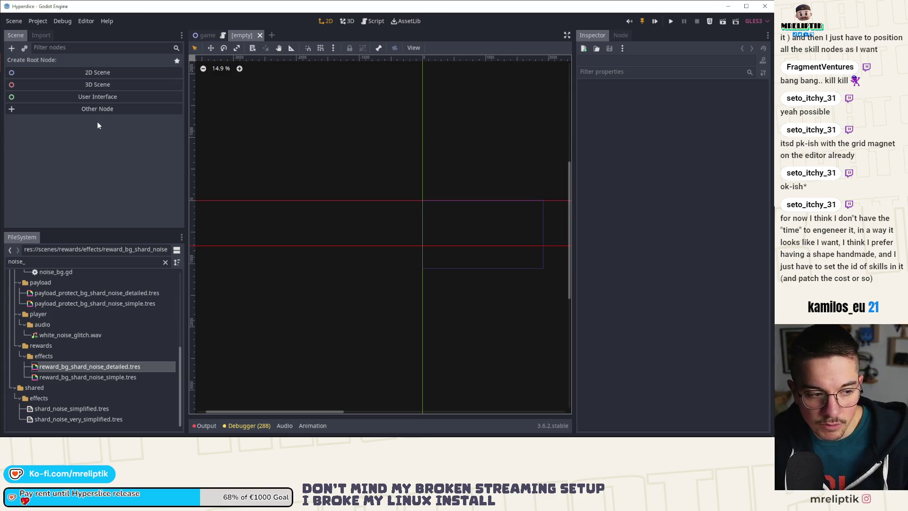
pyautogui.click(260, 35)
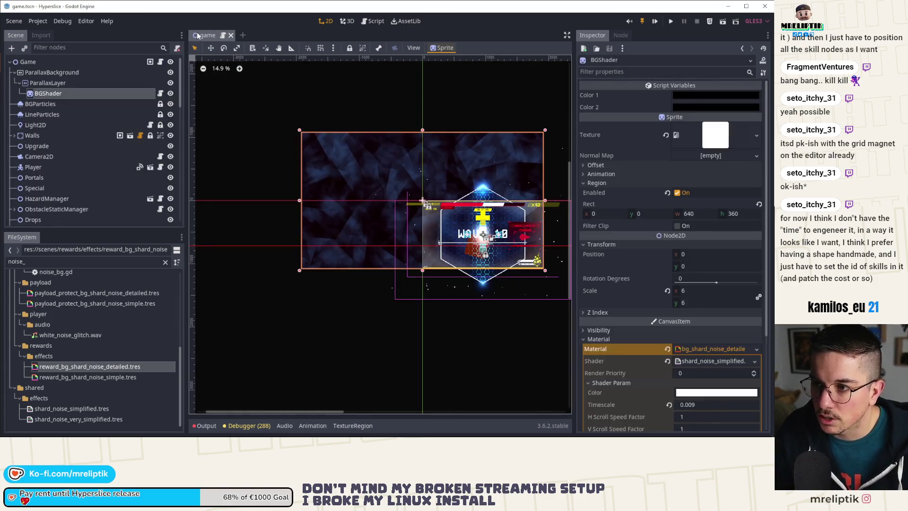
pyautogui.scroll(-2, 303, 140)
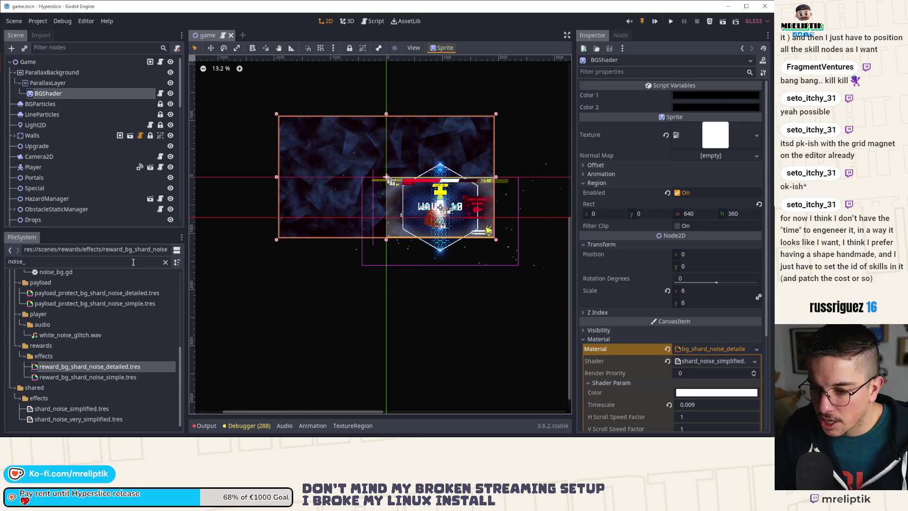
pyautogui.click(347, 436)
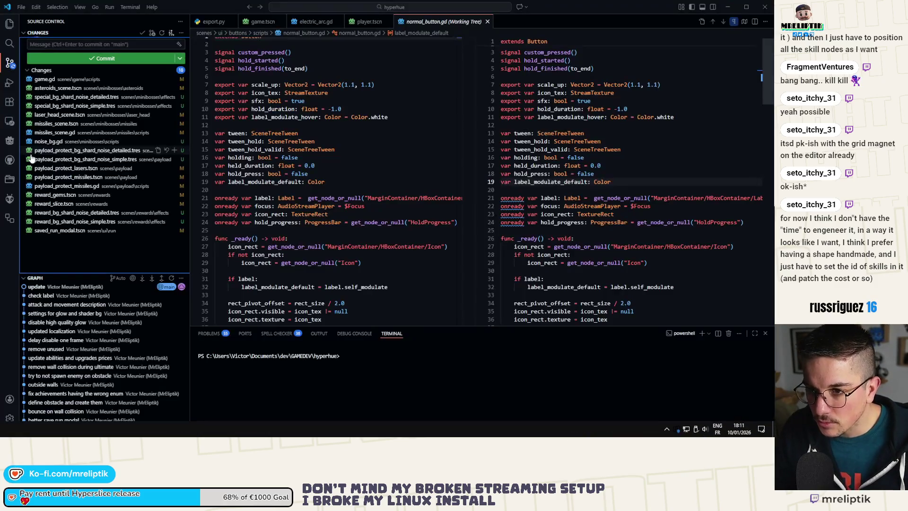
# Review the changed files, then stage and separately commit saved_run_modal.tscn.
pyautogui.click(52, 79)
pyautogui.click(54, 88)
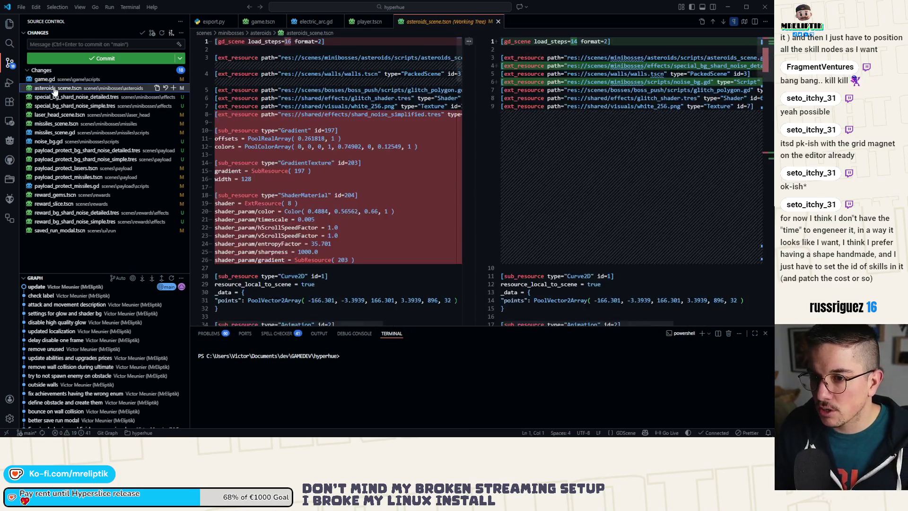
pyautogui.click(64, 230)
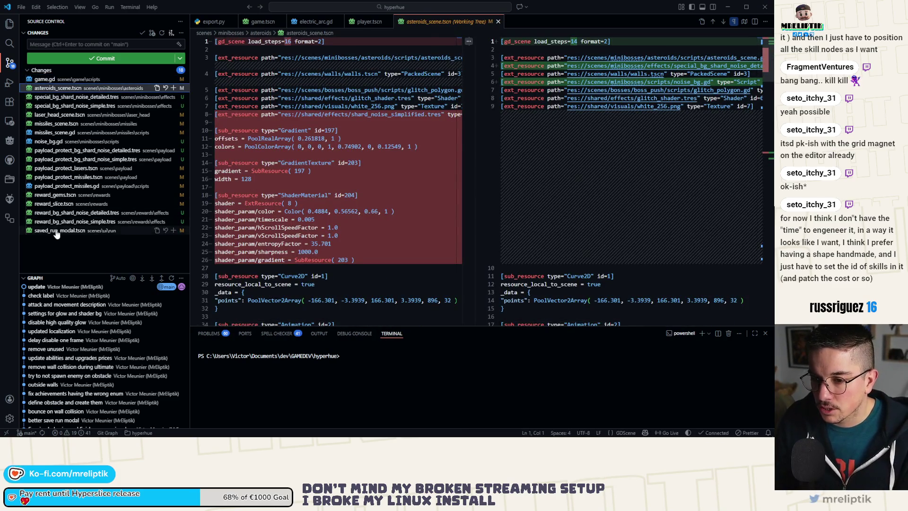
pyautogui.click(173, 230)
pyautogui.click(75, 45)
pyautogui.write('u')
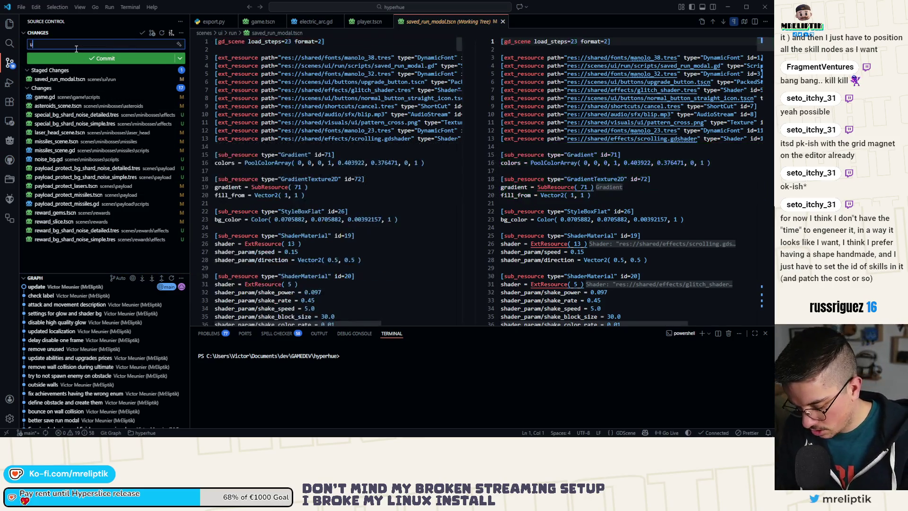
pyautogui.write('se gl')
pyautogui.click(76, 58)
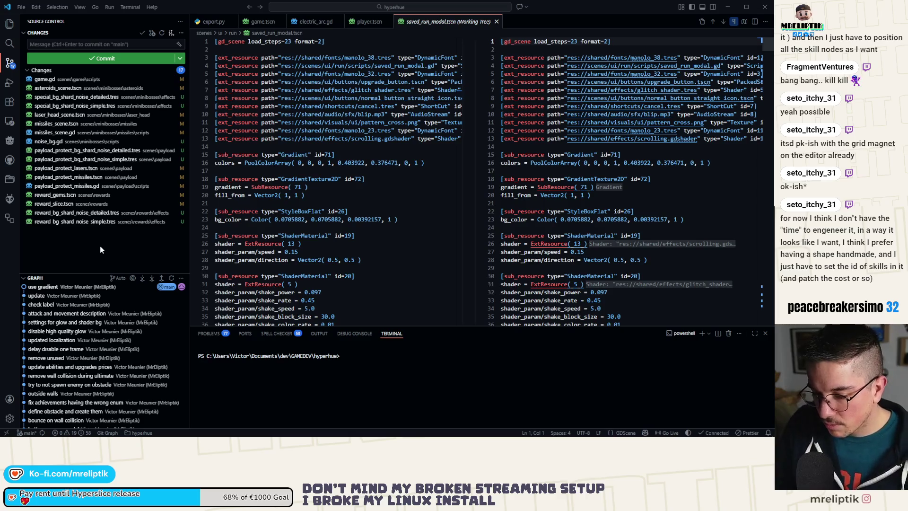
# Review the remaining diffs, stage all 17 files, and commit them as 'update all bg shaders'.
pyautogui.click(72, 80)
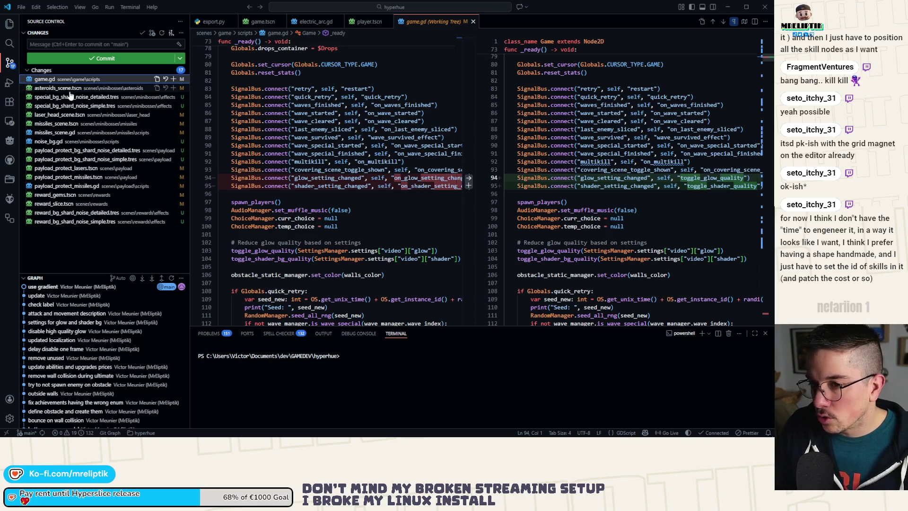
pyautogui.click(63, 89)
pyautogui.click(62, 97)
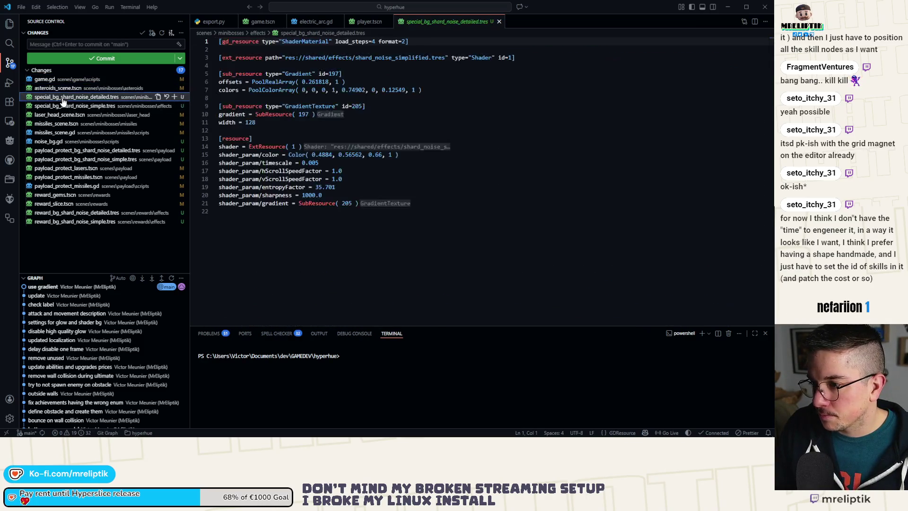
pyautogui.click(61, 88)
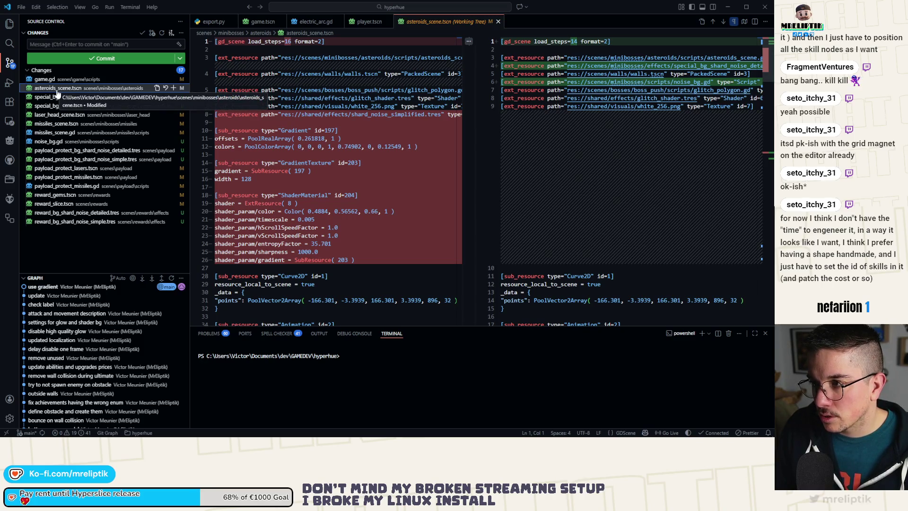
pyautogui.click(62, 195)
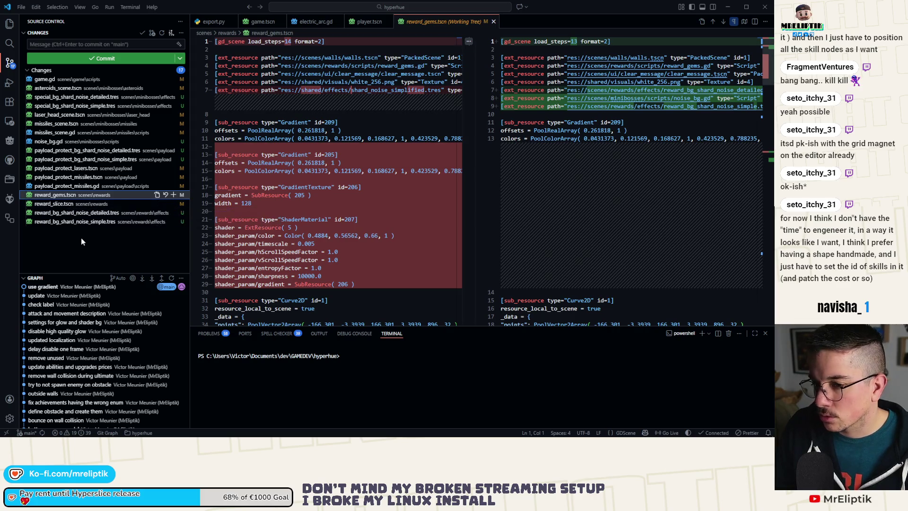
pyautogui.click(78, 222)
pyautogui.click(173, 79)
pyautogui.click(70, 45)
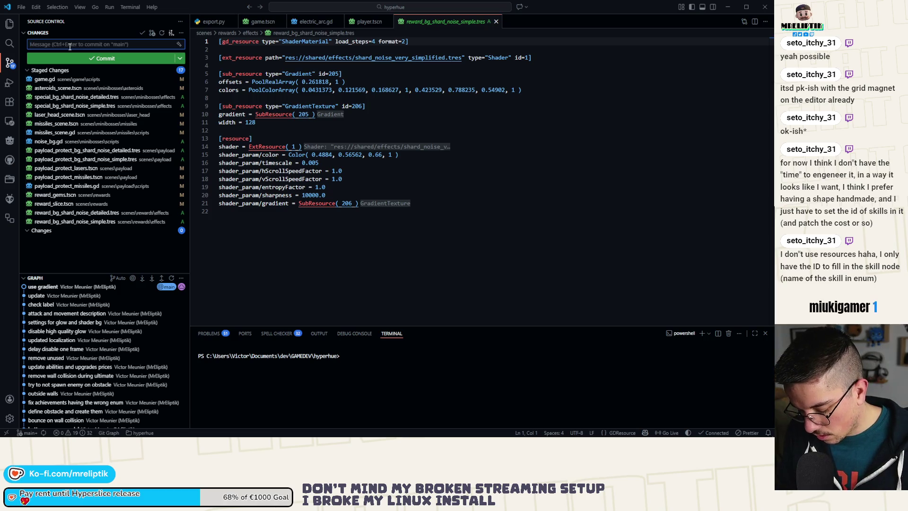
pyautogui.write('update all ')
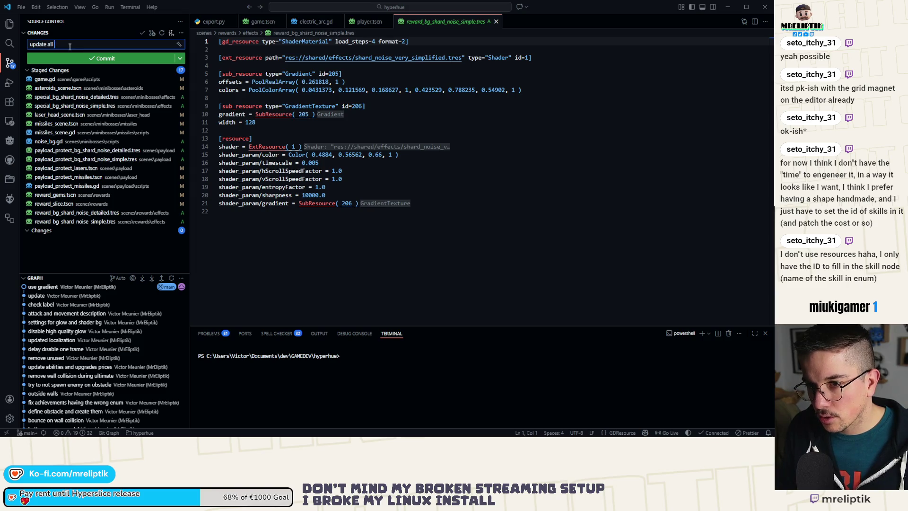
pyautogui.write('bg shaders')
pyautogui.hotkey('ctrl', 'Return')
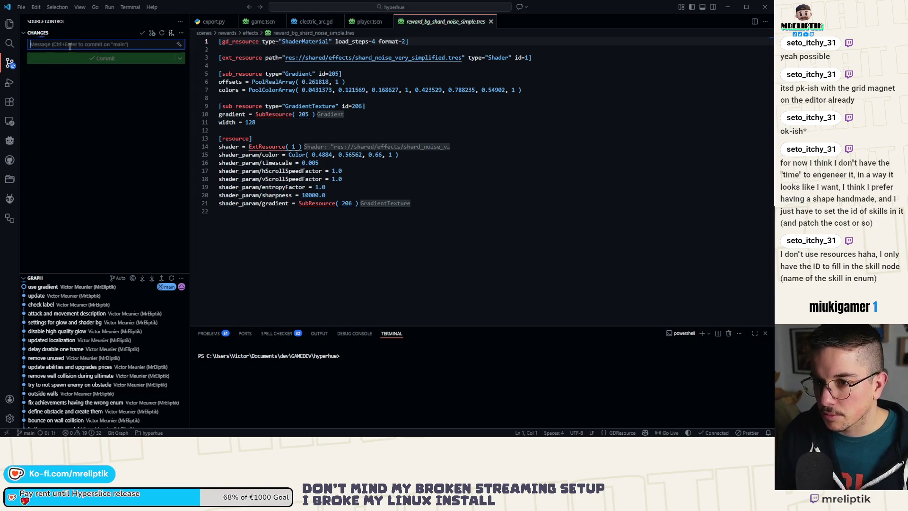
pyautogui.hotkey('alt', 'Tab')
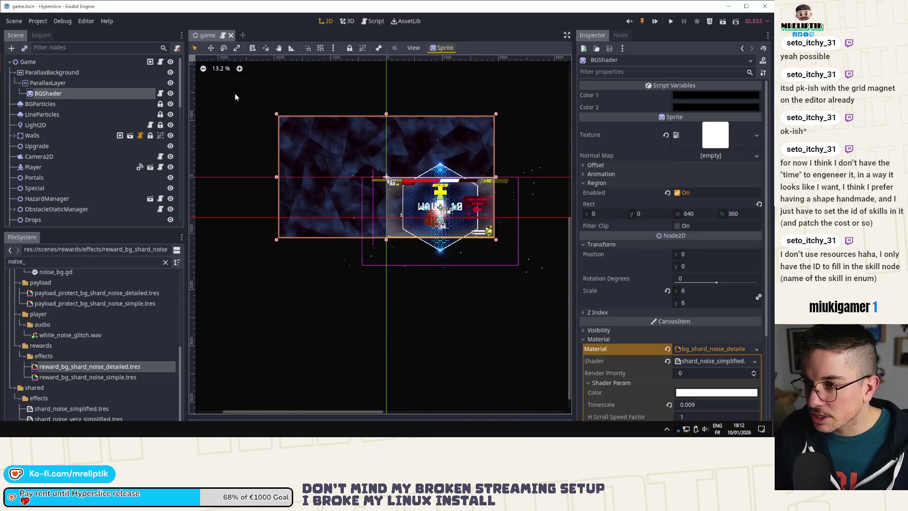
# Filter the FileSystem dock by 'cache' and enlarge it to show all matches.
pyautogui.hotkey('ctrl', 'shift', 'o')
pyautogui.write('cache')
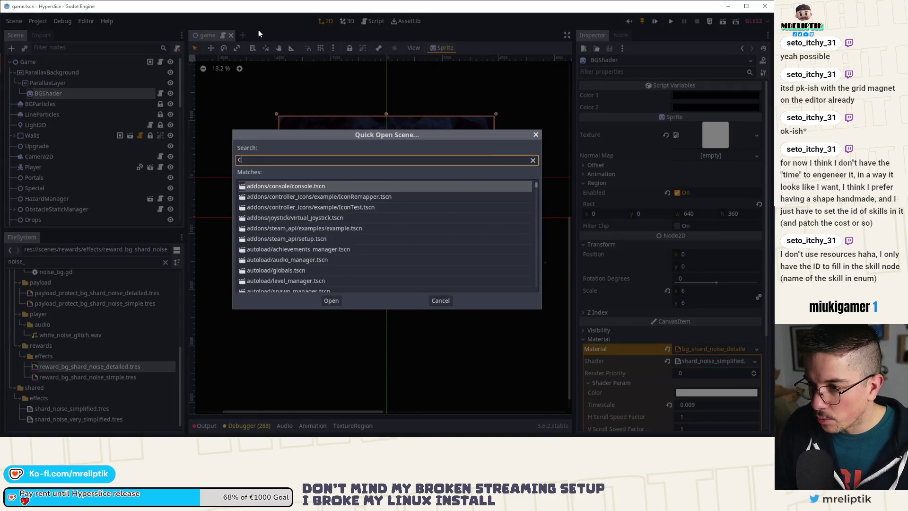
pyautogui.press('Escape')
pyautogui.doubleClick(62, 262)
pyautogui.write('cache')
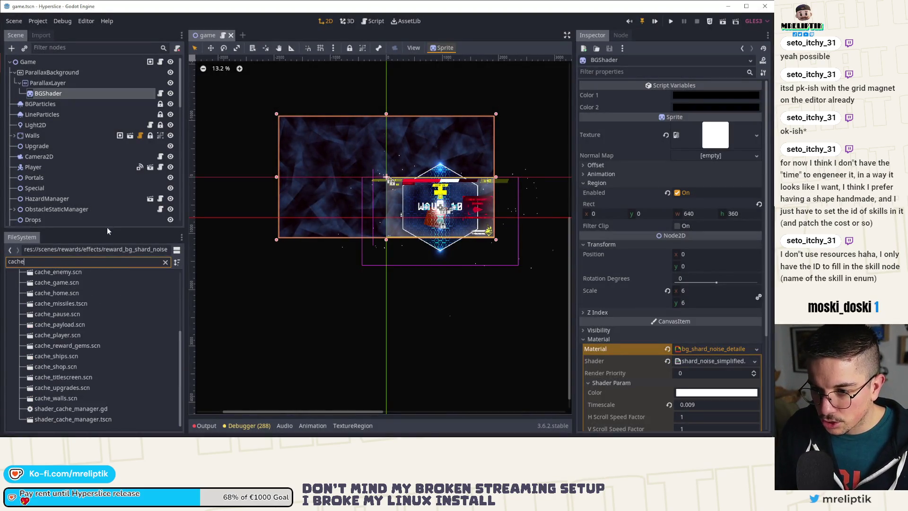
pyautogui.moveTo(108, 232); pyautogui.dragTo(105, 113)
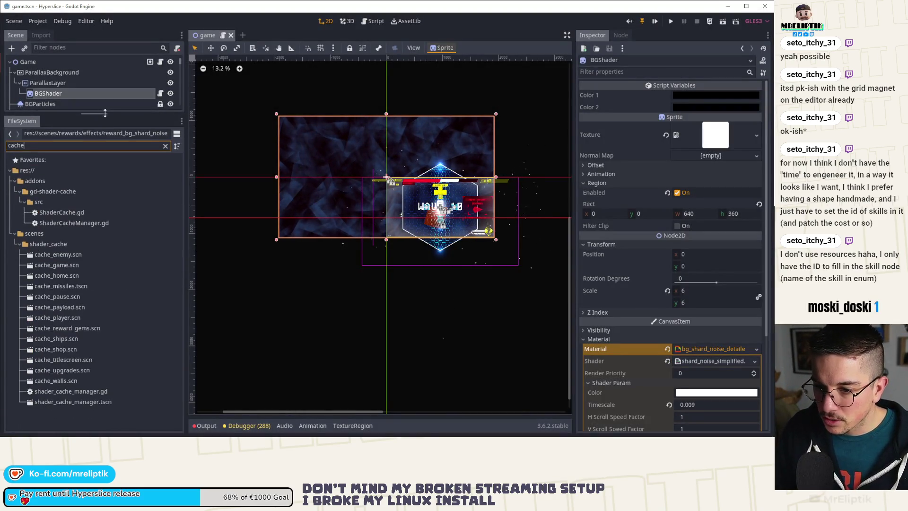
# Open the cache_enemy through cache_walls scenes, then shader_cache_manager.tscn.
pyautogui.doubleClick(58, 254)
pyautogui.doubleClick(66, 266)
pyautogui.doubleClick(67, 276)
pyautogui.doubleClick(70, 286)
pyautogui.doubleClick(71, 296)
pyautogui.doubleClick(70, 307)
pyautogui.doubleClick(69, 317)
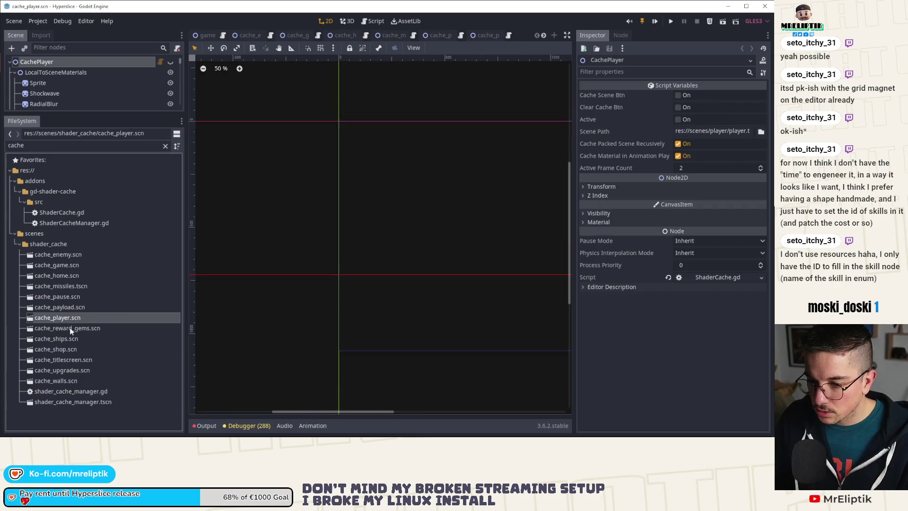
pyautogui.doubleClick(67, 328)
pyautogui.doubleClick(59, 339)
pyautogui.doubleClick(61, 349)
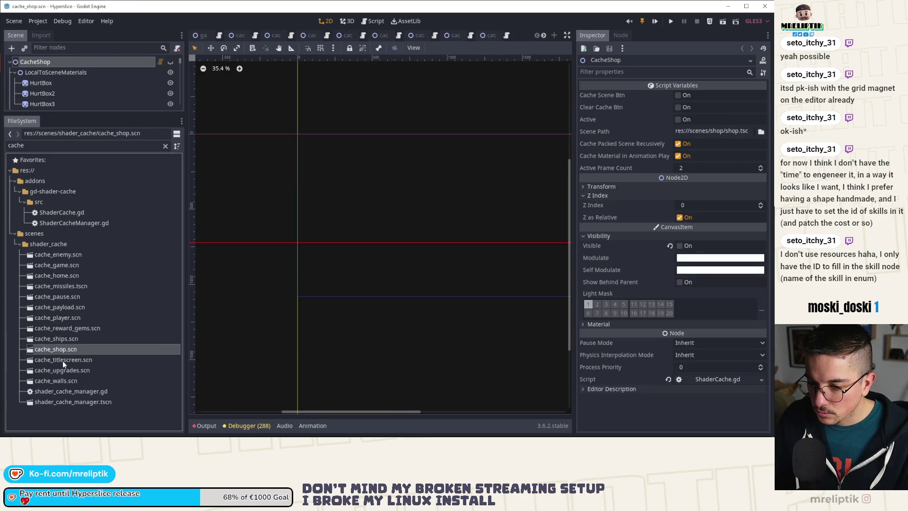
pyautogui.doubleClick(62, 360)
pyautogui.doubleClick(57, 371)
pyautogui.doubleClick(58, 381)
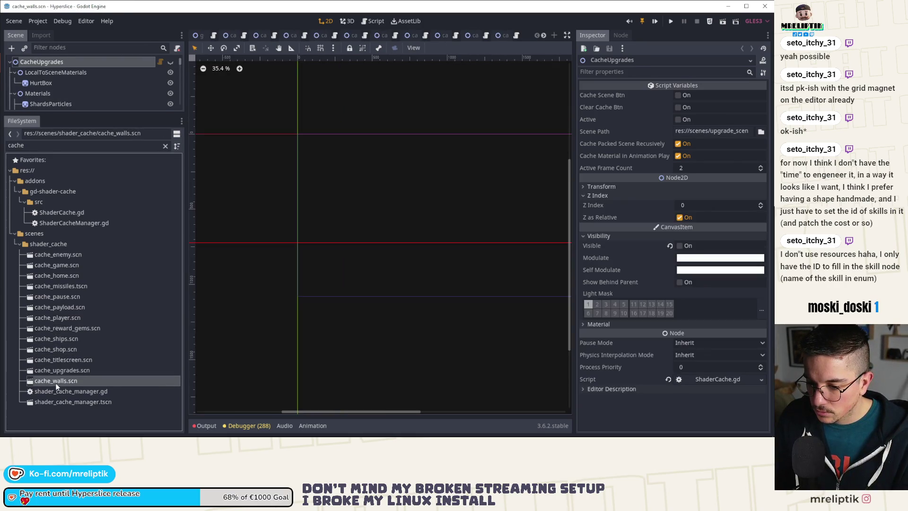
pyautogui.doubleClick(62, 402)
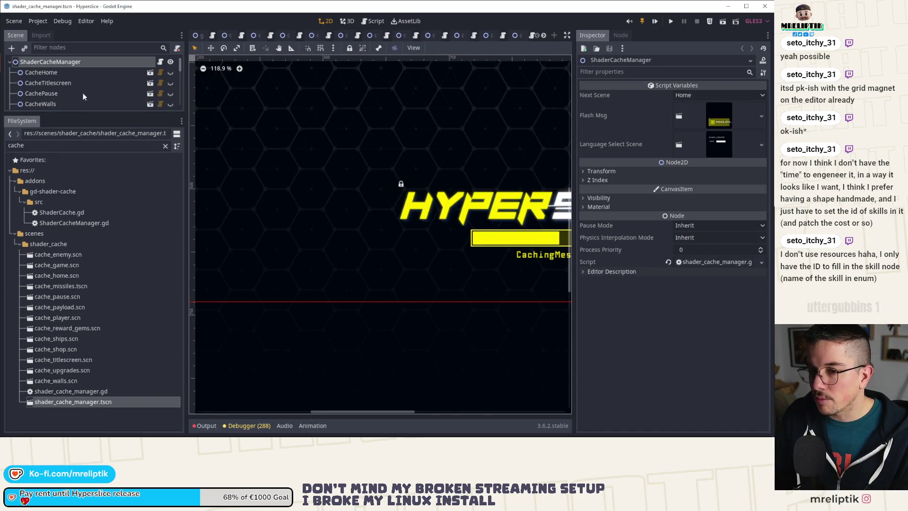
# Close the cache_ships, cache_shop, cache_titlescreen, cache_upgrades and cache_walls scene tabs.
pyautogui.click(55, 74)
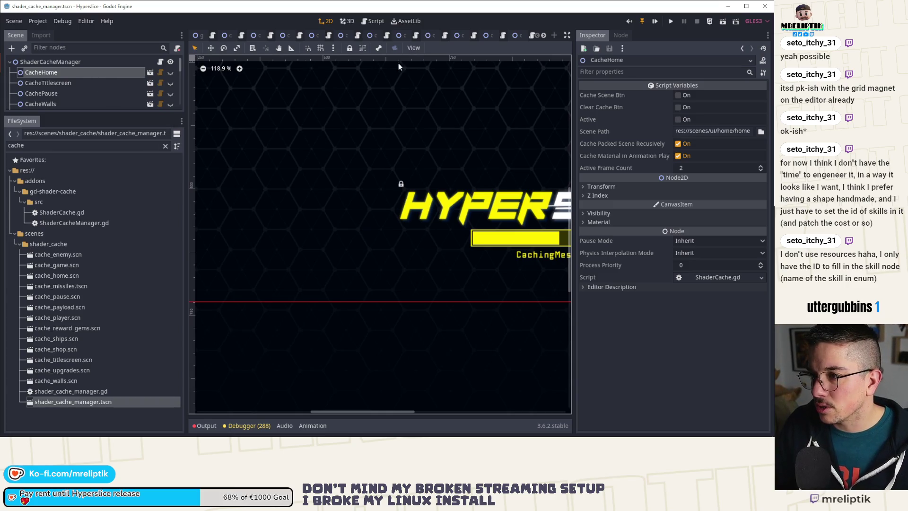
pyautogui.moveTo(201, 38)
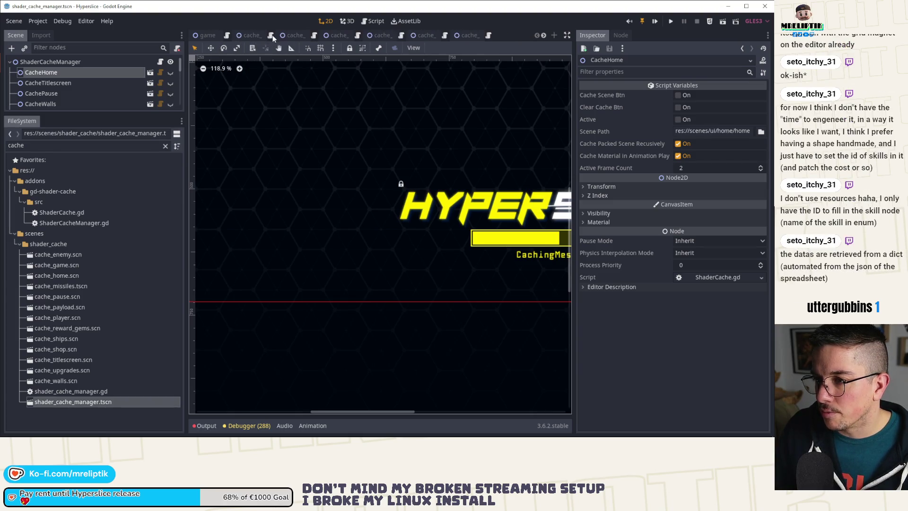
pyautogui.middleClick(253, 34)
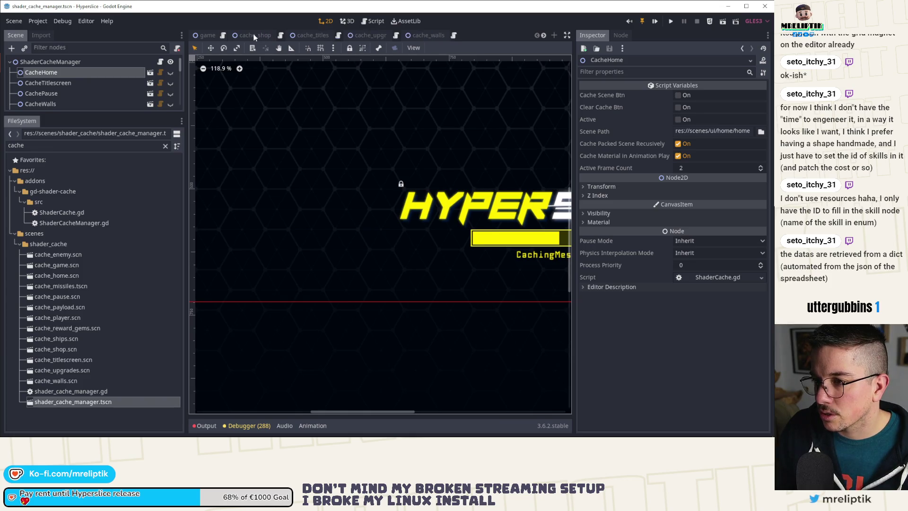
pyautogui.middleClick(254, 33)
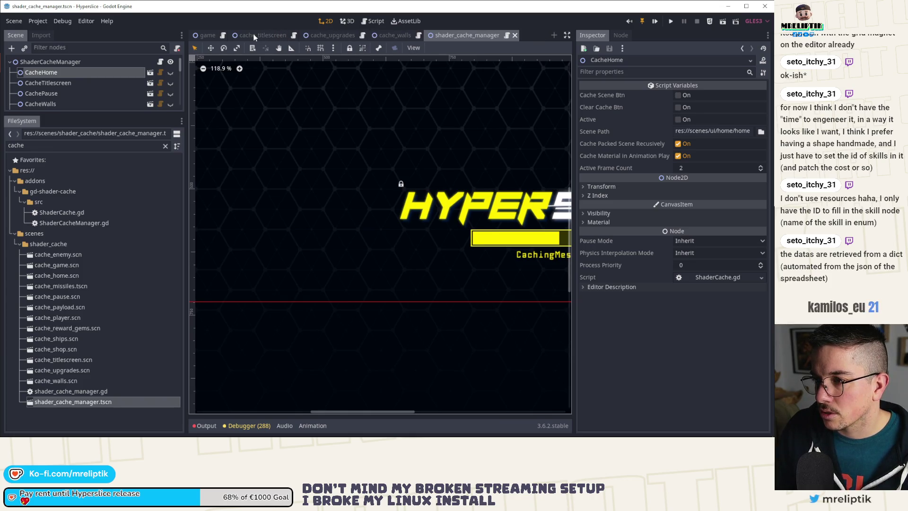
pyautogui.middleClick(254, 33)
pyautogui.middleClick(253, 34)
pyautogui.middleClick(253, 33)
# Clear CacheHome's cache, inspect the cache nodes, and trigger caching for CacheUpgrades through CacheMissiles.
pyautogui.moveTo(94, 116)
pyautogui.mouseDown()
pyautogui.moveTo(104, 302)
pyautogui.moveTo(104, 286)
pyautogui.mouseUp()
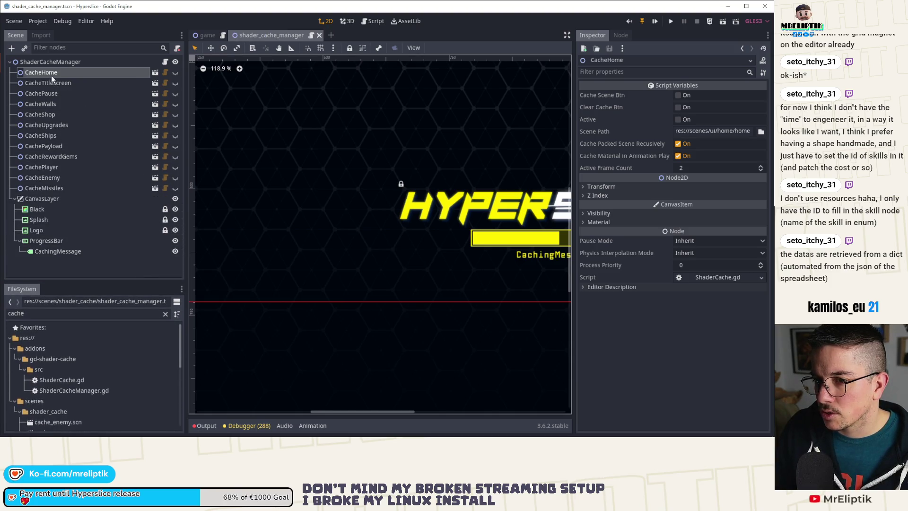
pyautogui.scroll(-12, 304, 185)
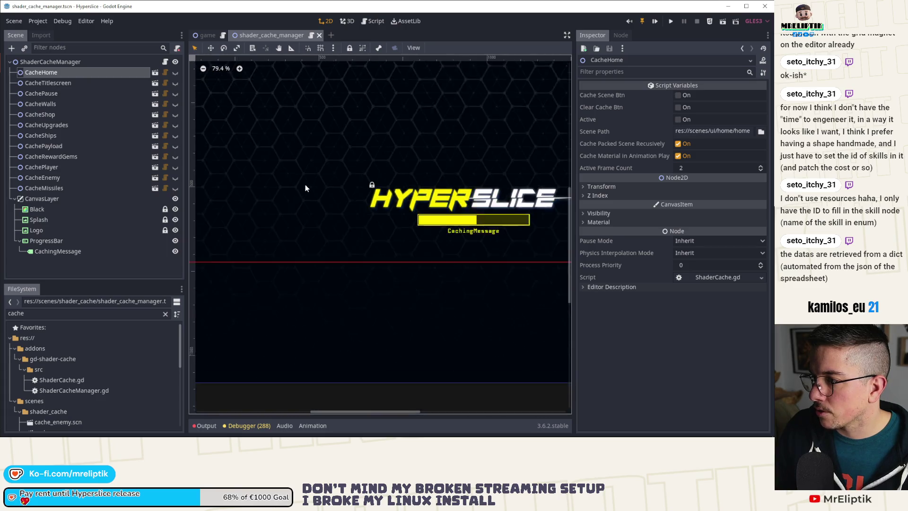
pyautogui.click(679, 107)
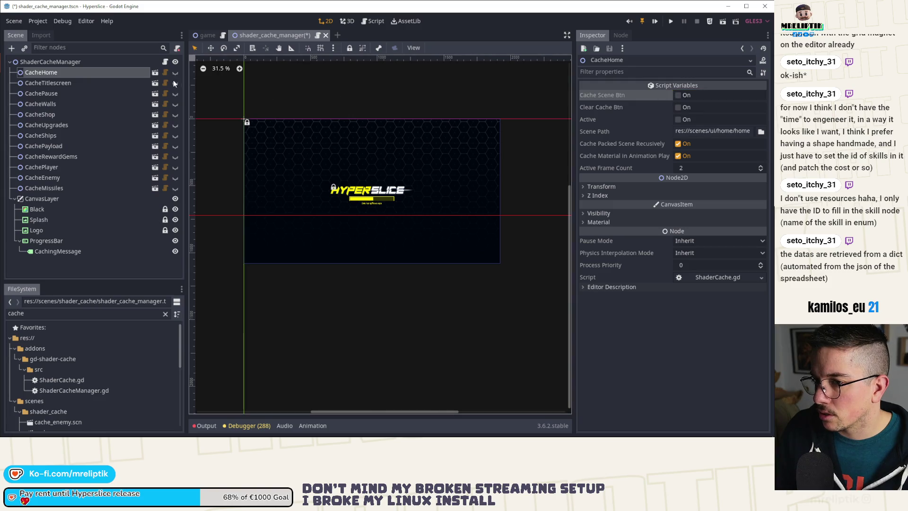
pyautogui.click(132, 83)
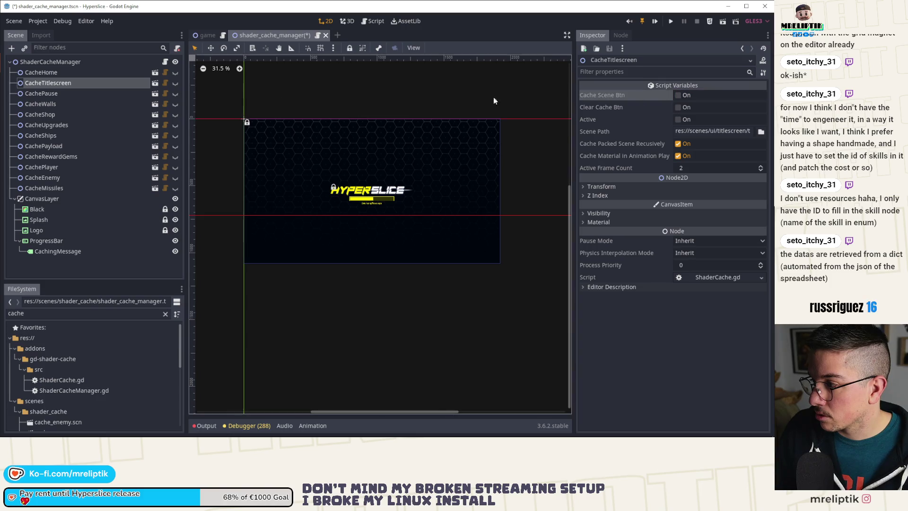
pyautogui.click(86, 96)
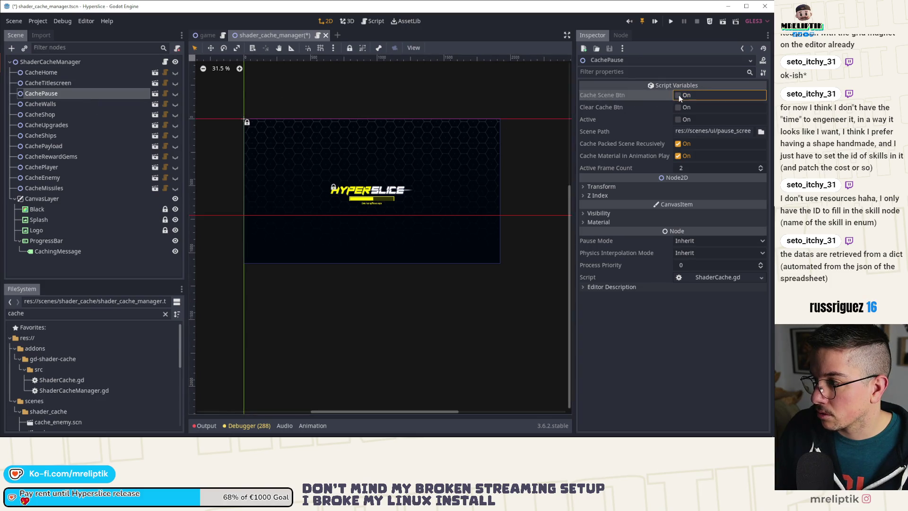
pyautogui.click(56, 105)
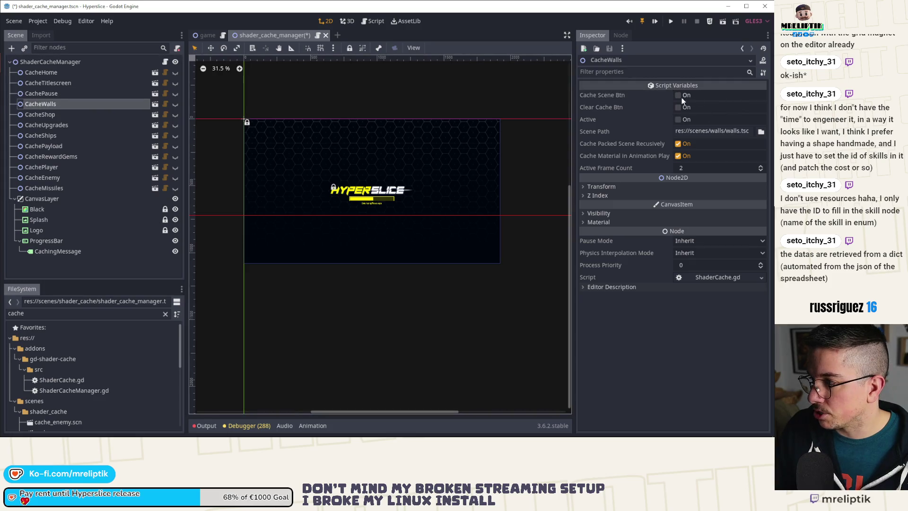
pyautogui.click(93, 116)
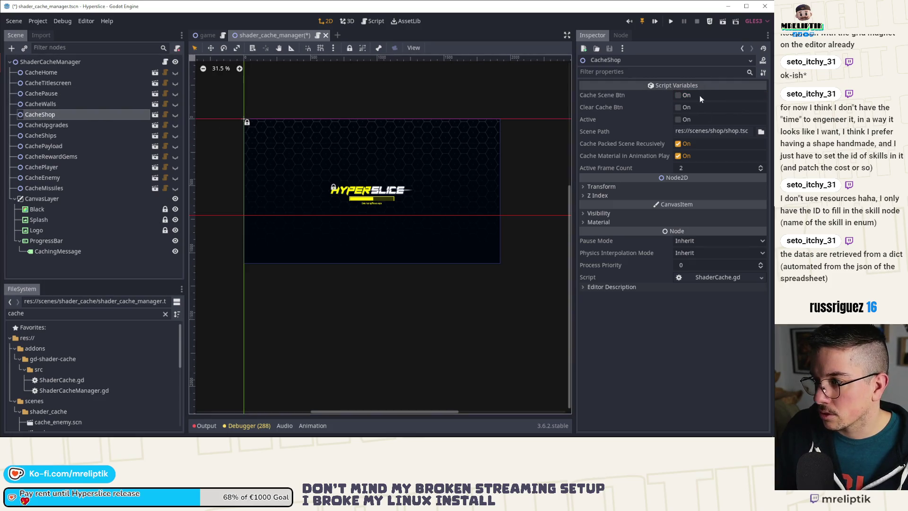
pyautogui.click(48, 124)
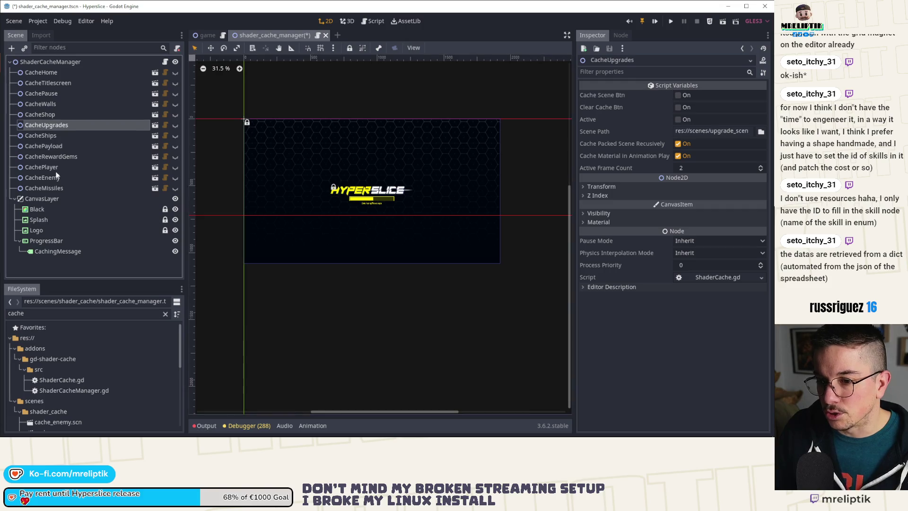
pyautogui.keyDown('shift'); pyautogui.click(52, 189); pyautogui.keyUp('shift')
pyautogui.click(680, 98)
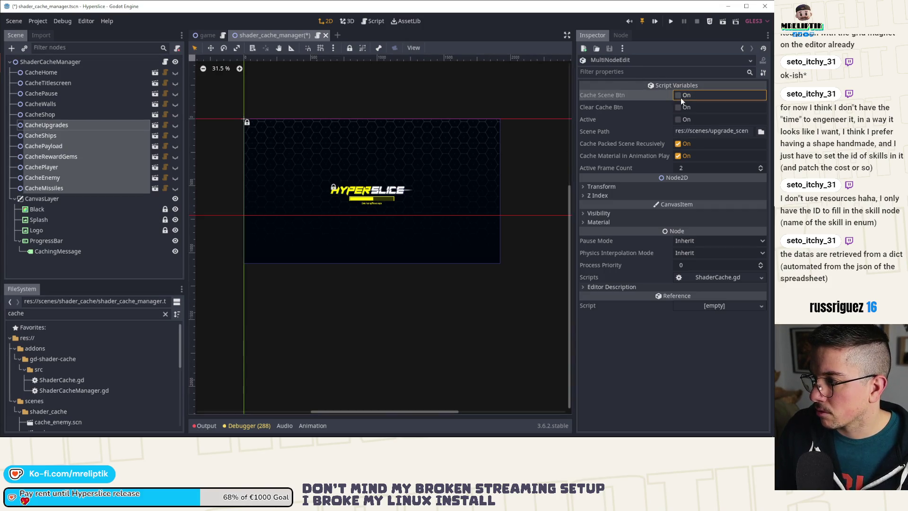
# Check the Output log and save the shader_cache_manager scene.
pyautogui.click(203, 429)
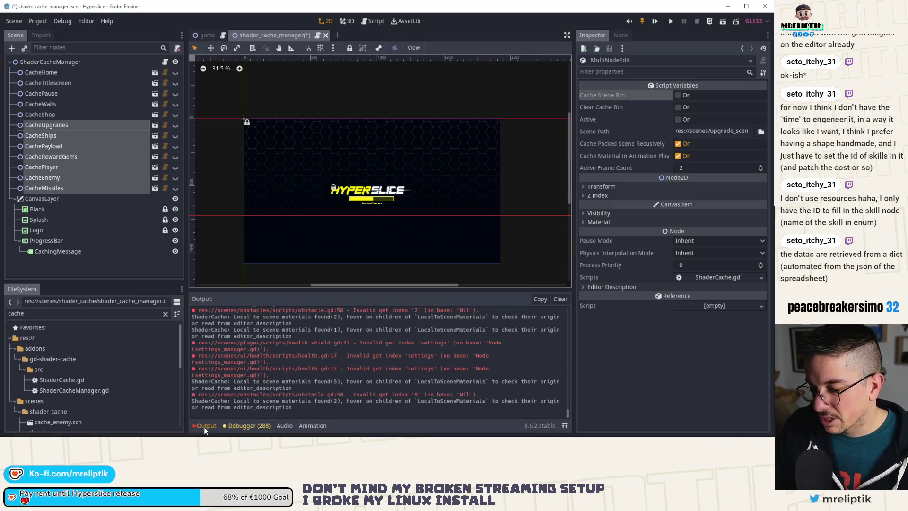
pyautogui.click(204, 428)
pyautogui.click(75, 156)
pyautogui.hotkey('ctrl', 's')
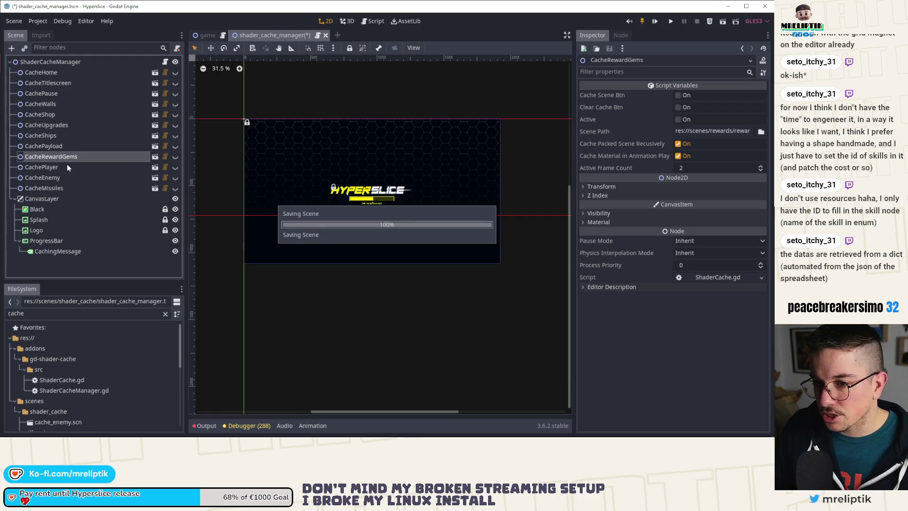
pyautogui.click(59, 73)
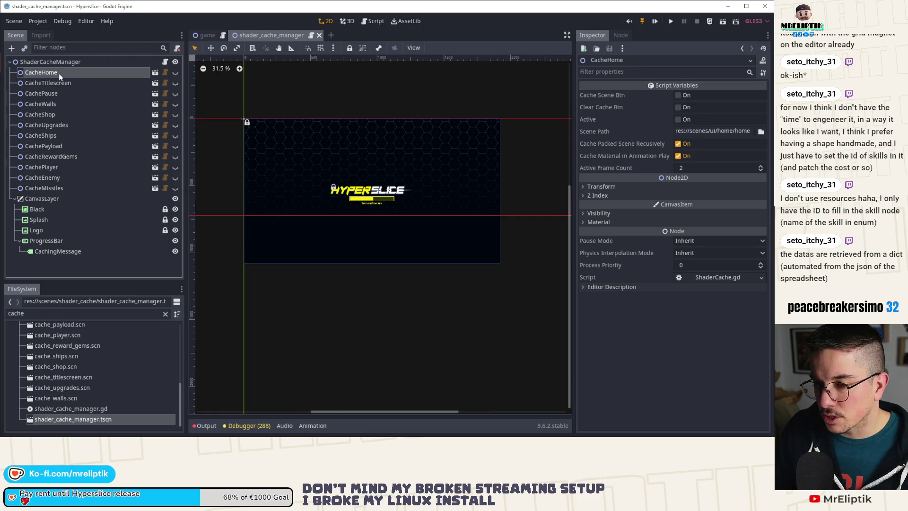
pyautogui.doubleClick(61, 314)
pyautogui.scroll(4, 70, 357)
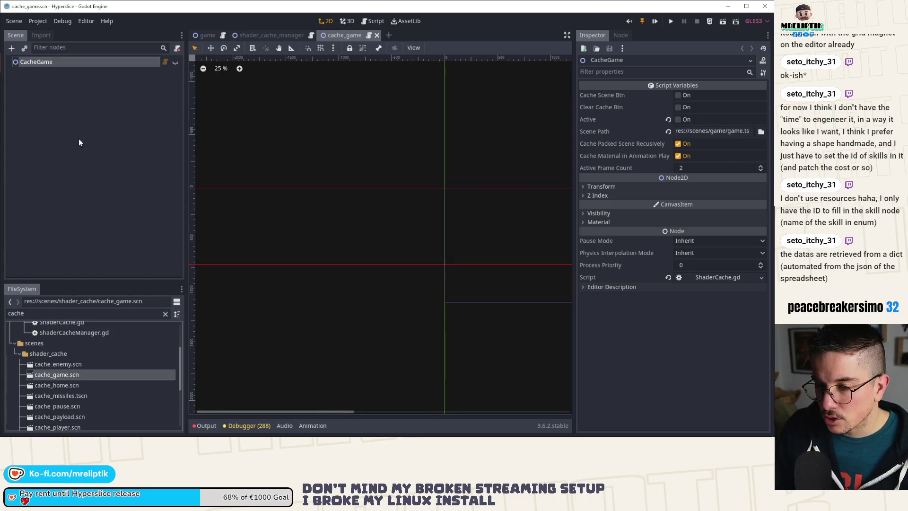
# Inspect the CacheGame node's recursive packed-scene and animation-material caching settings.
pyautogui.click(44, 66)
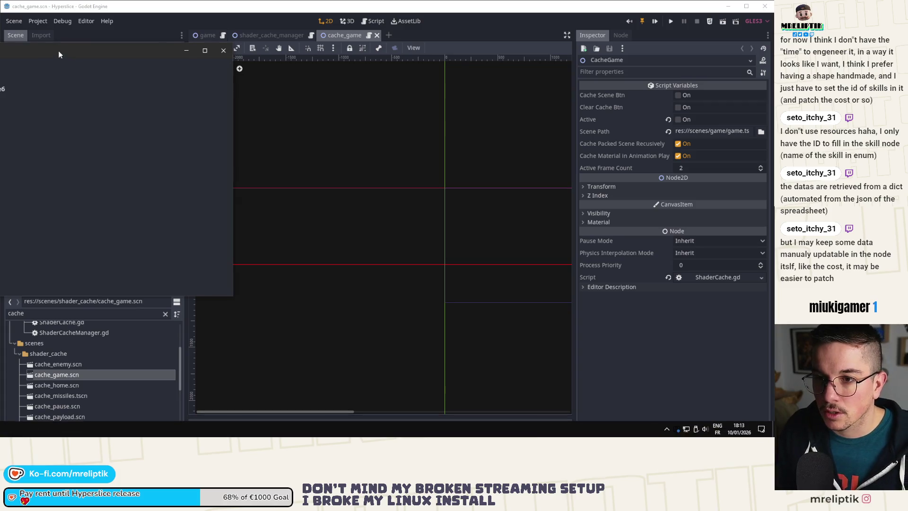
# Relaunch the Godot executable with --verbose and open the Hyperslice project.
pyautogui.write('.\\')
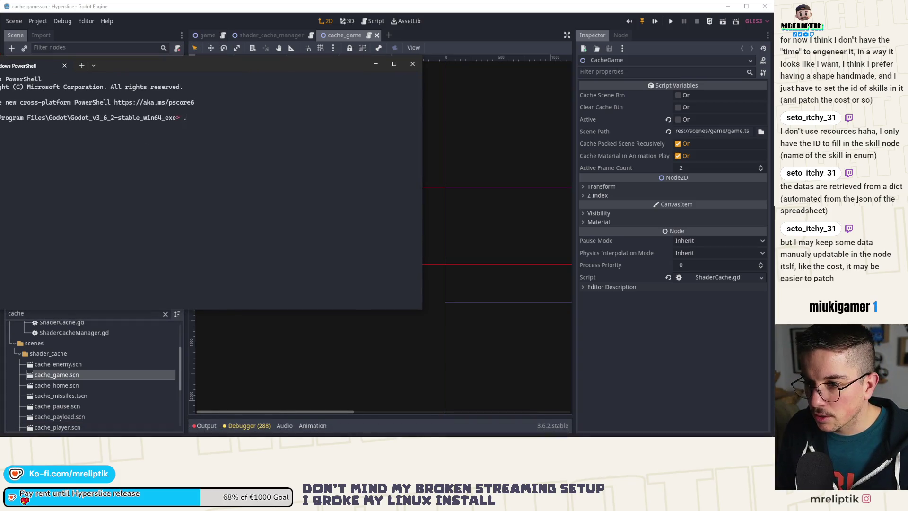
pyautogui.press('Tab')
pyautogui.write('--verbose')
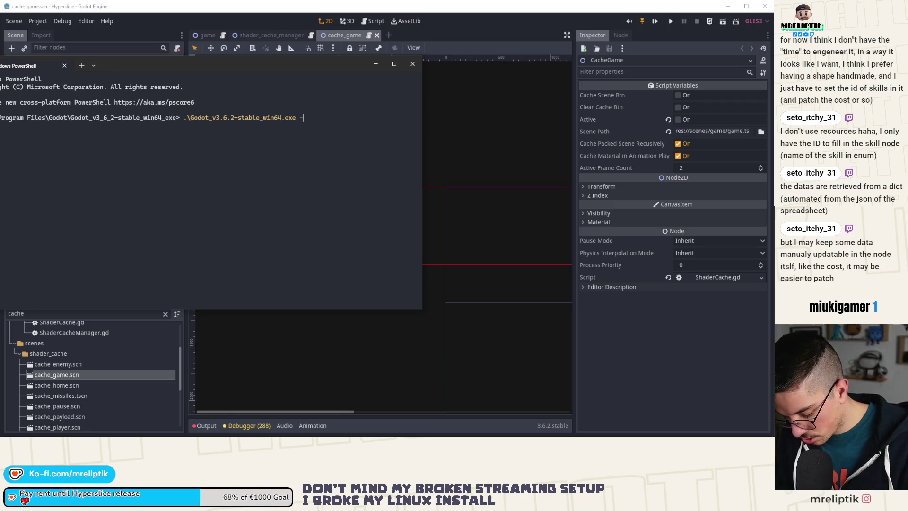
pyautogui.press('Return')
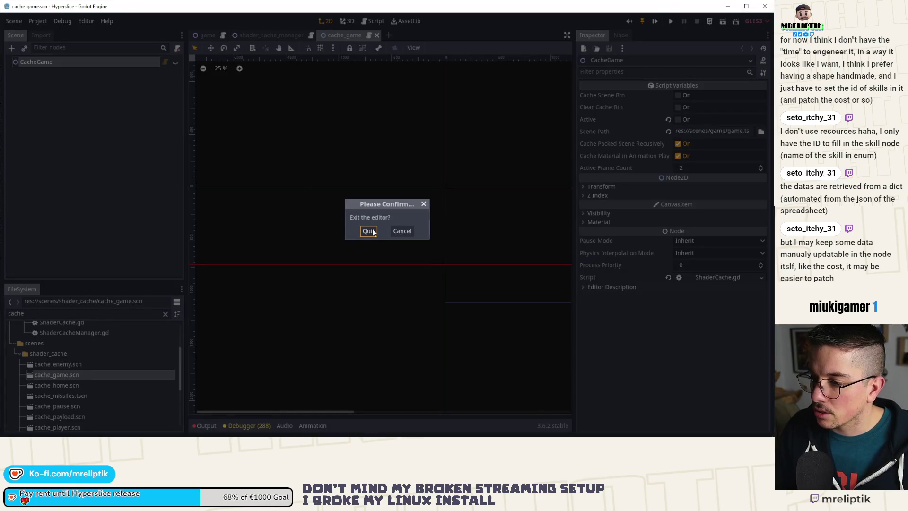
pyautogui.click(372, 230)
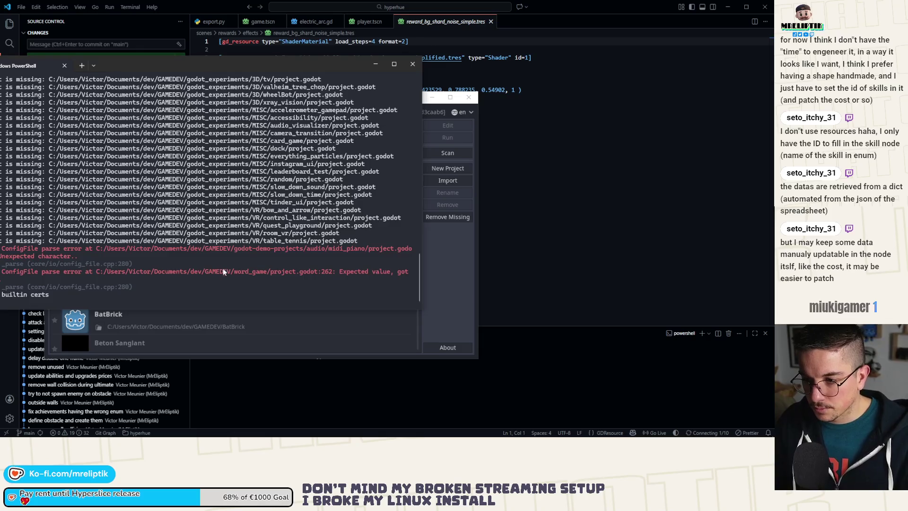
pyautogui.moveTo(312, 62); pyautogui.dragTo(133, 97)
pyautogui.doubleClick(195, 148)
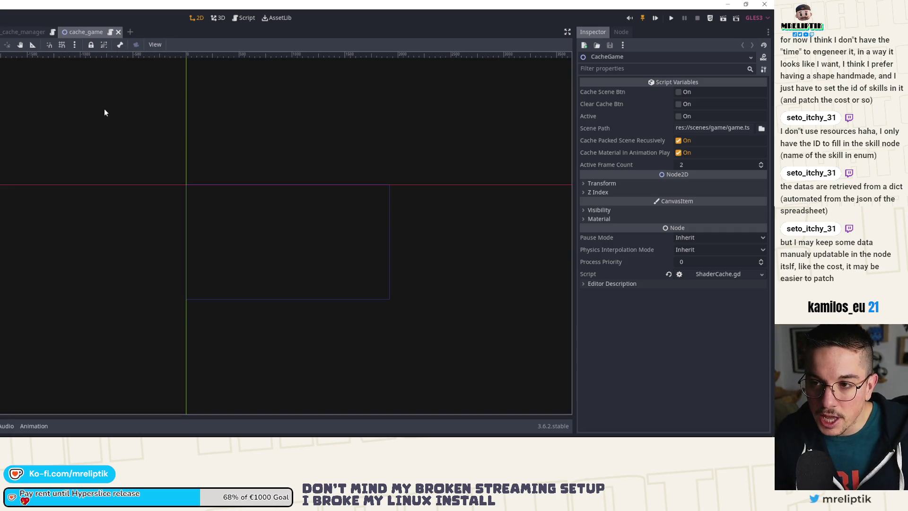
# Tick Cache Scene Btn on the CacheGame node and check the resources loaded in the console log.
pyautogui.doubleClick(118, 3)
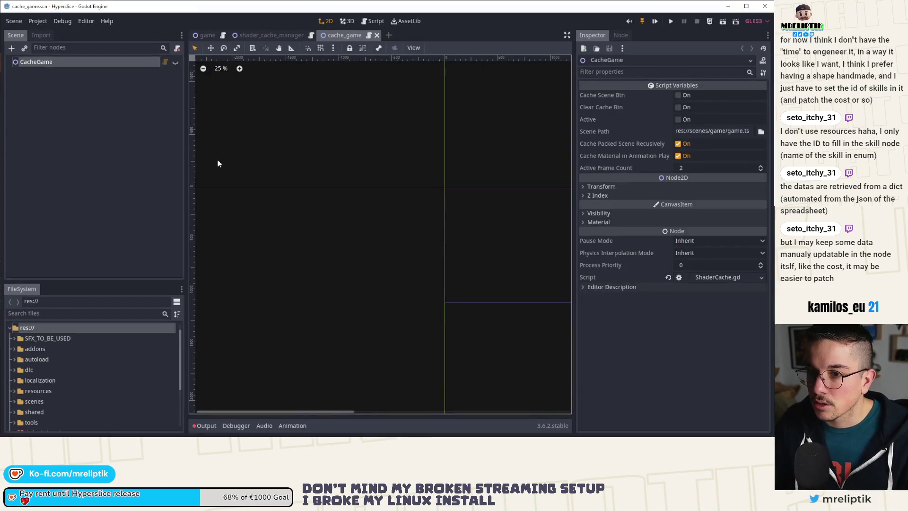
pyautogui.click(110, 62)
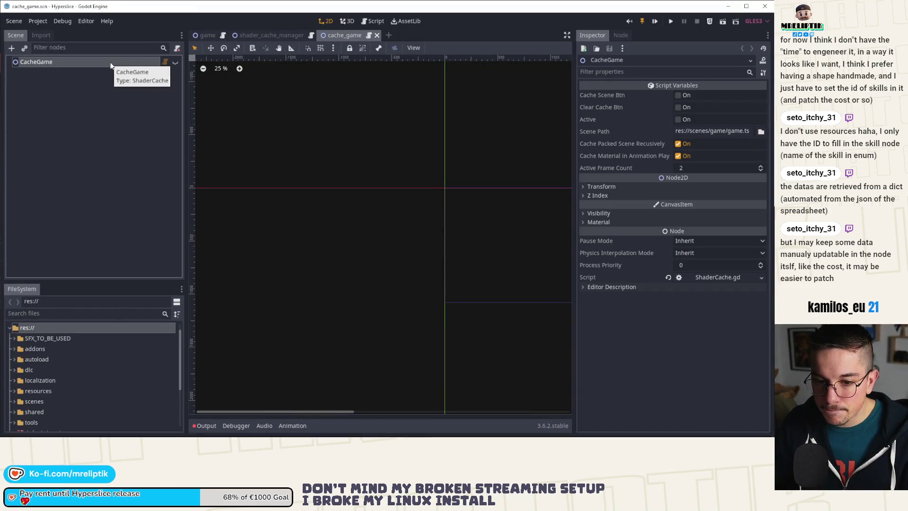
pyautogui.hotkey('alt', 'Tab')
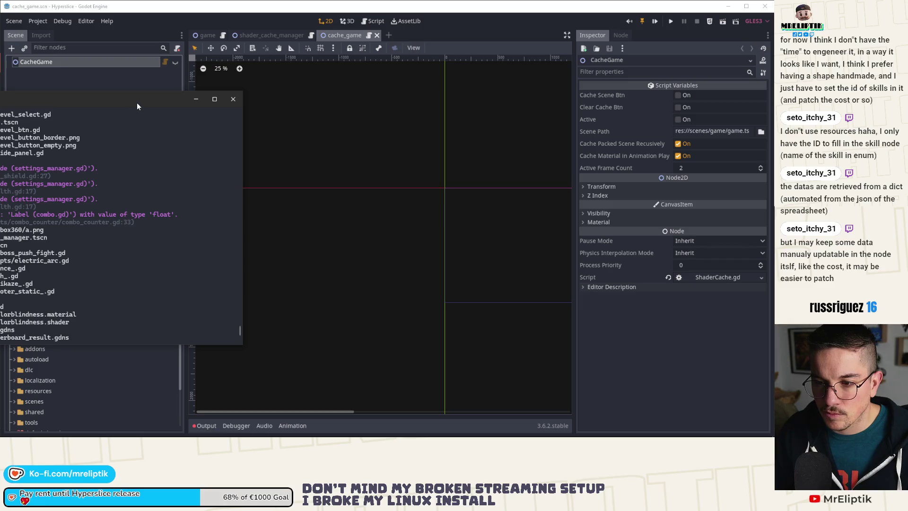
pyautogui.hotkey('alt', 'Tab')
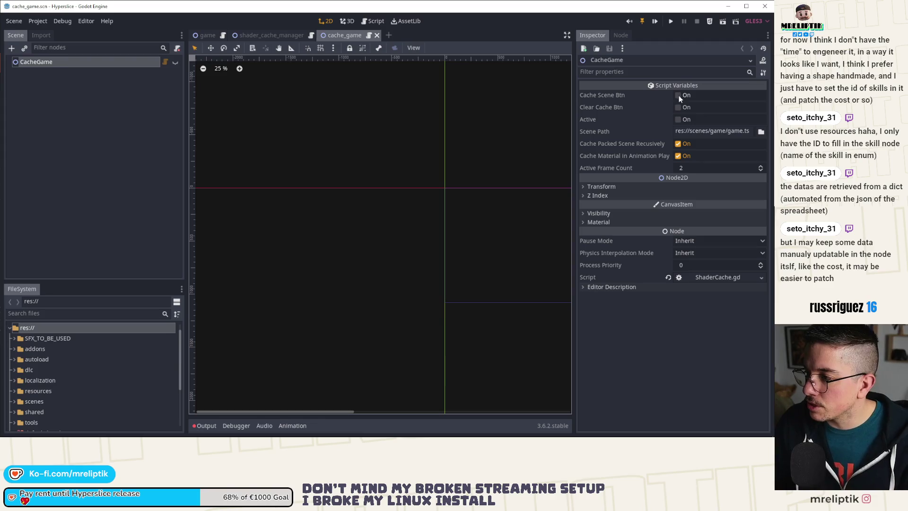
pyautogui.click(678, 95)
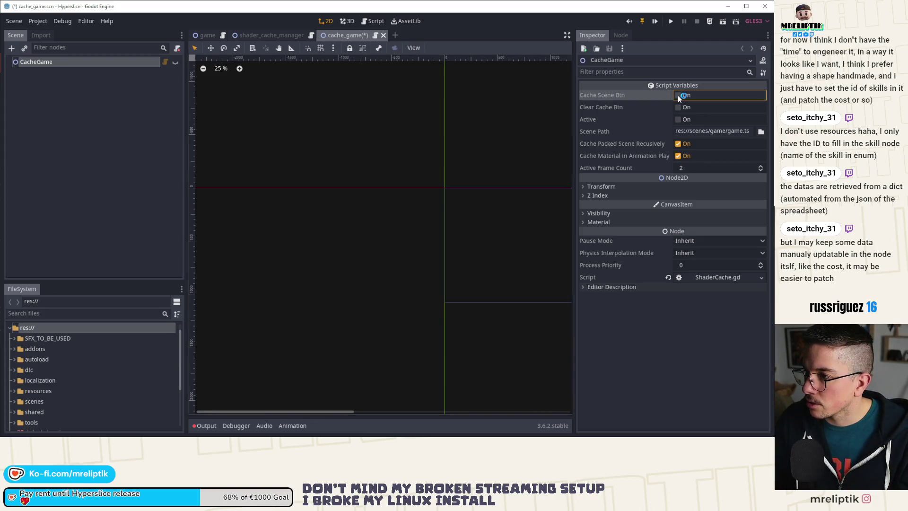
pyautogui.hotkey('alt', 'Tab')
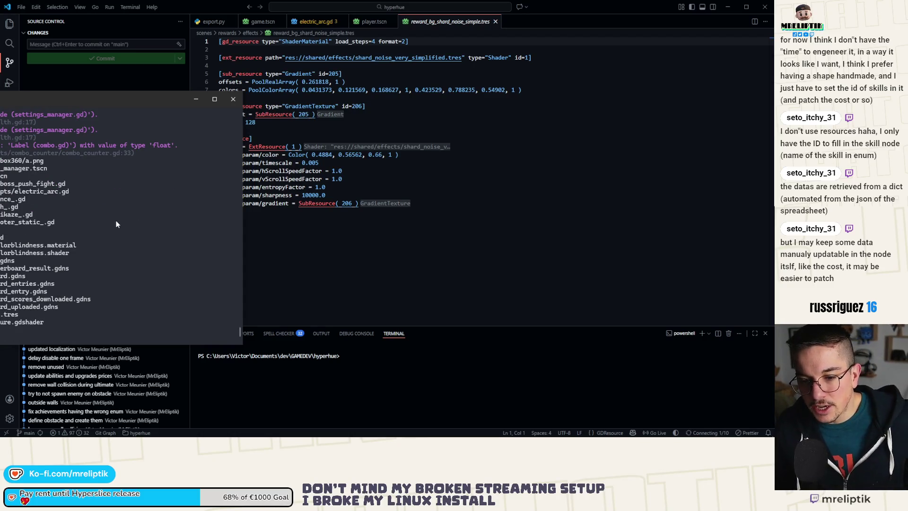
# Clear the console to a fresh prompt and recall '.\Godot_v3.6.2-stable_win64.exe --verbose'.
pyautogui.click(115, 220)
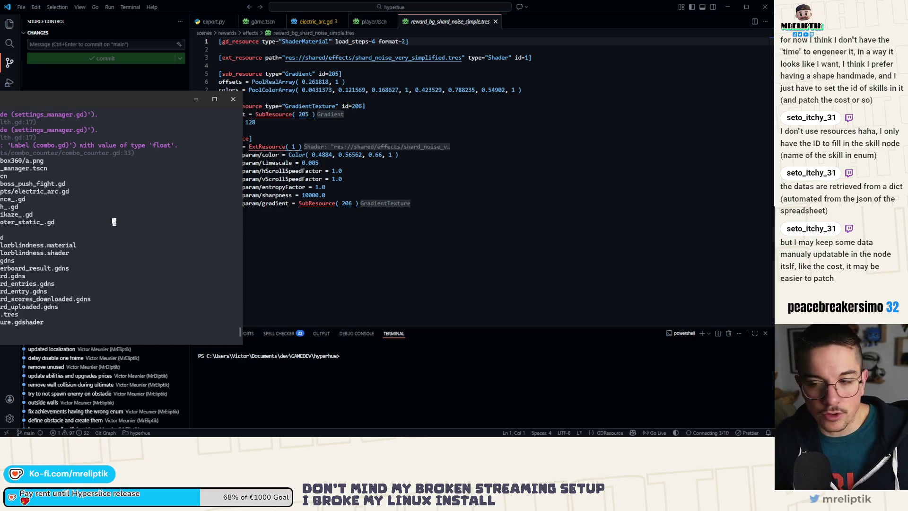
pyautogui.moveTo(103, 99)
pyautogui.mouseDown()
pyautogui.moveTo(103, 83)
pyautogui.moveTo(521, 71)
pyautogui.mouseUp()
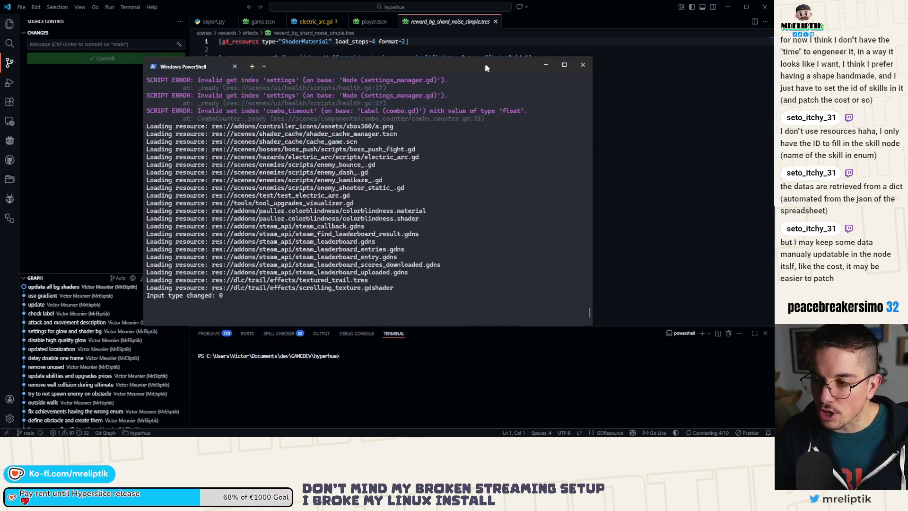
pyautogui.press('Return')
pyautogui.press('Return')
pyautogui.press('Return')
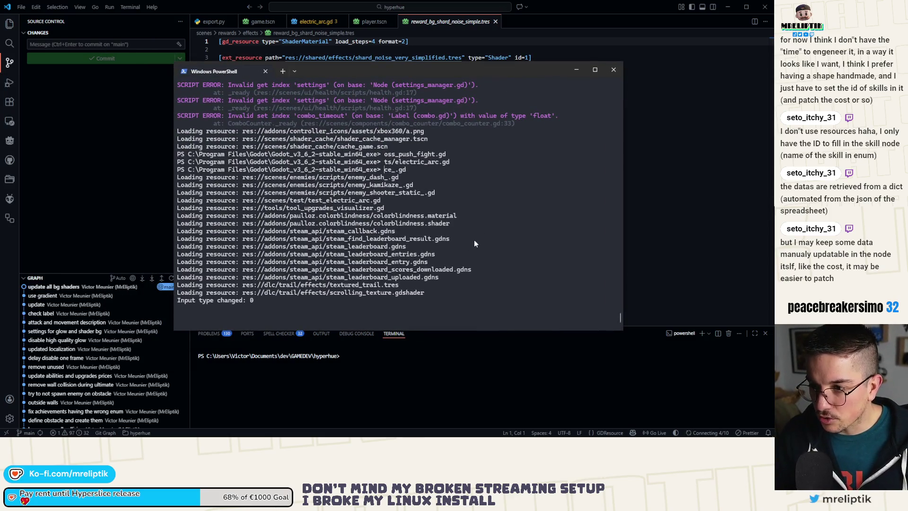
pyautogui.press('Return')
pyautogui.press('Return')
pyautogui.press('Return')
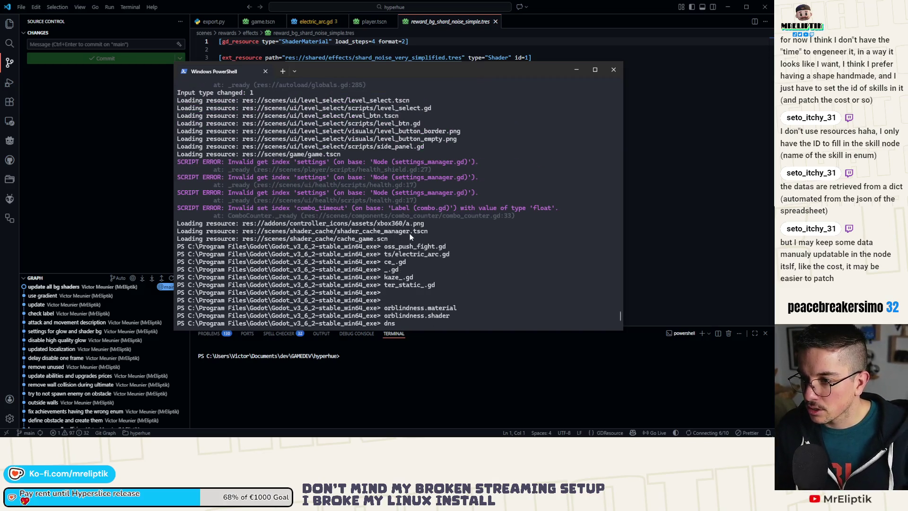
pyautogui.press('Up')
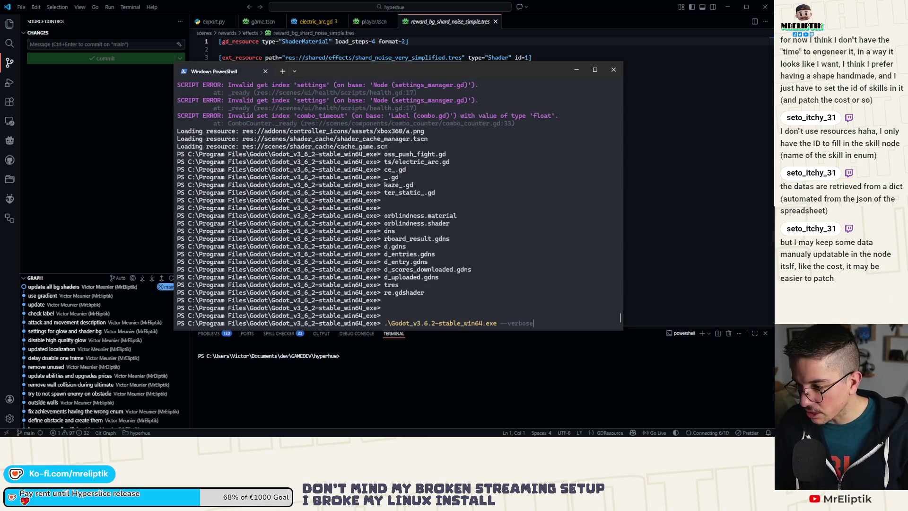
# Run the verbose Godot command, open Hyperslice, and maximize the editor with CacheGame selected.
pyautogui.press('Return')
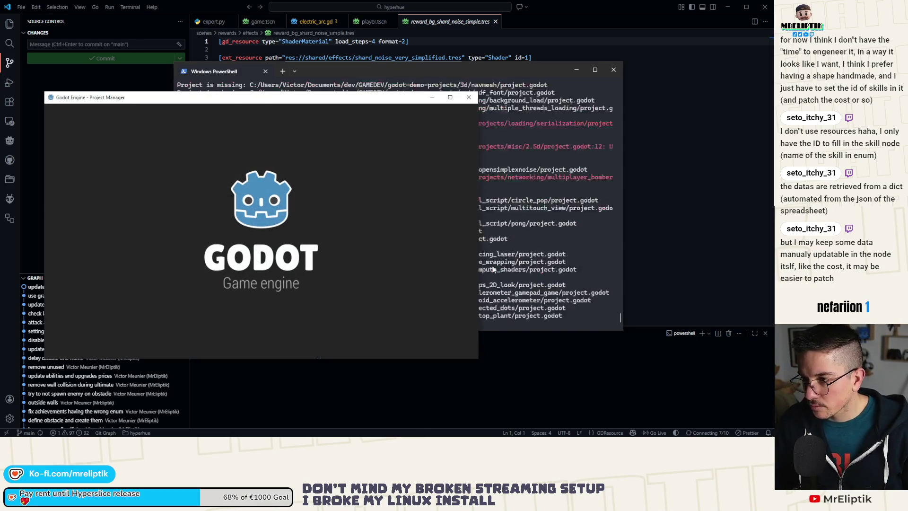
pyautogui.doubleClick(188, 153)
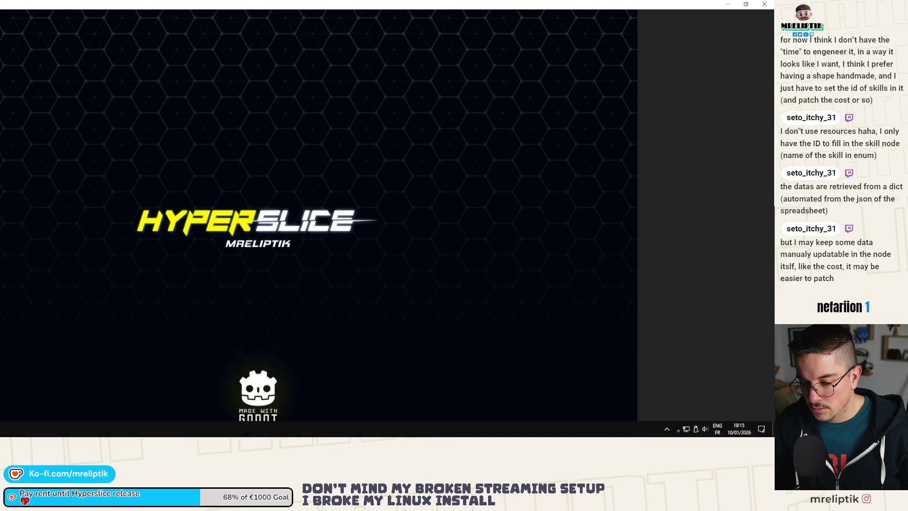
pyautogui.hotkey('alt', 'Tab')
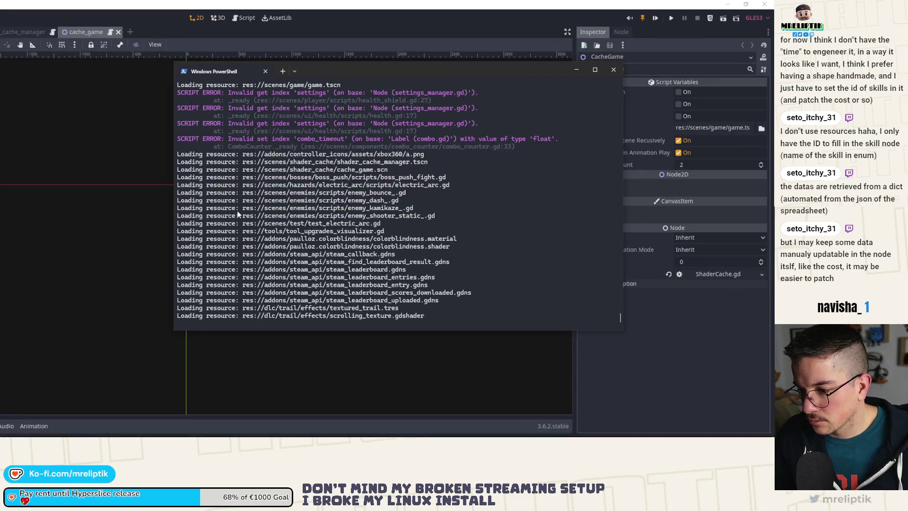
pyautogui.moveTo(328, 72); pyautogui.dragTo(0, 85)
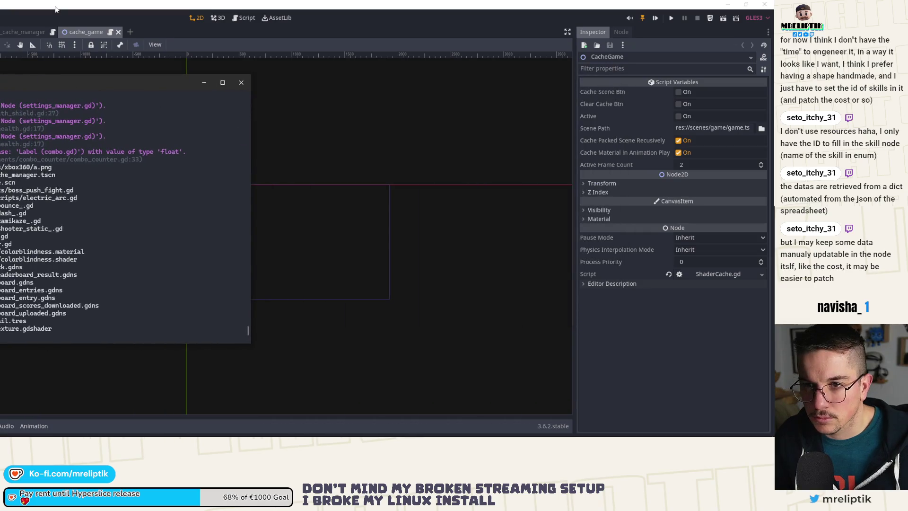
pyautogui.doubleClick(50, 8)
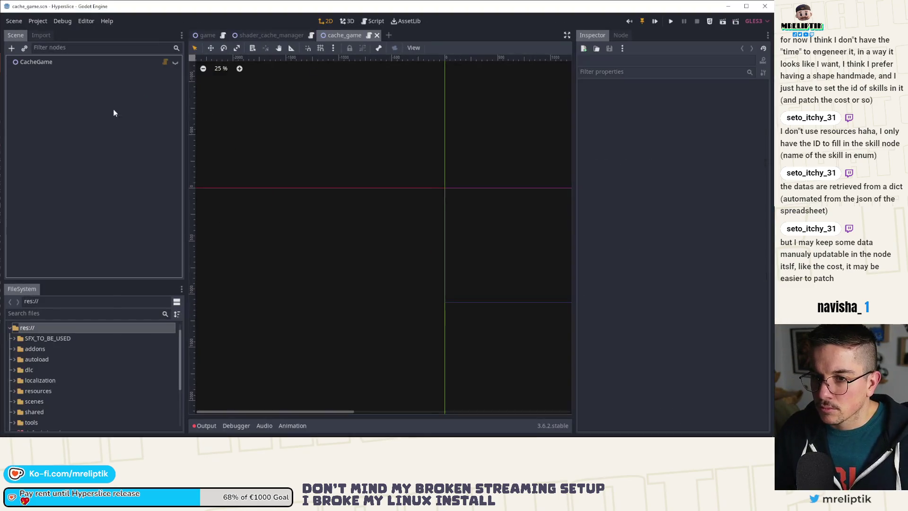
pyautogui.click(115, 61)
# Open ShaderCache.gd, widen the script editor and jump to the _cache_scene definition.
pyautogui.click(165, 61)
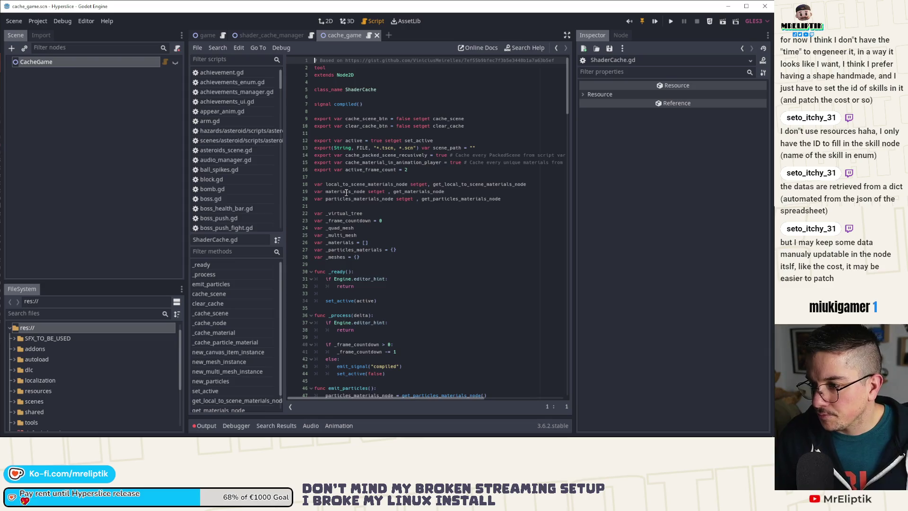
pyautogui.doubleClick(443, 148)
pyautogui.moveTo(571, 103); pyautogui.dragTo(643, 103)
pyautogui.scroll(-10, 360, 166)
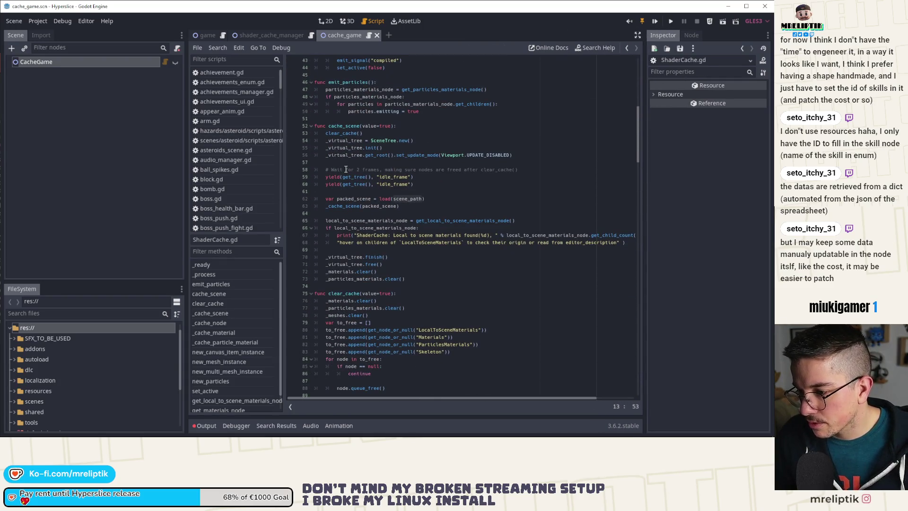
pyautogui.doubleClick(353, 126)
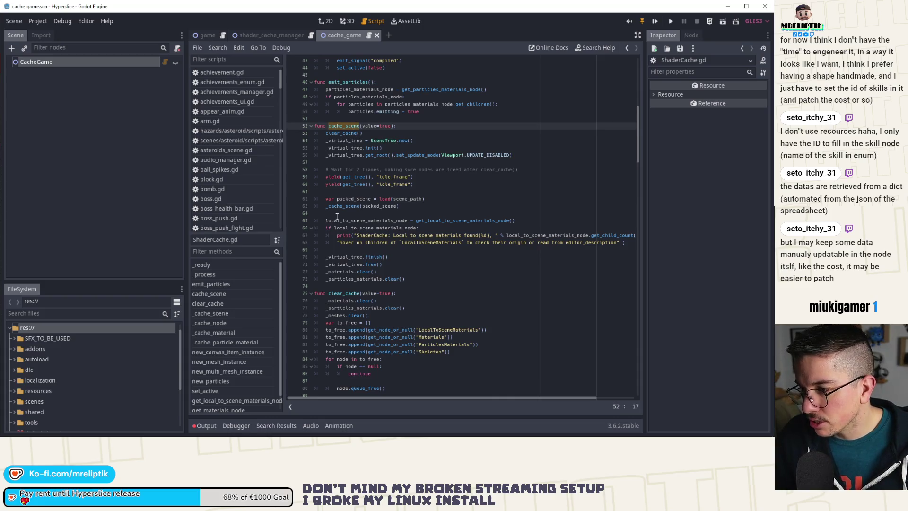
pyautogui.click(351, 206)
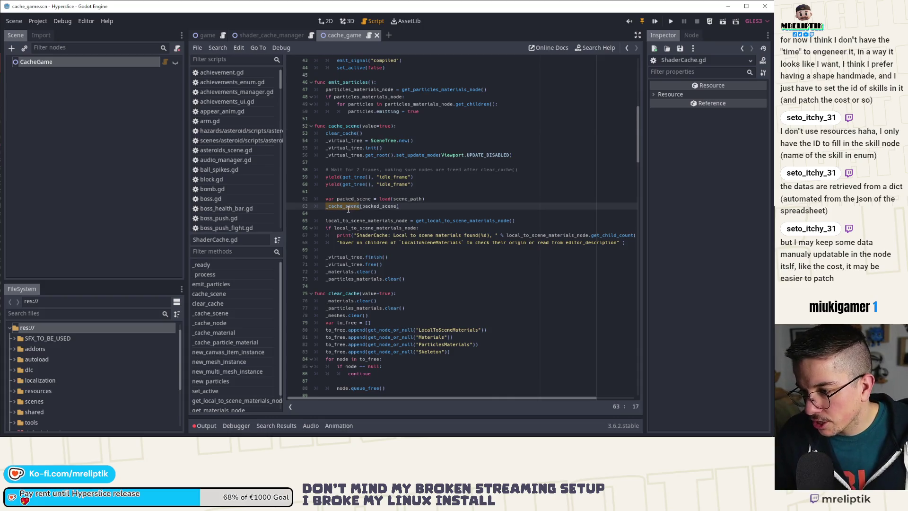
pyautogui.keyDown('ctrl'); pyautogui.click(344, 206); pyautogui.keyUp('ctrl')
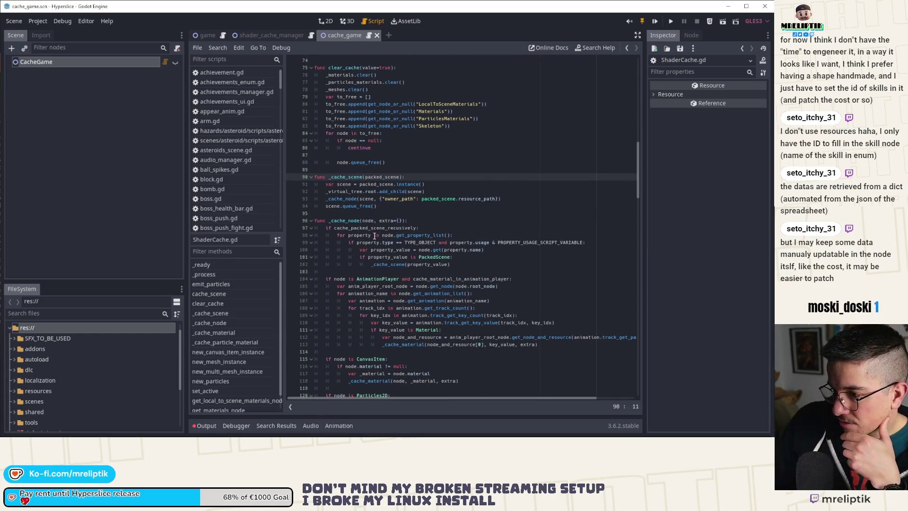
# Set a breakpoint on line 102's recursive _cache_scene(property_value) call.
pyautogui.scroll(-6, 380, 219)
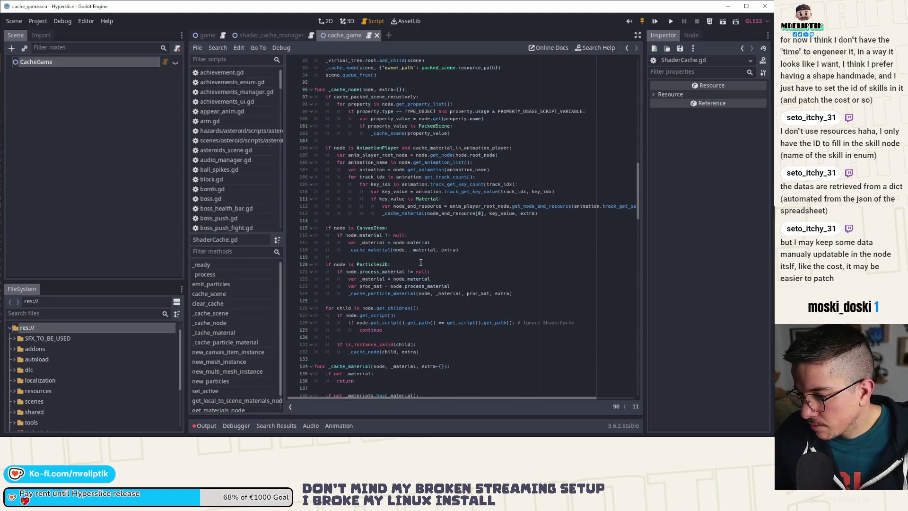
pyautogui.scroll(3, 407, 279)
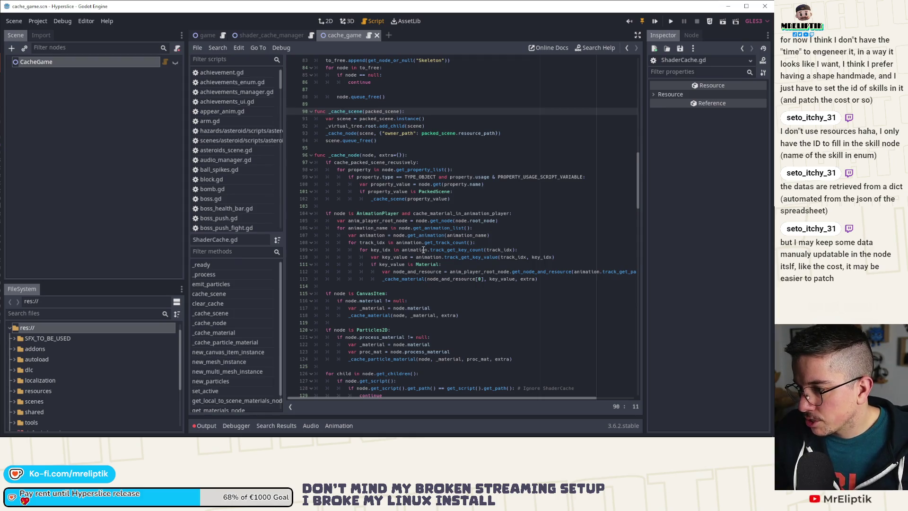
pyautogui.click(344, 156)
pyautogui.doubleClick(359, 169)
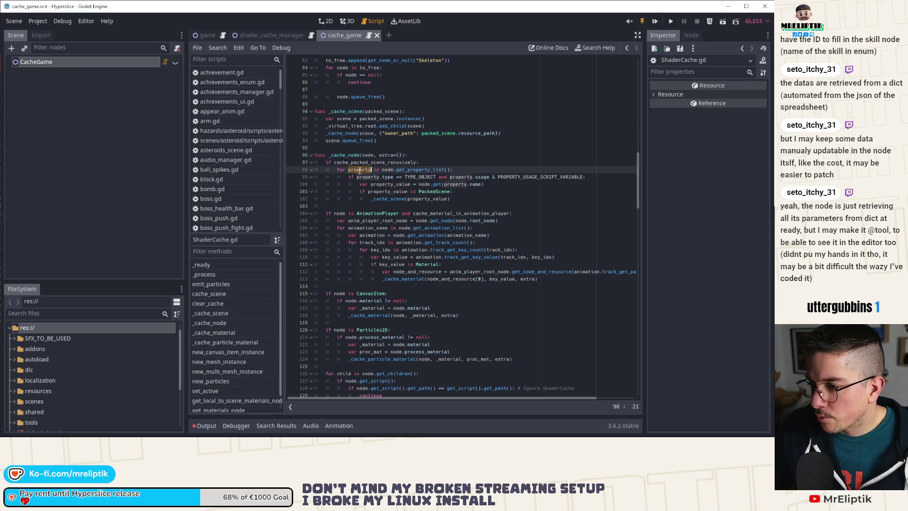
pyautogui.doubleClick(424, 169)
pyautogui.doubleClick(388, 198)
pyautogui.click(293, 199)
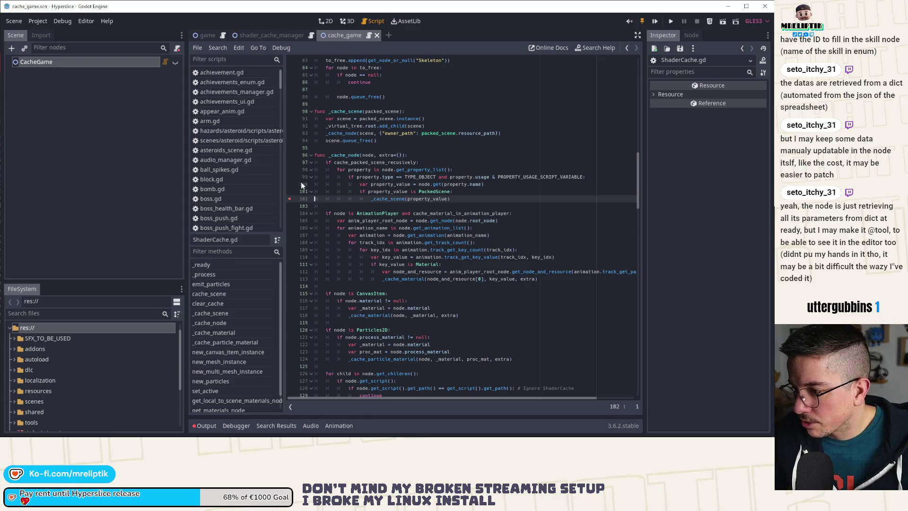
pyautogui.click(68, 62)
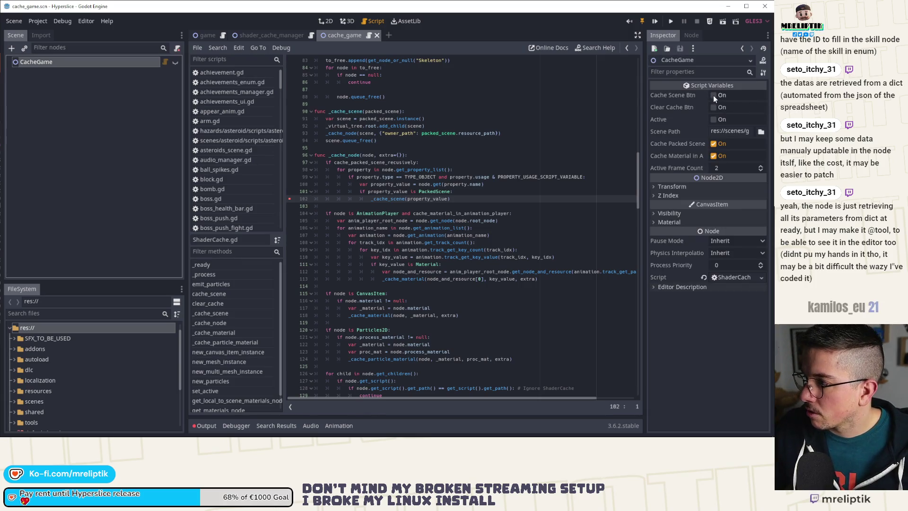
# Trigger CacheGame's scene caching, then close the PowerShell console.
pyautogui.click(714, 95)
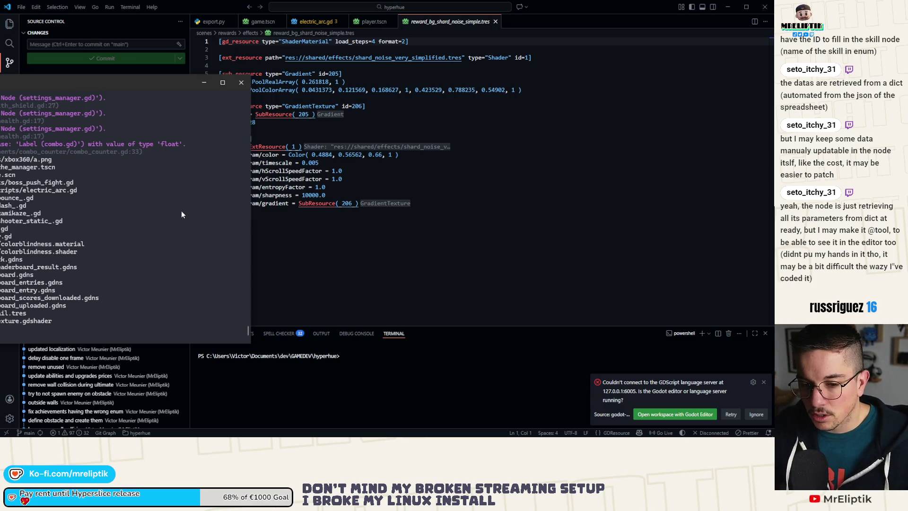
pyautogui.press('Return')
pyautogui.press('Return')
pyautogui.press('Return')
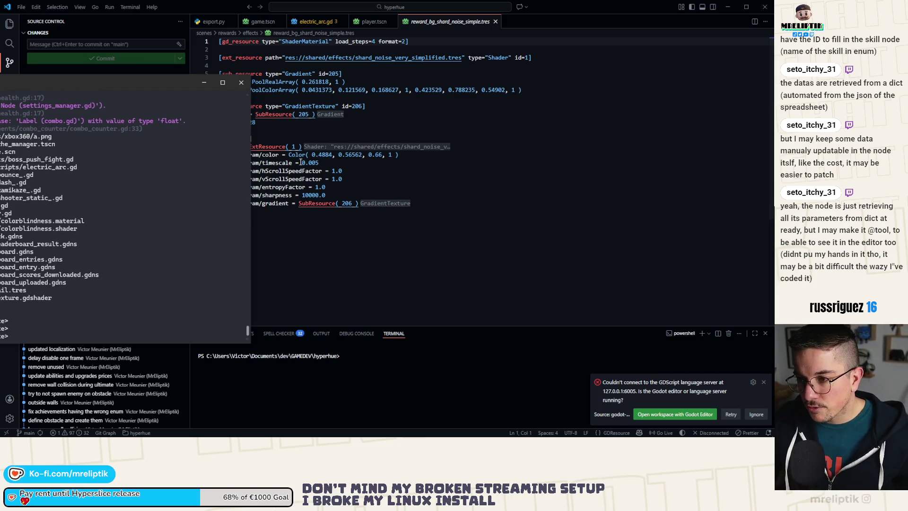
pyautogui.click(242, 83)
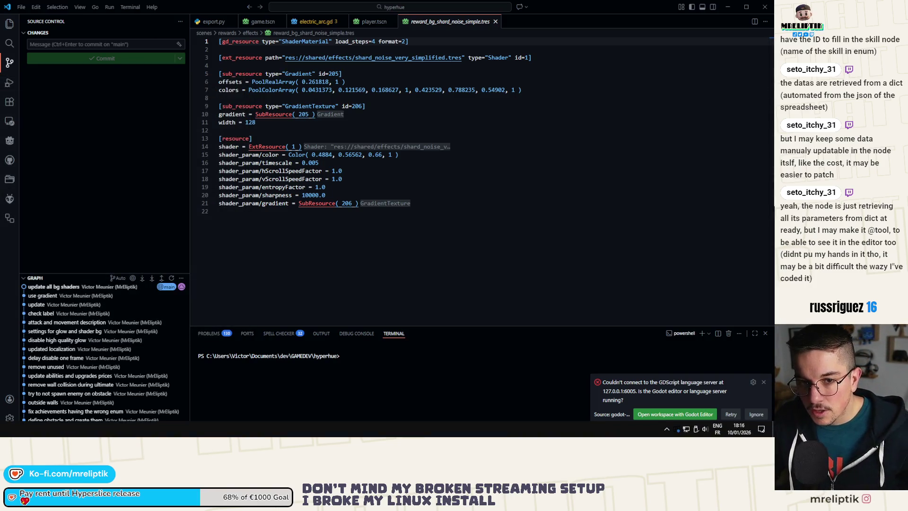
# Relaunch Godot 3.6.2 from the Start menu, open Hyperslice and select CacheGame.
pyautogui.press('super')
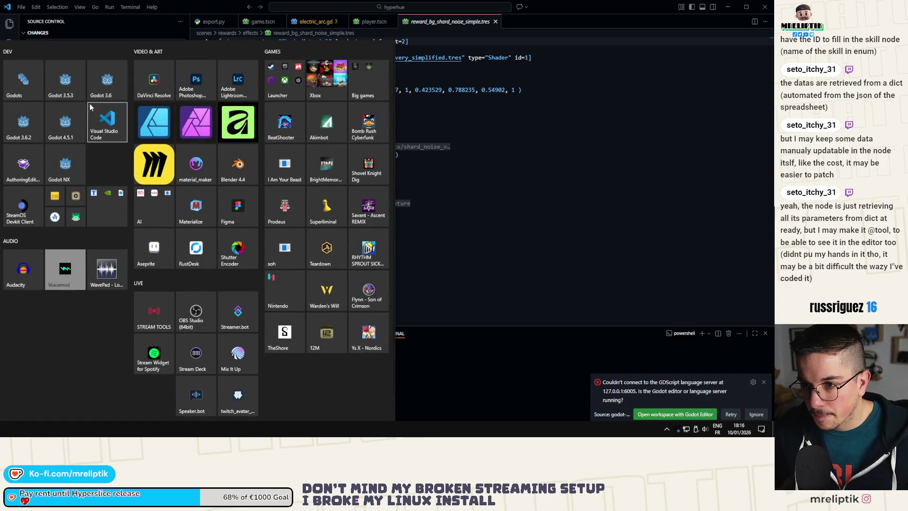
pyautogui.click(23, 124)
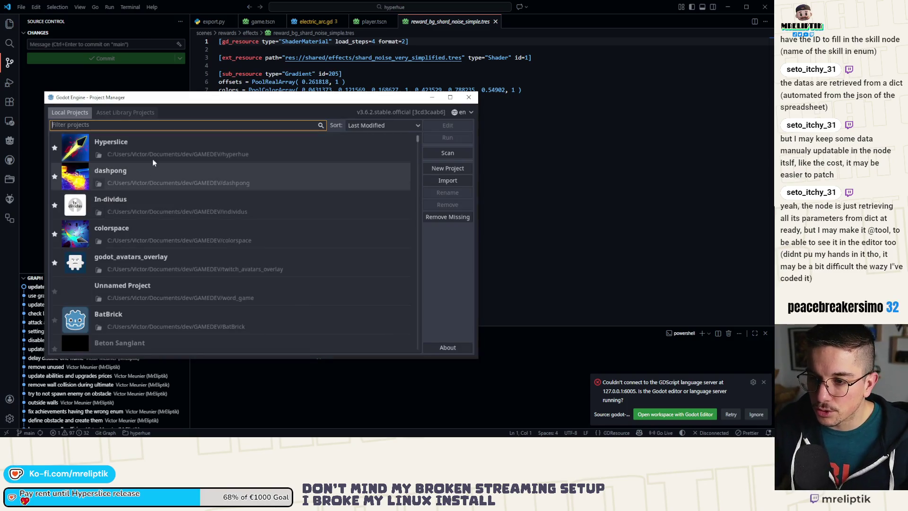
pyautogui.doubleClick(148, 151)
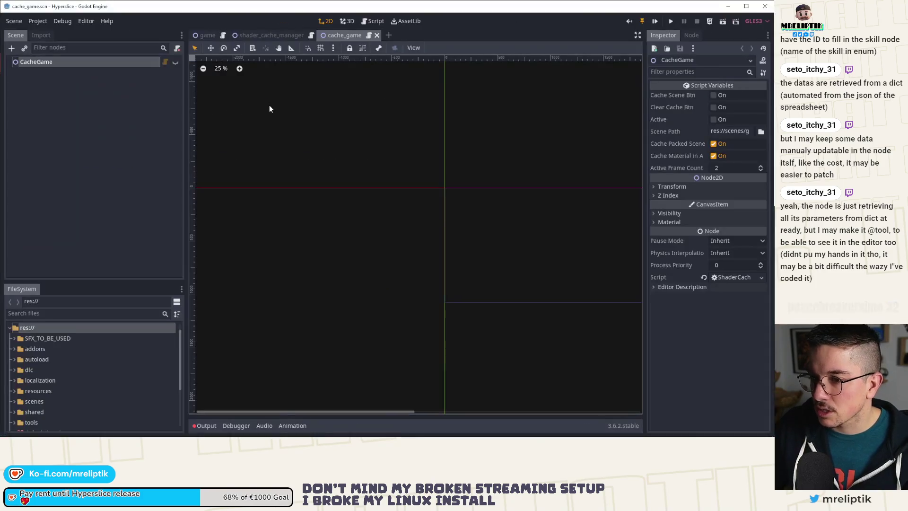
pyautogui.click(93, 138)
pyautogui.click(106, 62)
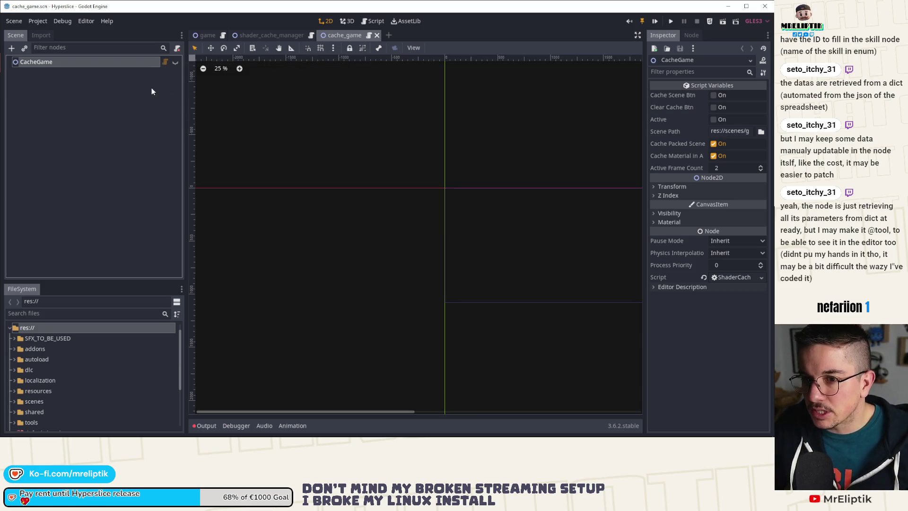
# Open ShaderCache.gd and locate the _cache_scene call on line 102.
pyautogui.click(165, 62)
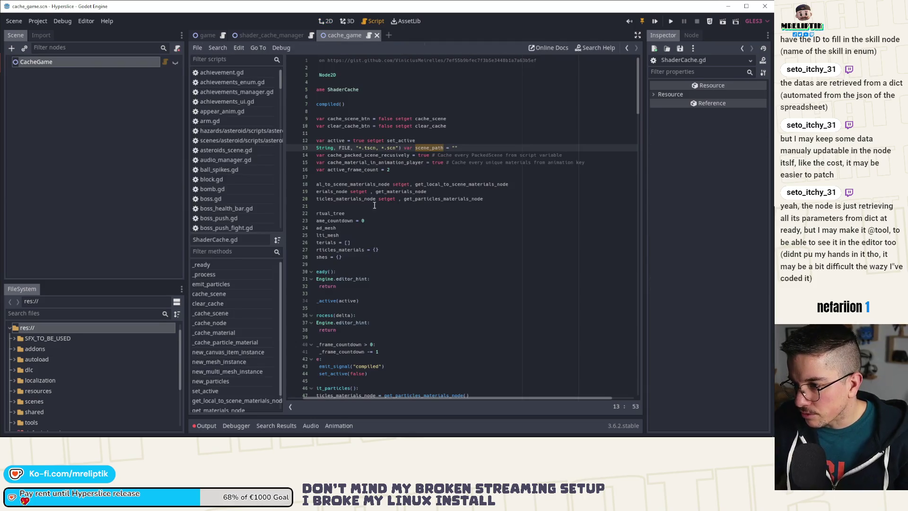
pyautogui.moveTo(399, 401); pyautogui.dragTo(359, 400)
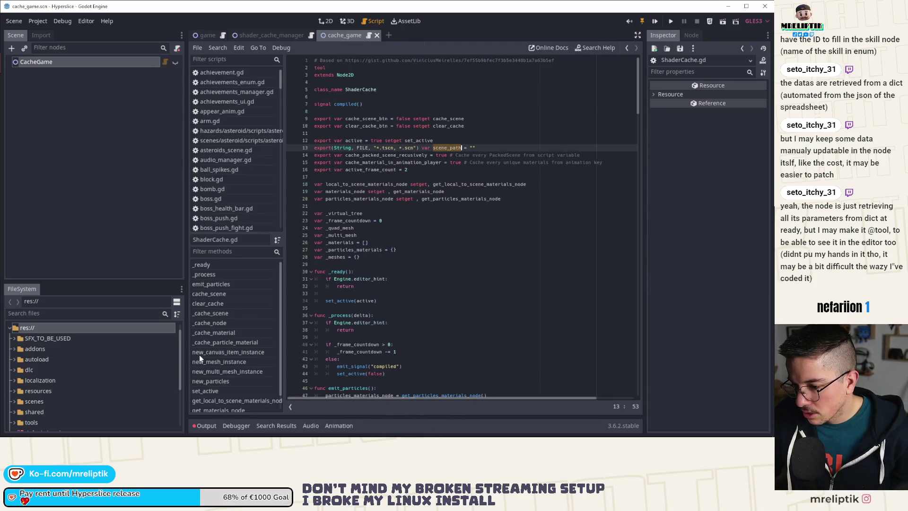
pyautogui.click(226, 323)
pyautogui.click(226, 312)
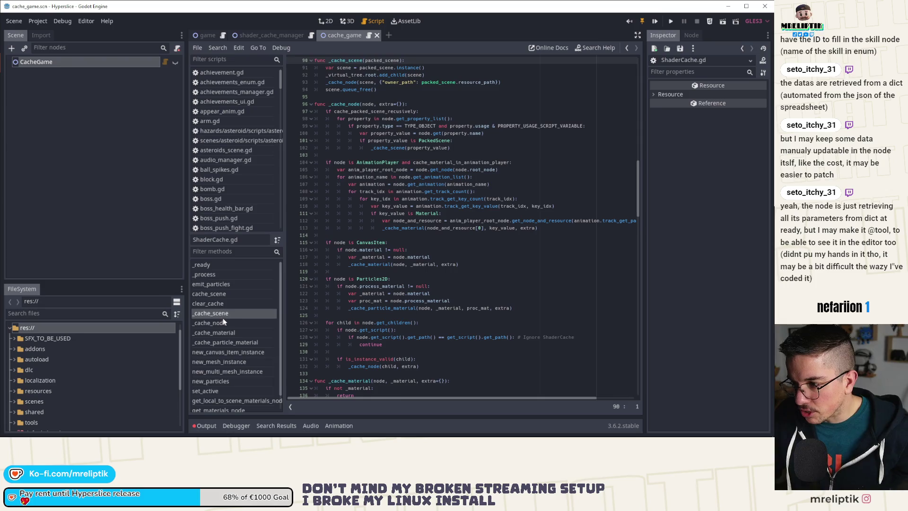
pyautogui.doubleClick(393, 148)
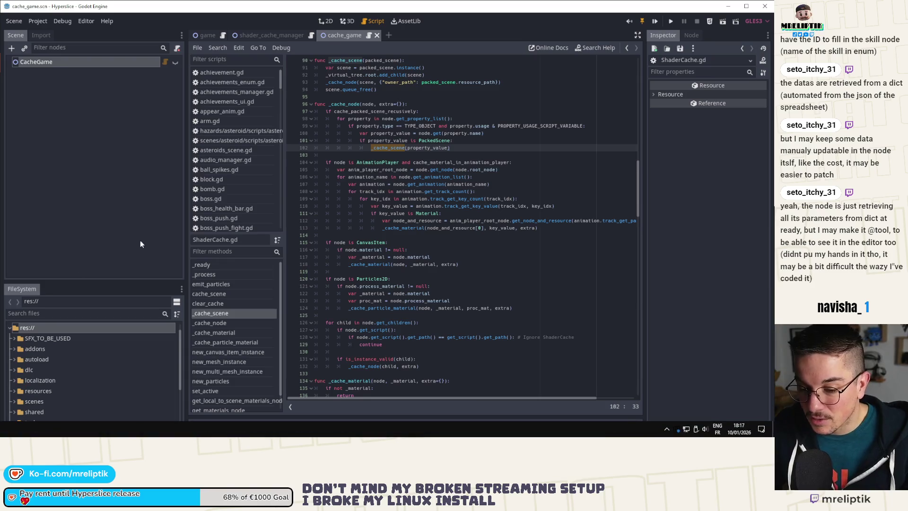
# Insert print("PackedScene: ", property_value) above line 102 and save the script.
pyautogui.click(467, 141)
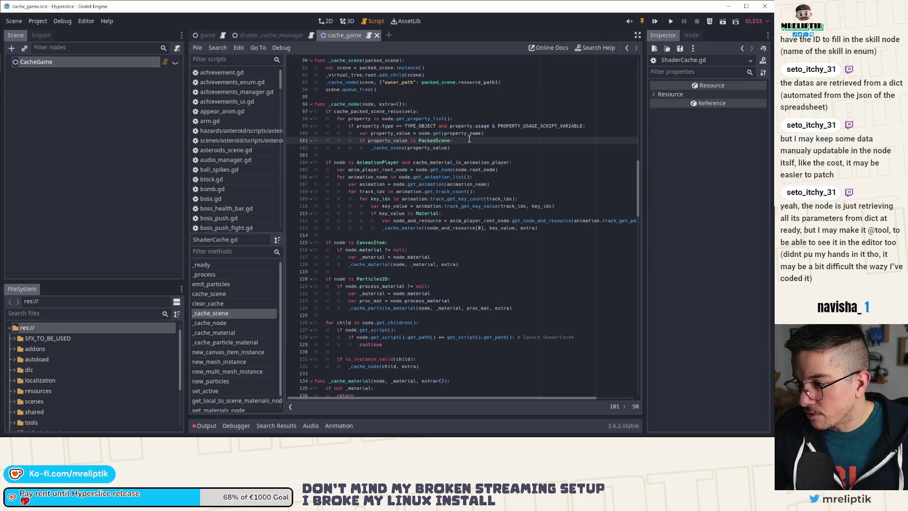
pyautogui.press('Return')
pyautogui.write('print("PackedSCen')
pyautogui.press('BackSpace')
pyautogui.write('cene')
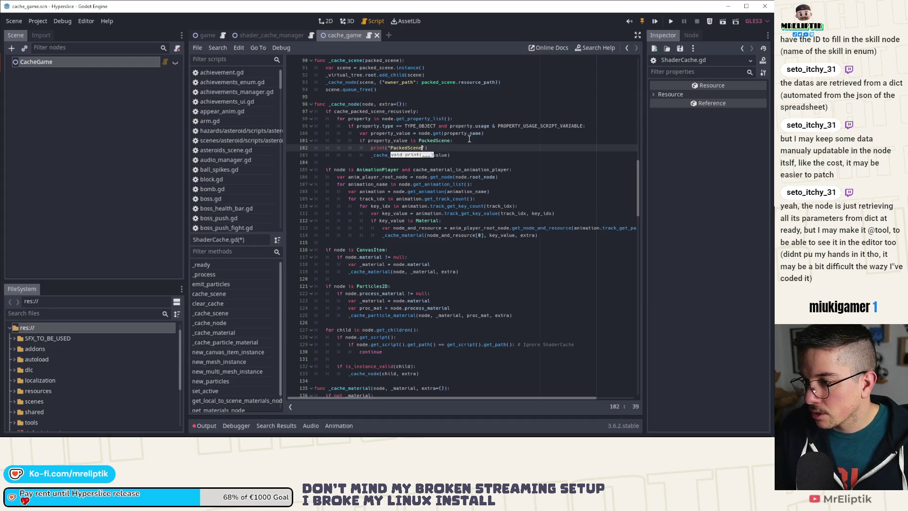
pyautogui.write(': ')
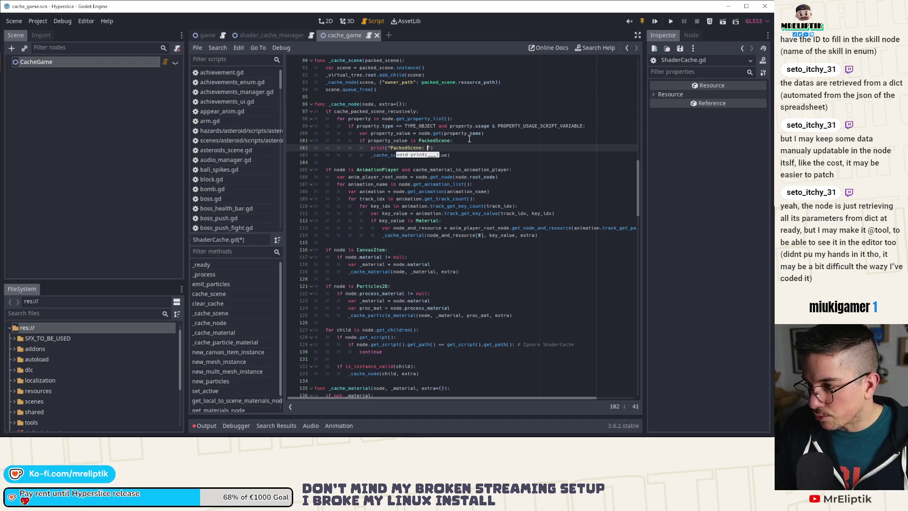
pyautogui.write('", proper')
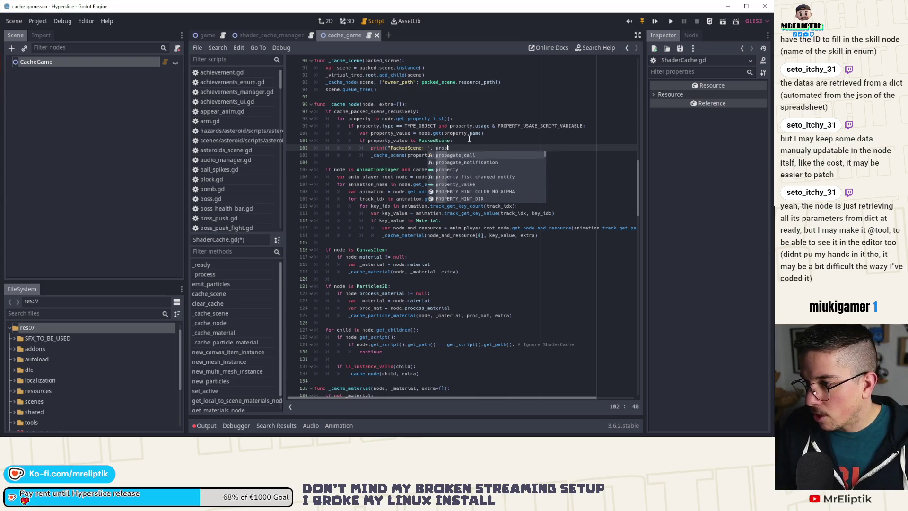
pyautogui.write('ty_value')
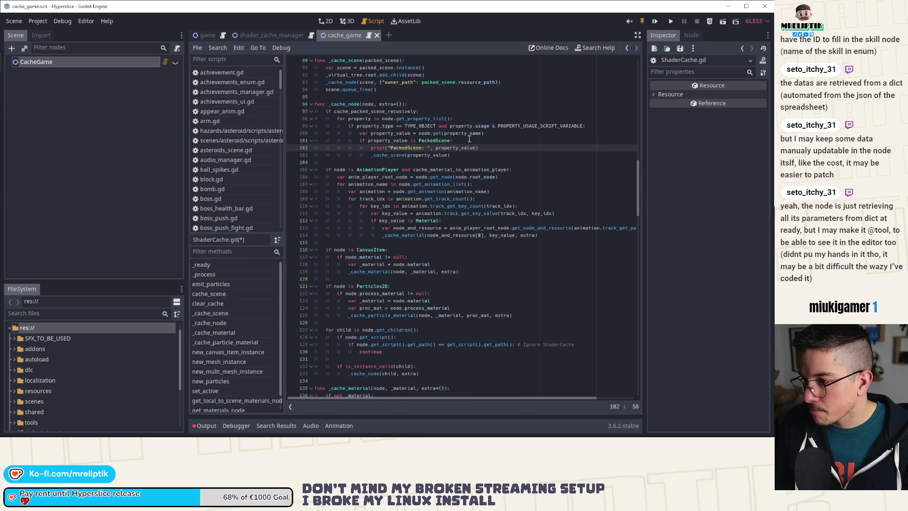
pyautogui.hotkey('ctrl', 's')
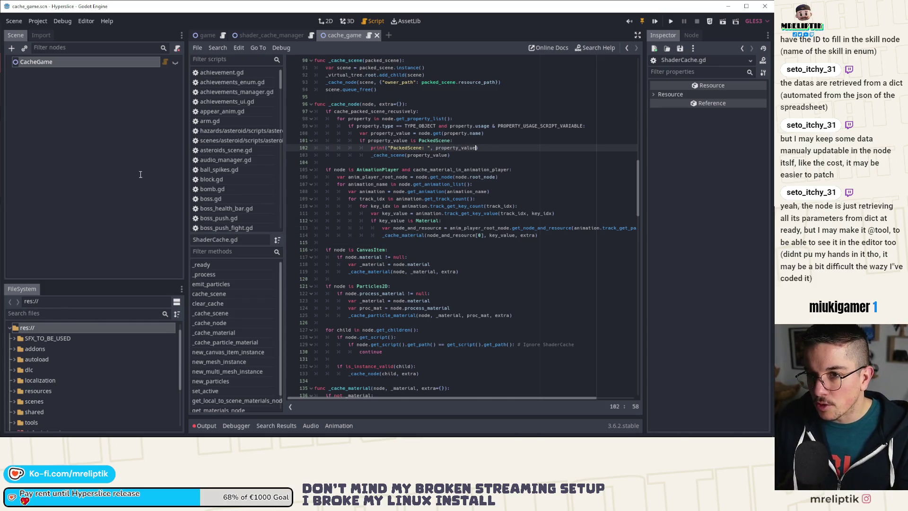
pyautogui.hotkey('alt', 'Tab')
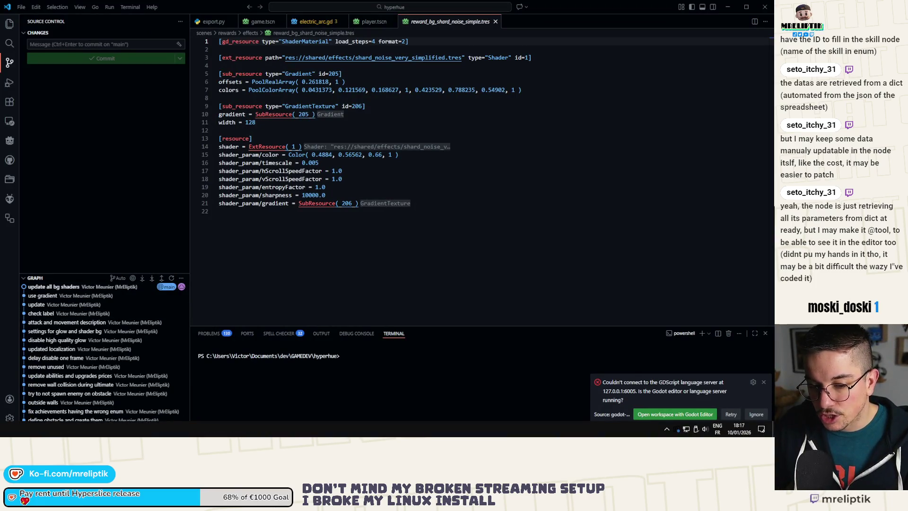
# Run .\Godot_v3.6.2-stable_win64.exe --verbose from PowerShell and open the Hyperslice project.
pyautogui.press('super')
pyautogui.press('super')
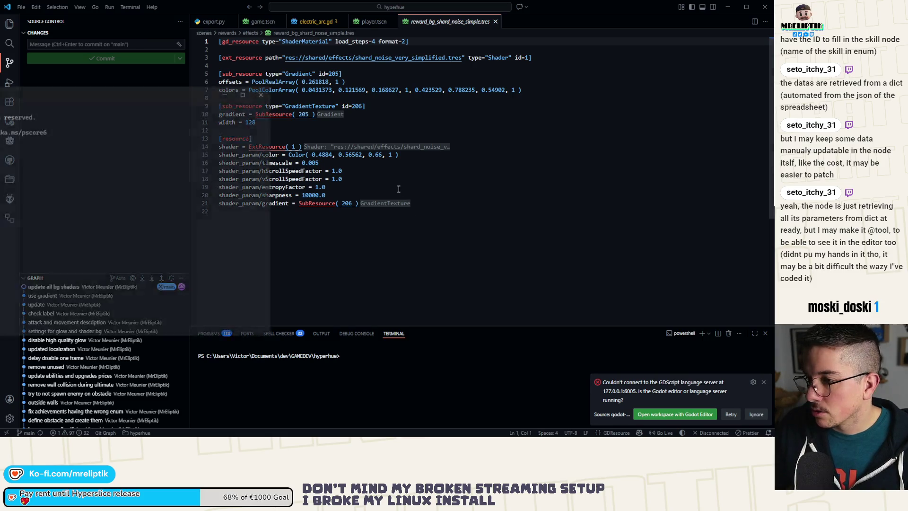
pyautogui.write('.\\G')
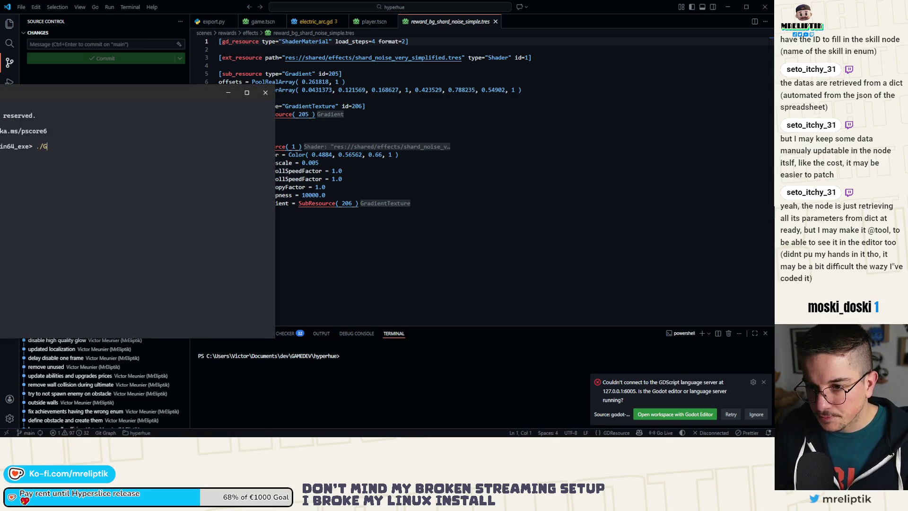
pyautogui.press('Tab')
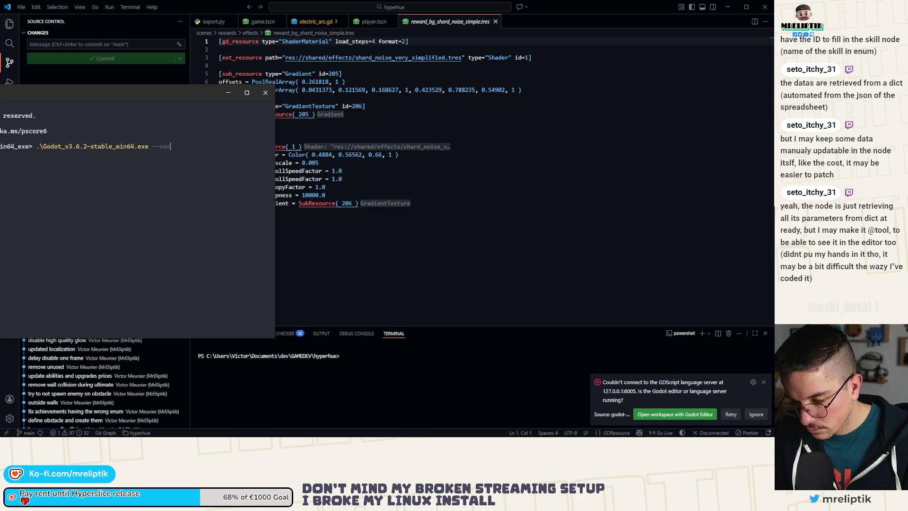
pyautogui.press('Return')
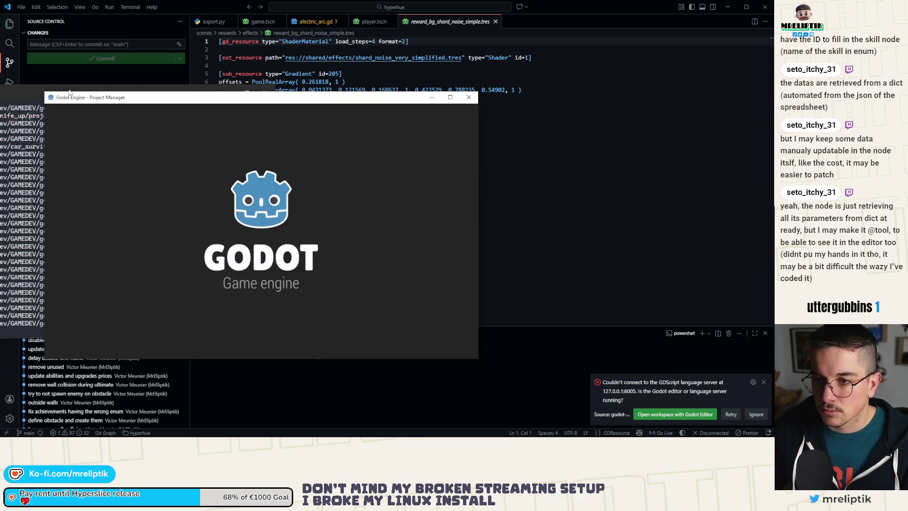
pyautogui.doubleClick(140, 148)
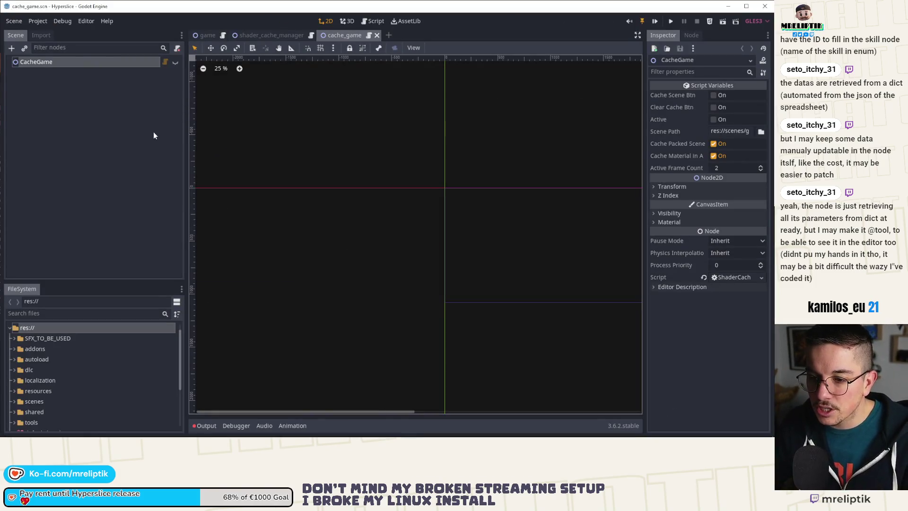
# Widen the Inspector, reselect CacheGame, and tick Cache Scene Btn to cache the scene.
pyautogui.click(121, 154)
pyautogui.moveTo(186, 117); pyautogui.dragTo(184, 117)
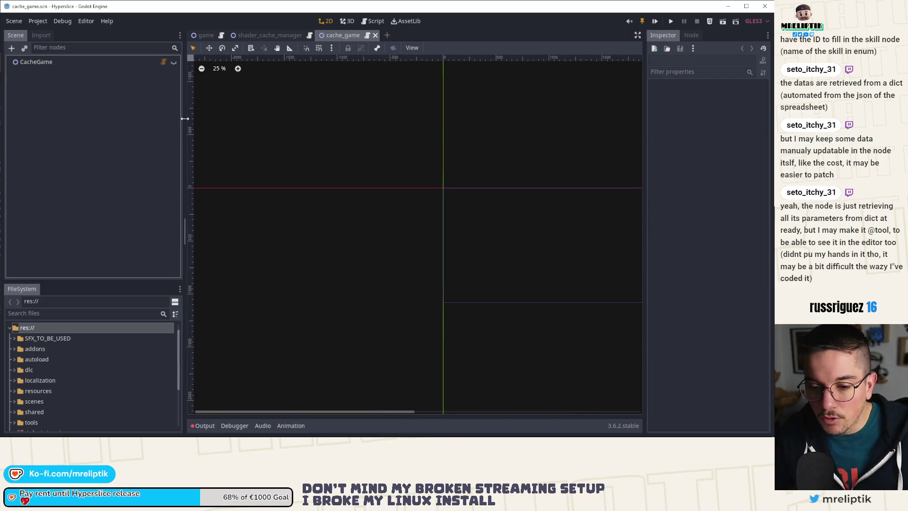
pyautogui.click(100, 63)
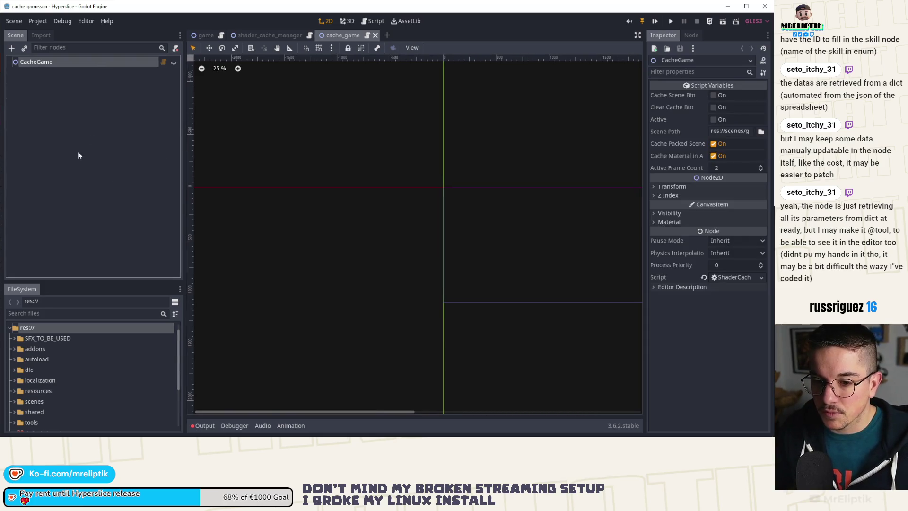
pyautogui.click(85, 69)
pyautogui.click(85, 66)
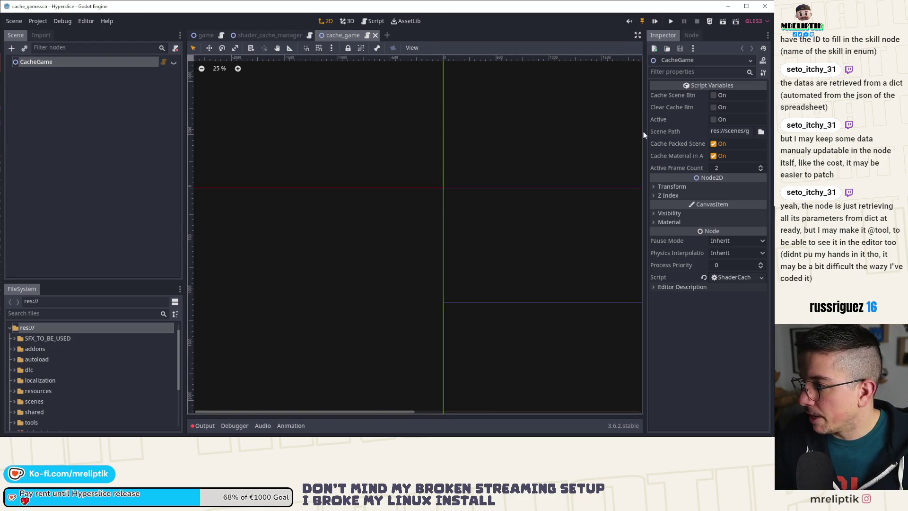
pyautogui.hscroll(5, 342, 158)
pyautogui.moveTo(645, 118)
pyautogui.mouseDown()
pyautogui.moveTo(543, 134)
pyautogui.moveTo(523, 128)
pyautogui.moveTo(589, 118)
pyautogui.mouseUp()
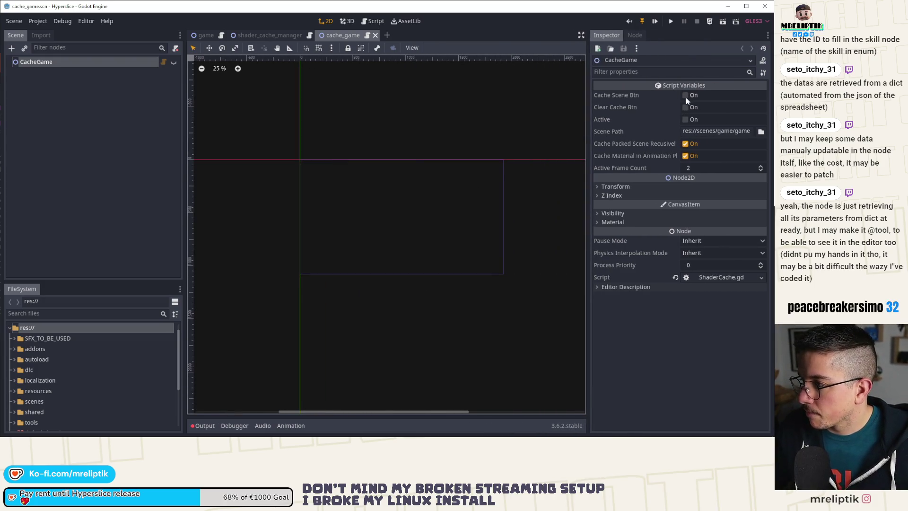
pyautogui.click(685, 95)
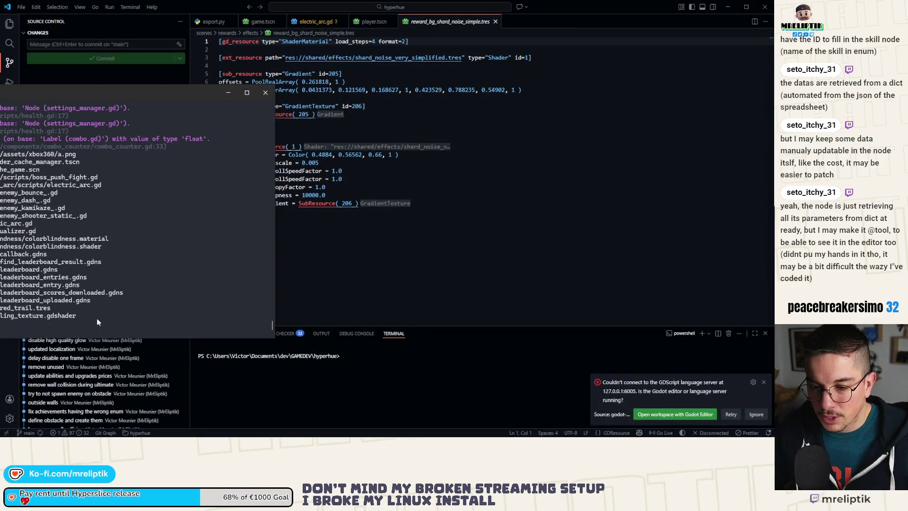
# Scroll through the verbose cache log, then rerun the Godot launch command.
pyautogui.press('Return')
pyautogui.press('Return')
pyautogui.press('Return')
pyautogui.press('Return')
pyautogui.press('Return')
pyautogui.press('Return')
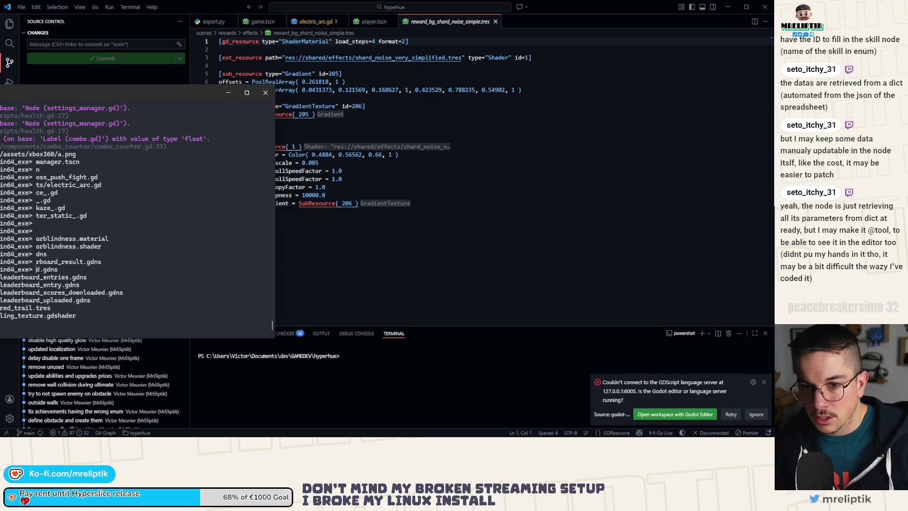
pyautogui.scroll(5, 88, 191)
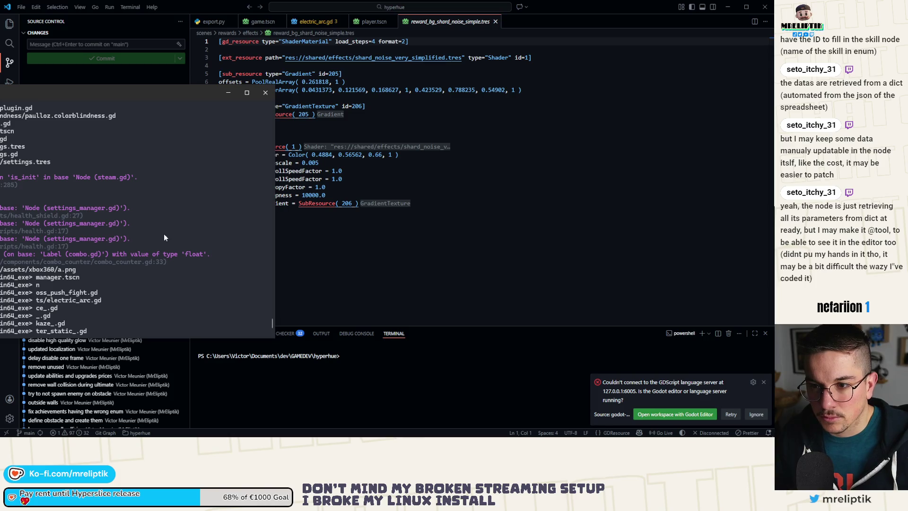
pyautogui.scroll(-5, 164, 234)
pyautogui.press('Return')
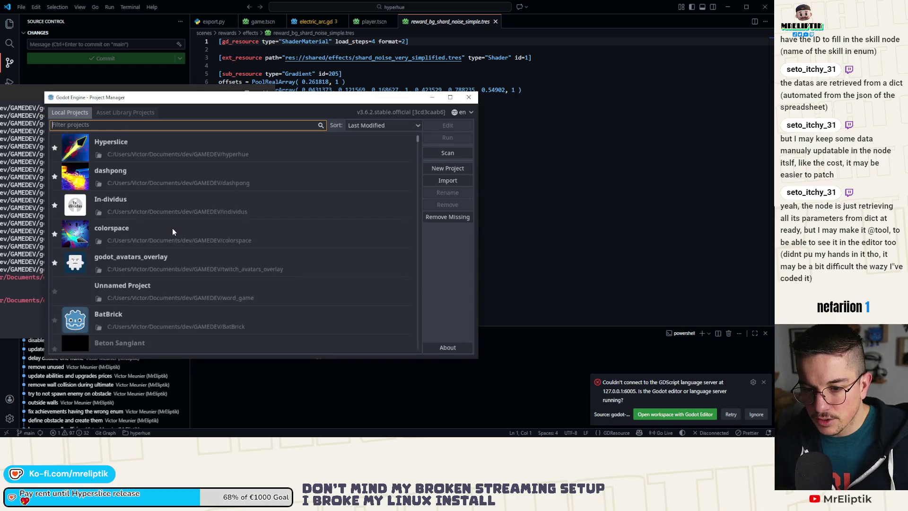
# Reopen Hyperslice and open CacheGame's ShaderCache.gd script.
pyautogui.doubleClick(126, 146)
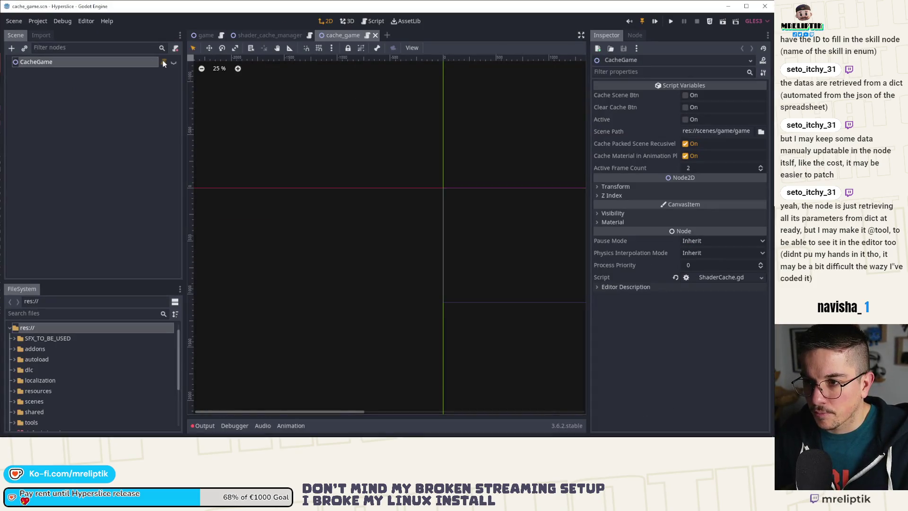
pyautogui.click(164, 62)
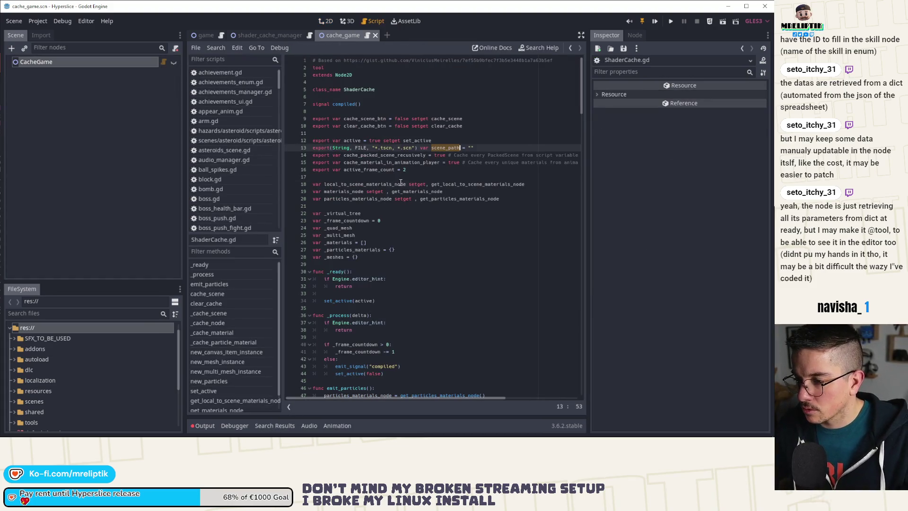
# Follow the _cache_scene call on line 63 to the _cache_node function definition.
pyautogui.click(400, 182)
pyautogui.scroll(-10, 397, 199)
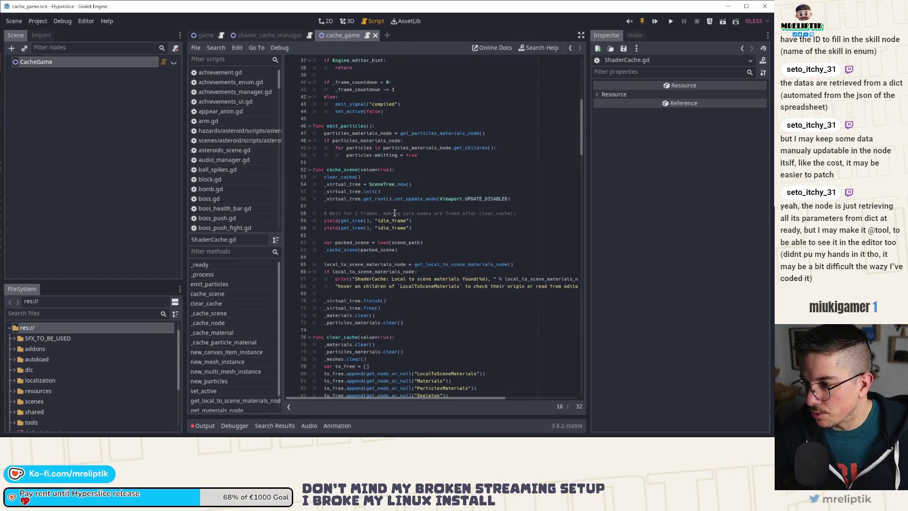
pyautogui.scroll(-3, 418, 225)
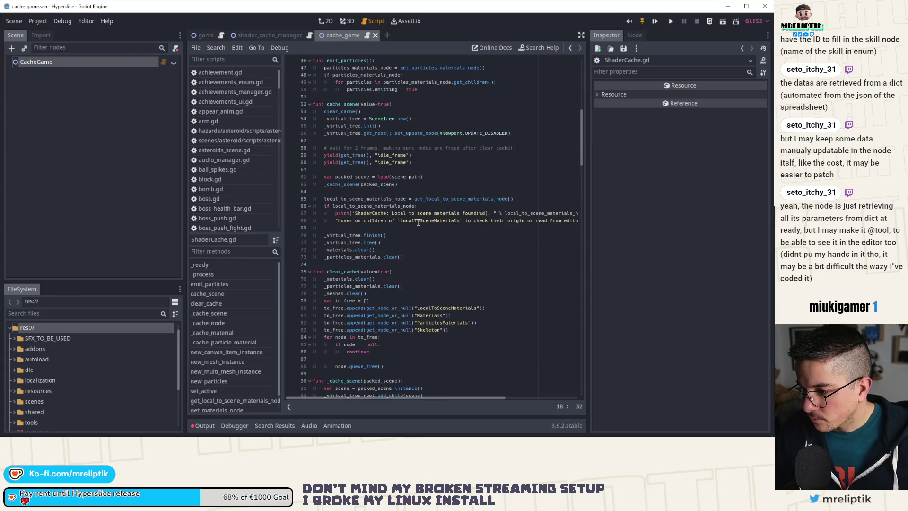
pyautogui.doubleClick(340, 183)
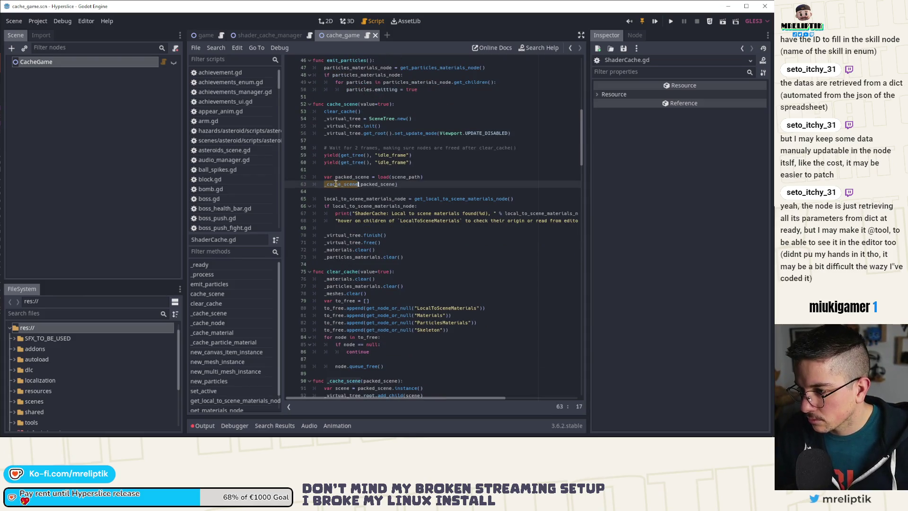
pyautogui.scroll(-8, 393, 232)
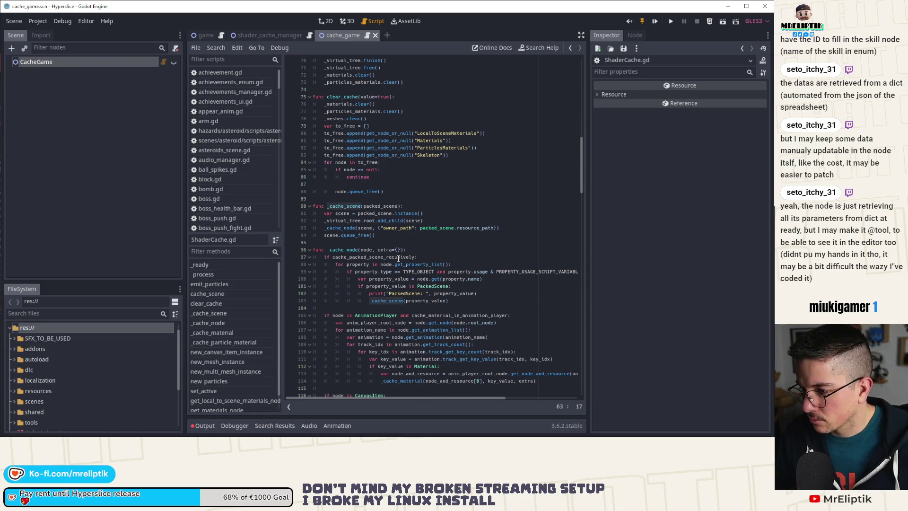
pyautogui.keyDown('ctrl'); pyautogui.click(346, 250); pyautogui.keyUp('ctrl')
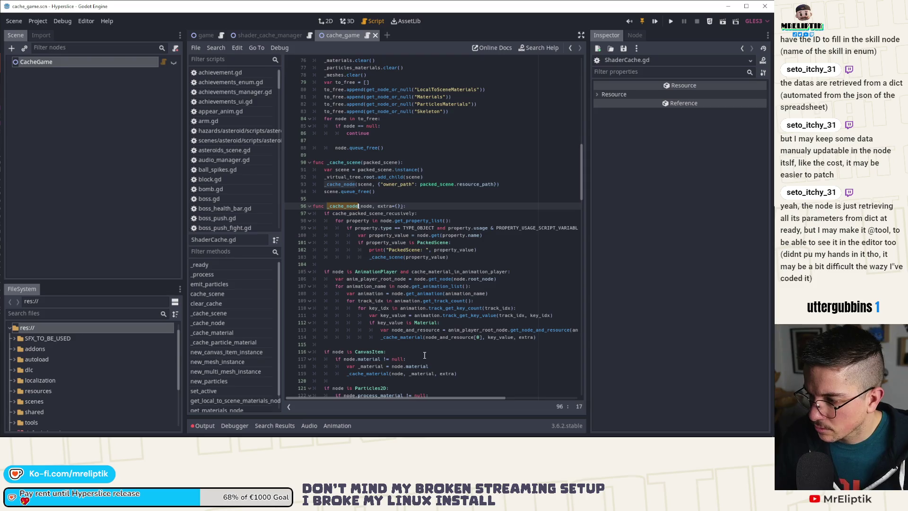
# Move the debug print into the property loop, relabel it 'Property: ", property', and save.
pyautogui.scroll(-8, 415, 279)
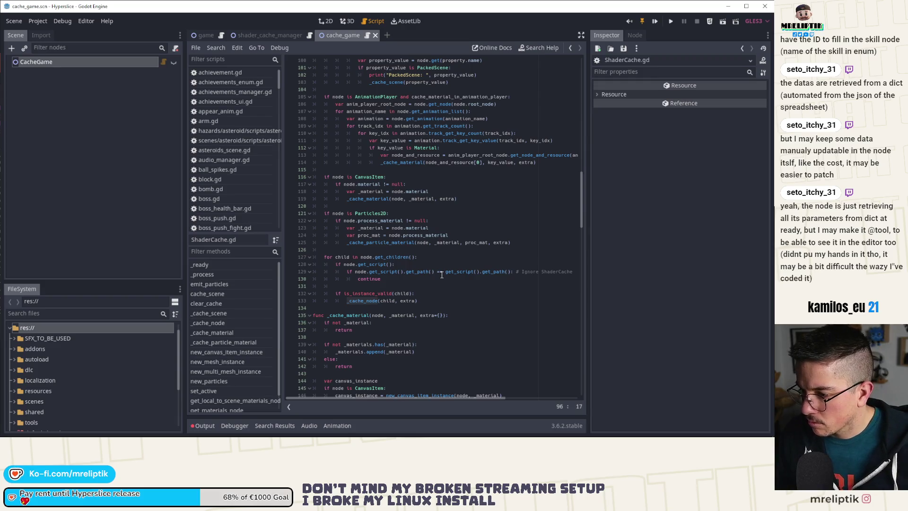
pyautogui.scroll(5, 442, 275)
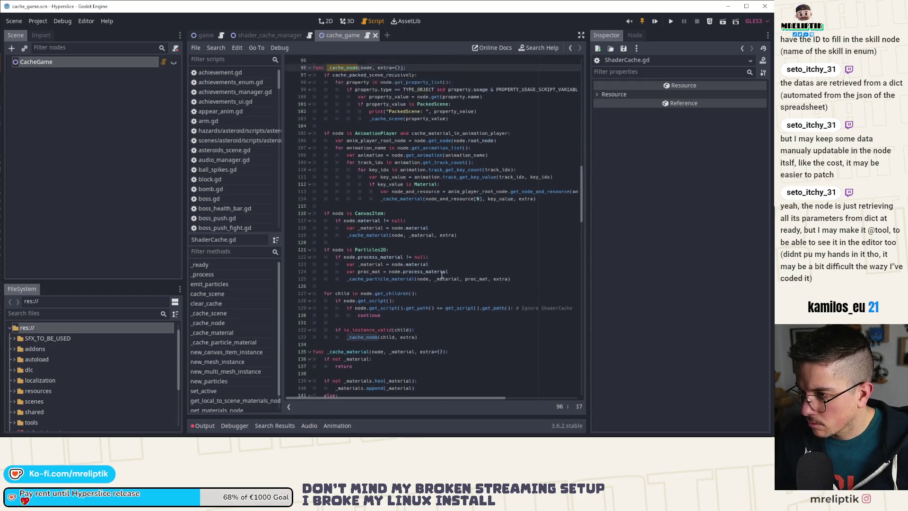
pyautogui.click(395, 206)
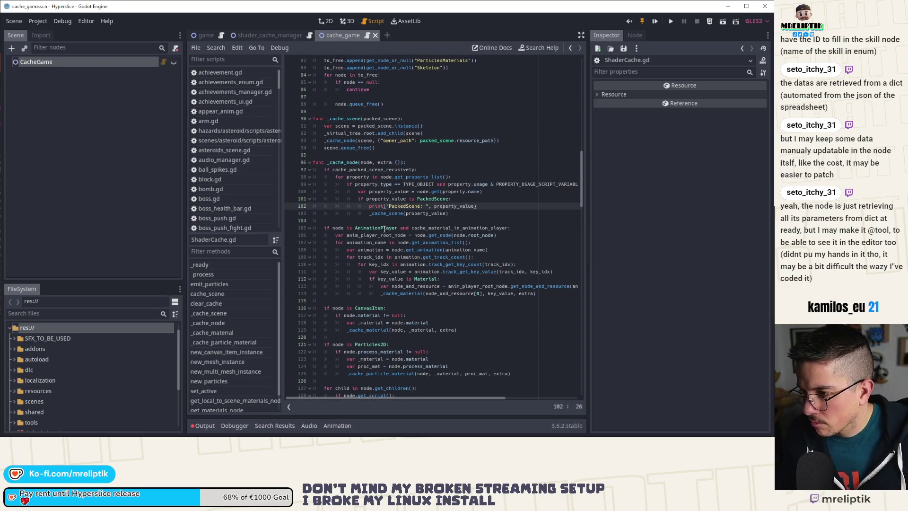
pyautogui.hotkey('shift', 'Tab')
pyautogui.hotkey('shift', 'Tab')
pyautogui.hotkey('alt', 'Up')
pyautogui.hotkey('alt', 'Up')
pyautogui.hotkey('alt', 'Up')
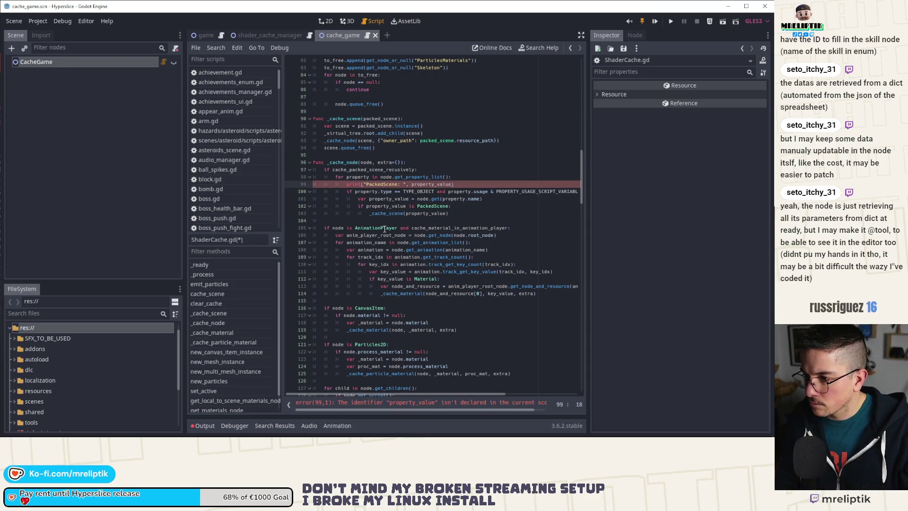
pyautogui.hotkey('ctrl', 'shift', 'Left')
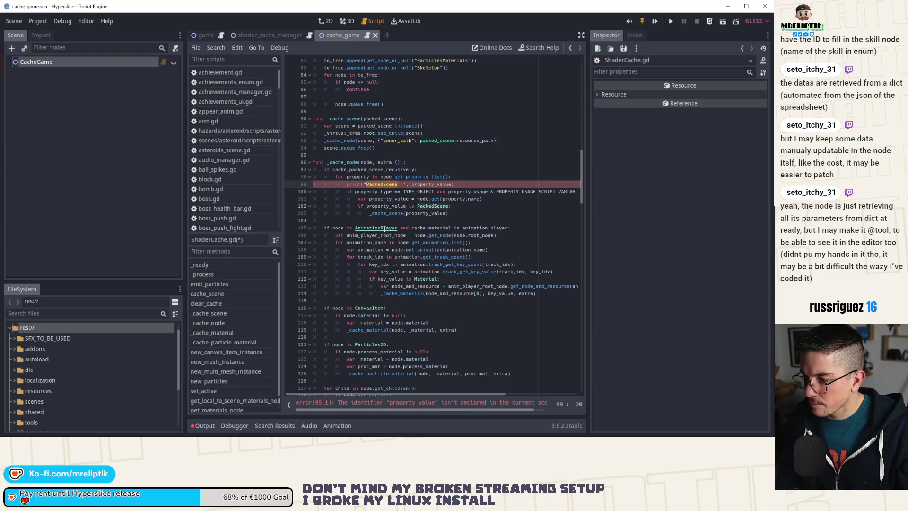
pyautogui.write('Property:')
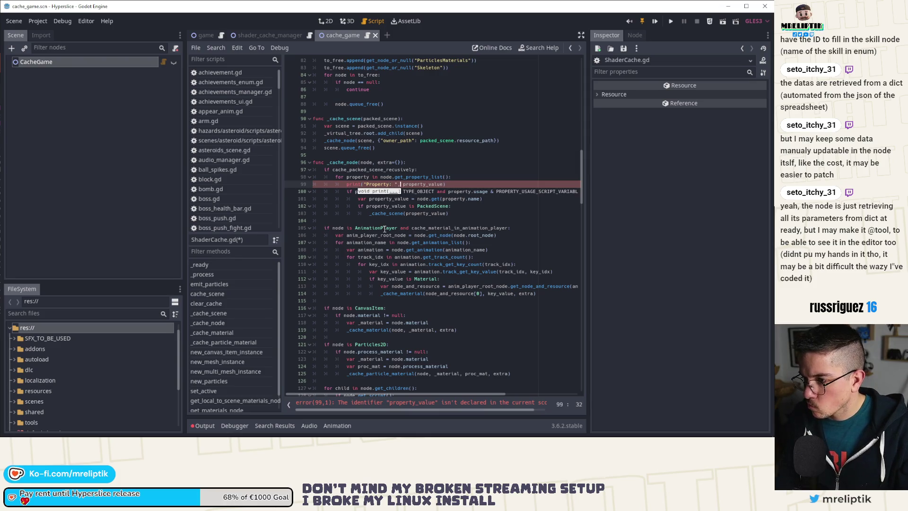
pyautogui.write(' ", pr')
pyautogui.write('operty')
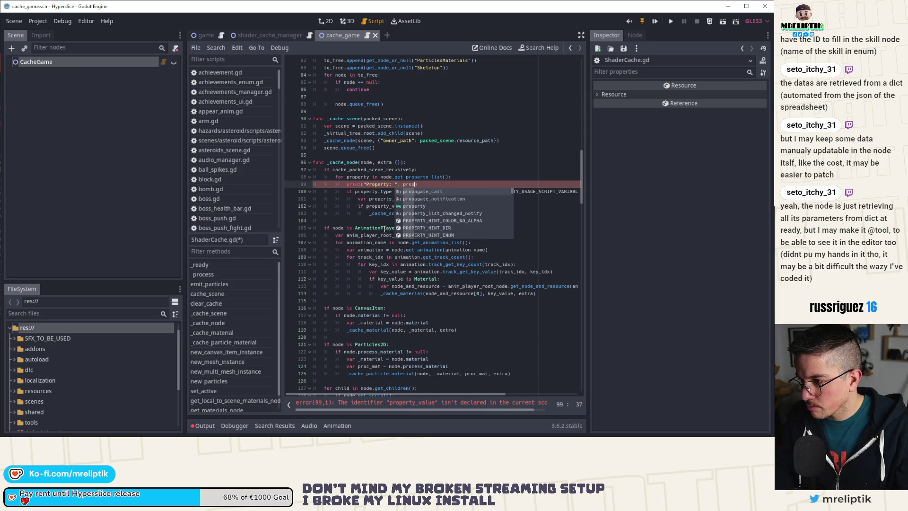
pyautogui.hotkey('ctrl', 's')
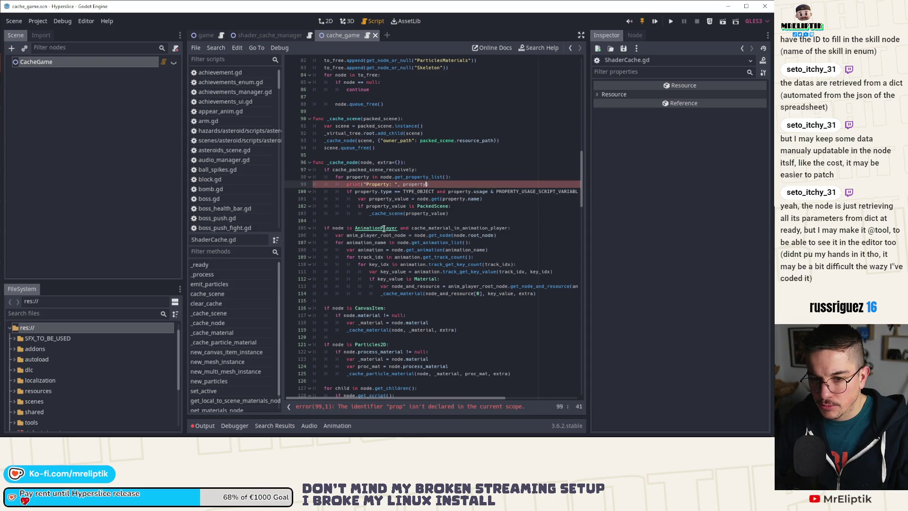
pyautogui.hotkey('alt', 'Tab')
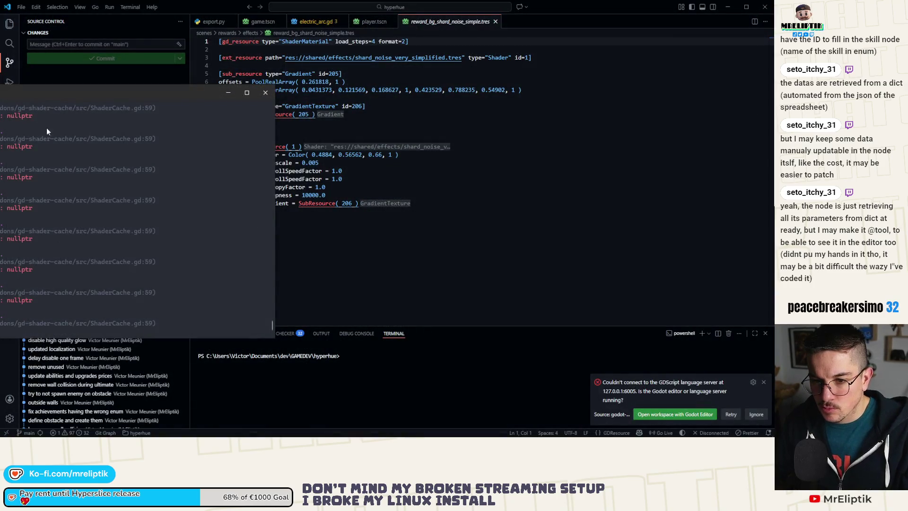
# Reposition the PowerShell console window to reveal more of the verbose Godot log output.
pyautogui.moveTo(27, 94); pyautogui.dragTo(306, 103)
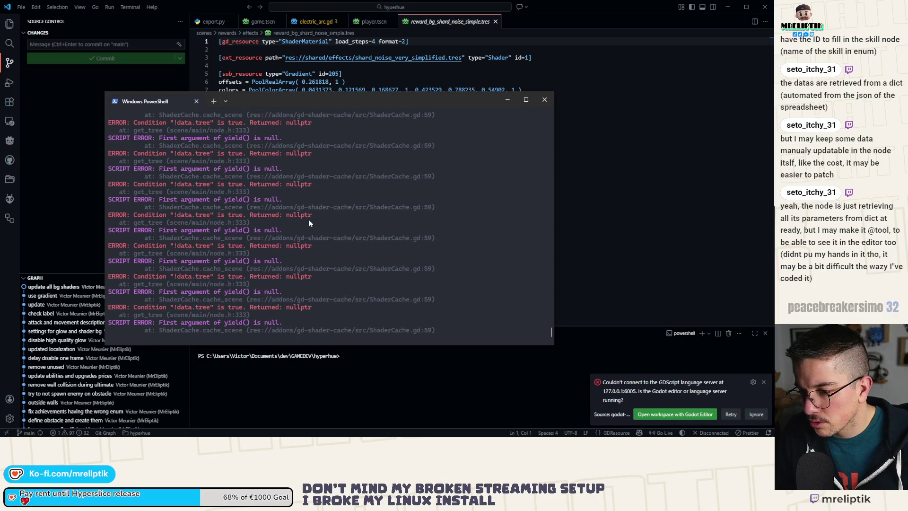
pyautogui.moveTo(345, 100); pyautogui.dragTo(0, 81)
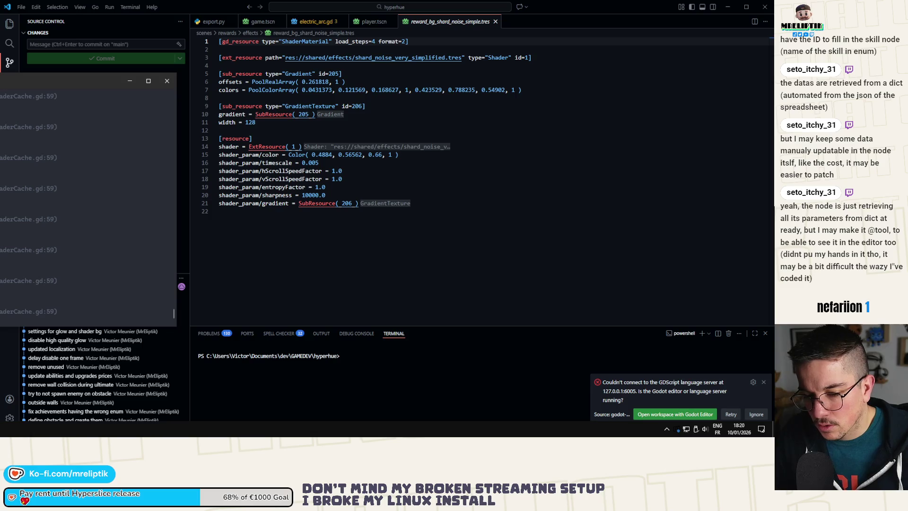
pyautogui.press('super')
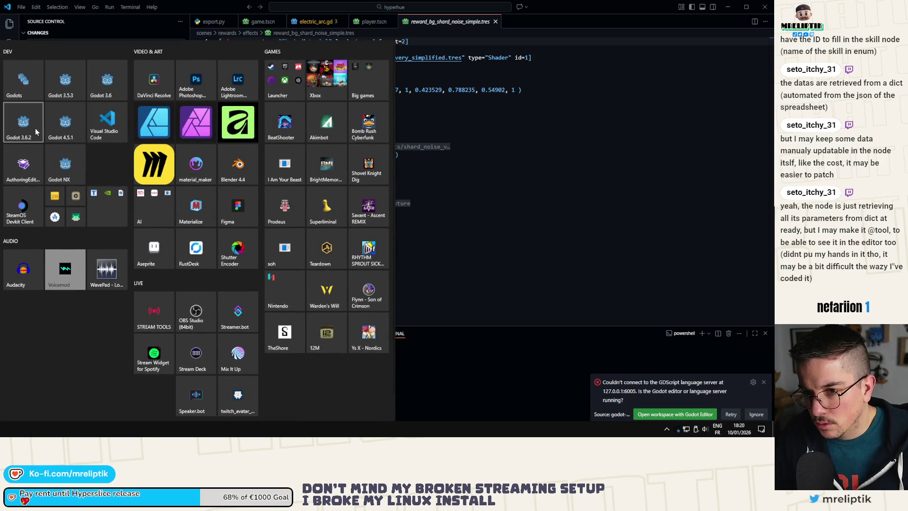
pyautogui.press('Escape')
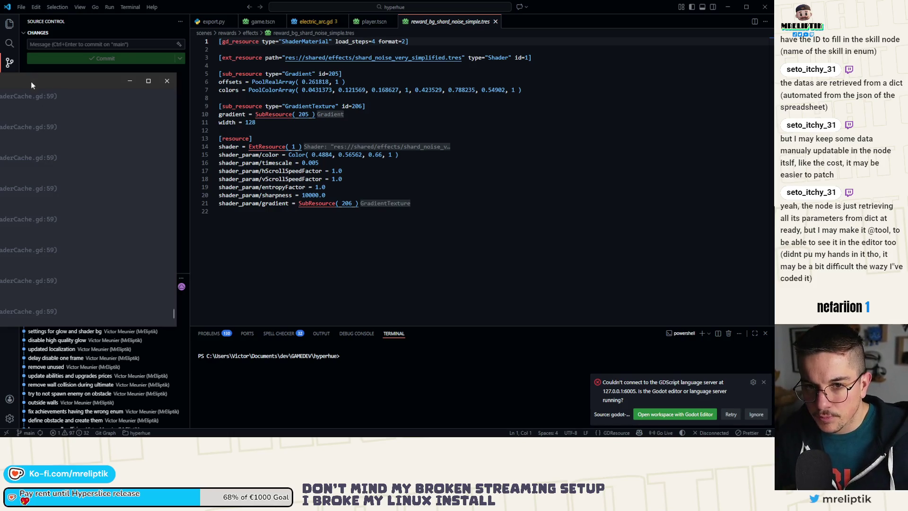
pyautogui.moveTo(30, 81); pyautogui.dragTo(122, 88)
pyautogui.scroll(3, 150, 242)
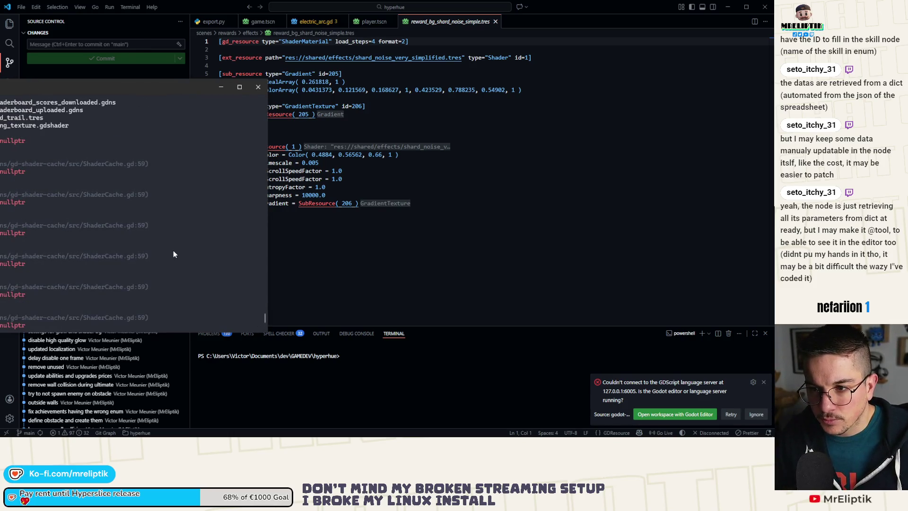
pyautogui.scroll(-2, 173, 254)
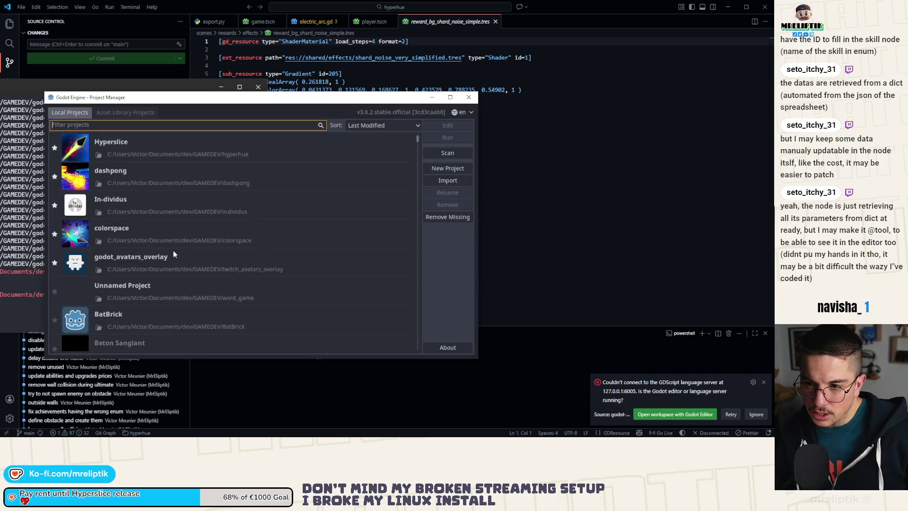
# Open the Hyperslice project and scroll through the verbose cache log in the console.
pyautogui.doubleClick(174, 142)
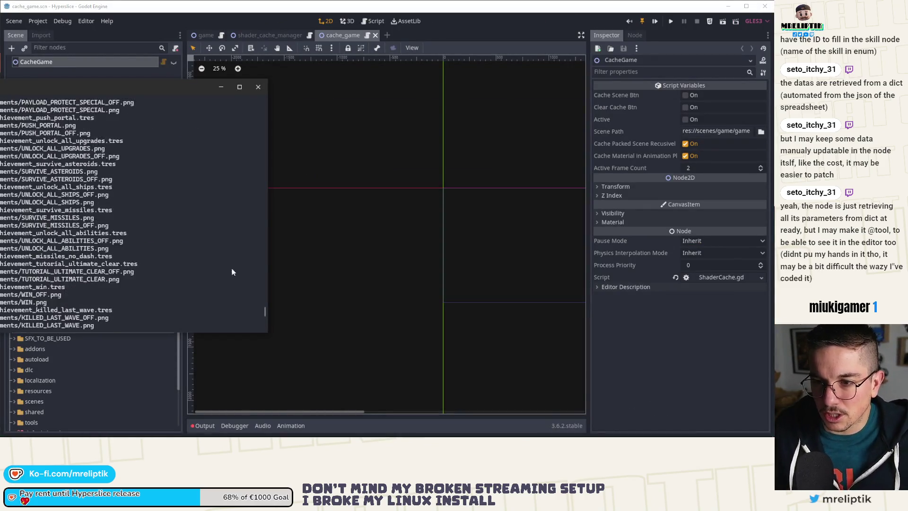
pyautogui.scroll(10, 259, 260)
pyautogui.scroll(10, 257, 199)
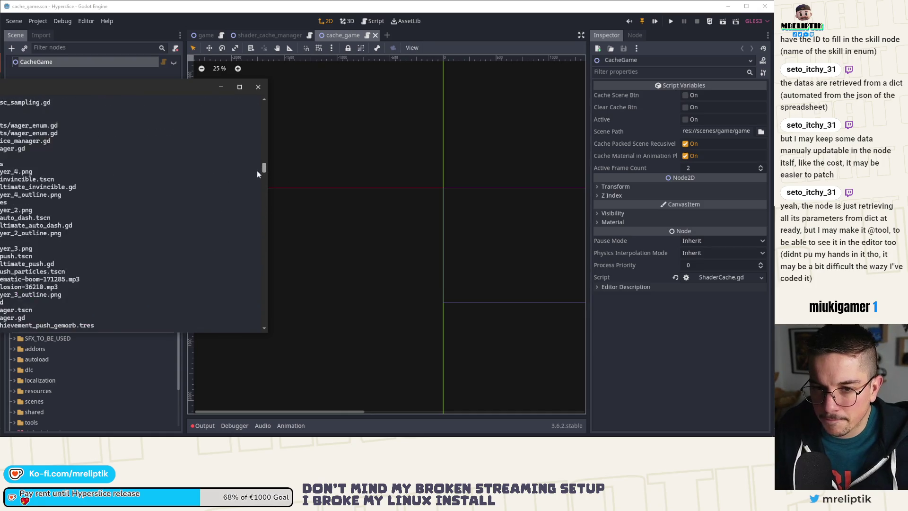
pyautogui.moveTo(260, 183)
pyautogui.mouseDown()
pyautogui.moveTo(260, 213)
pyautogui.moveTo(259, 109)
pyautogui.moveTo(264, 324)
pyautogui.mouseUp()
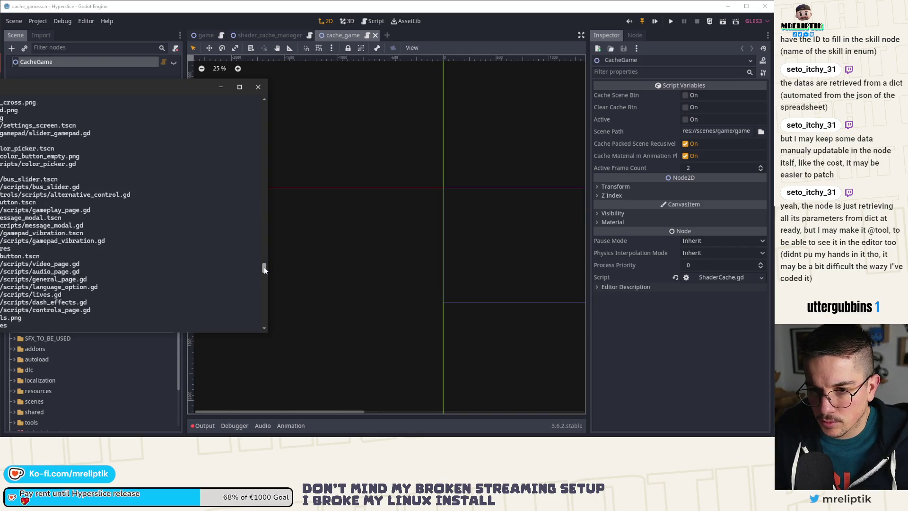
pyautogui.scroll(5, 264, 267)
pyautogui.moveTo(264, 268); pyautogui.dragTo(263, 257)
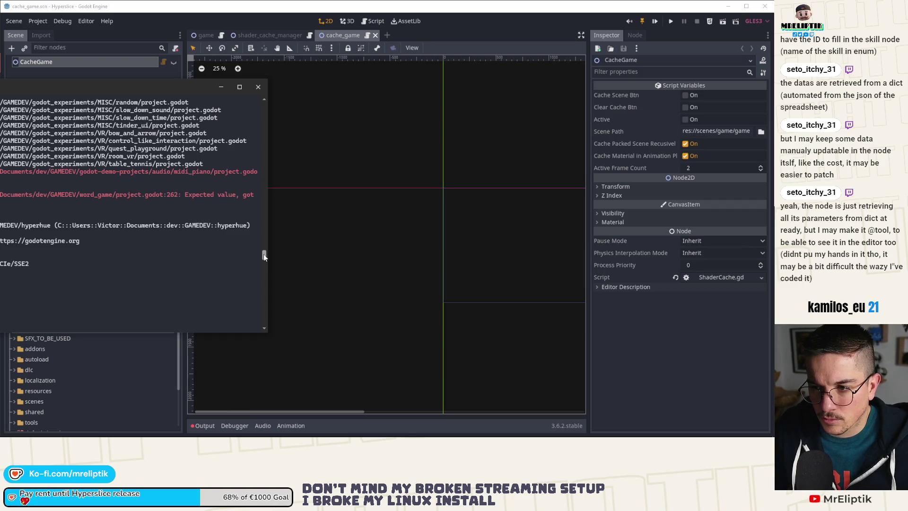
pyautogui.moveTo(263, 256); pyautogui.dragTo(264, 251)
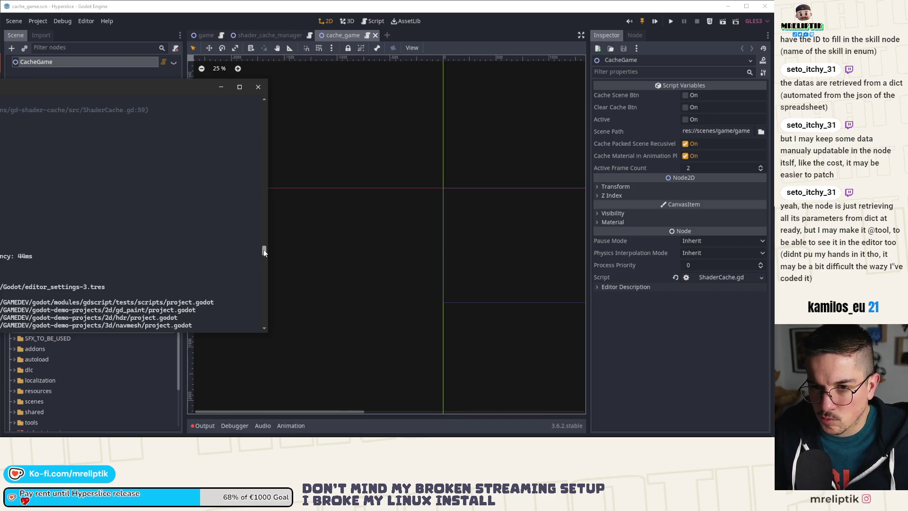
# Review the remaining log lines, then return to the editor's ShaderCache.gd script.
pyautogui.scroll(5, 157, 226)
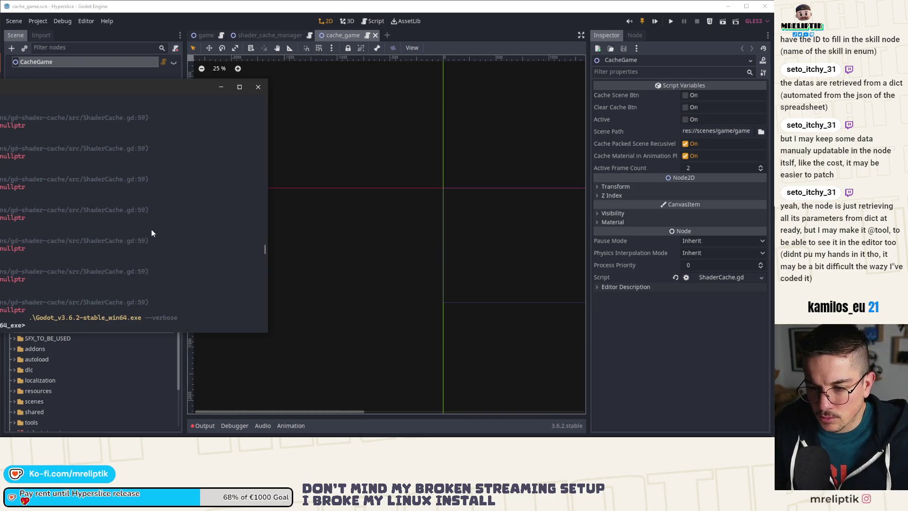
pyautogui.scroll(5, 91, 227)
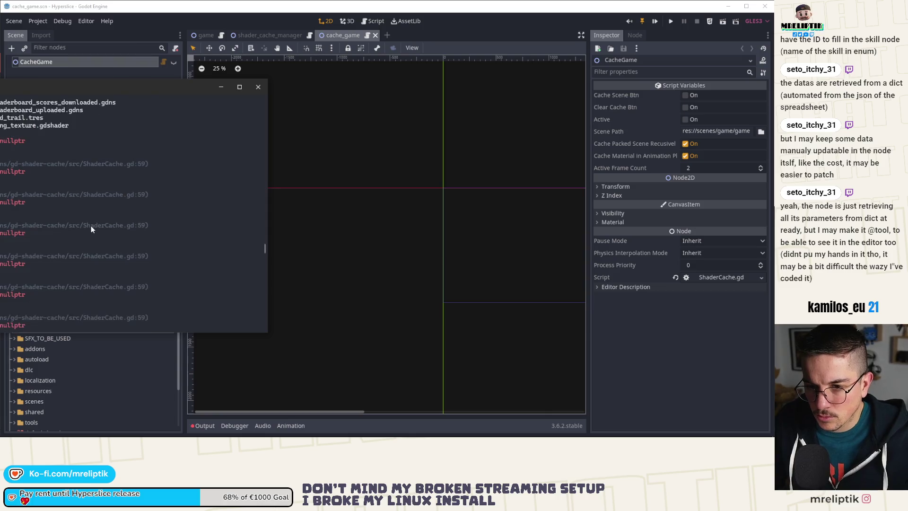
pyautogui.click(151, 391)
pyautogui.click(163, 62)
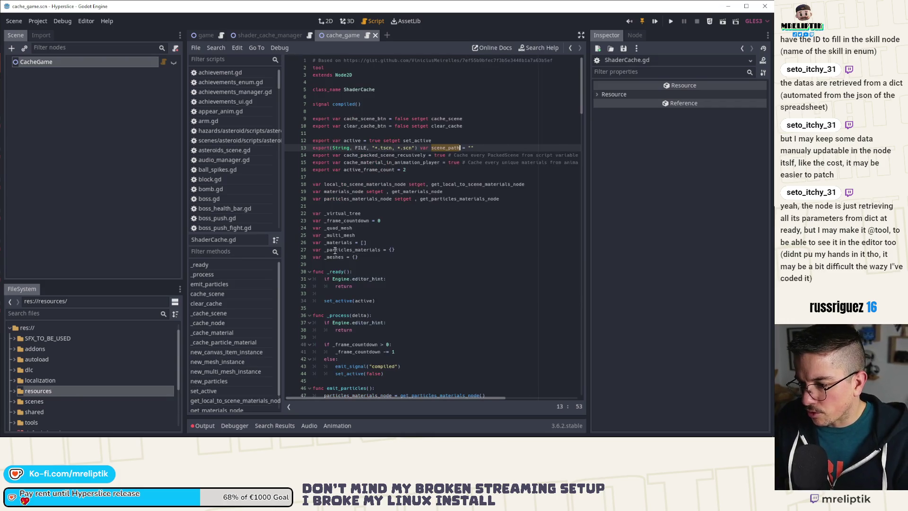
# Trace cache_scene to the recursive _cache_scene call inside the property loop.
pyautogui.scroll(-9, 335, 264)
pyautogui.keyDown('ctrl'); pyautogui.click(333, 317); pyautogui.keyUp('ctrl')
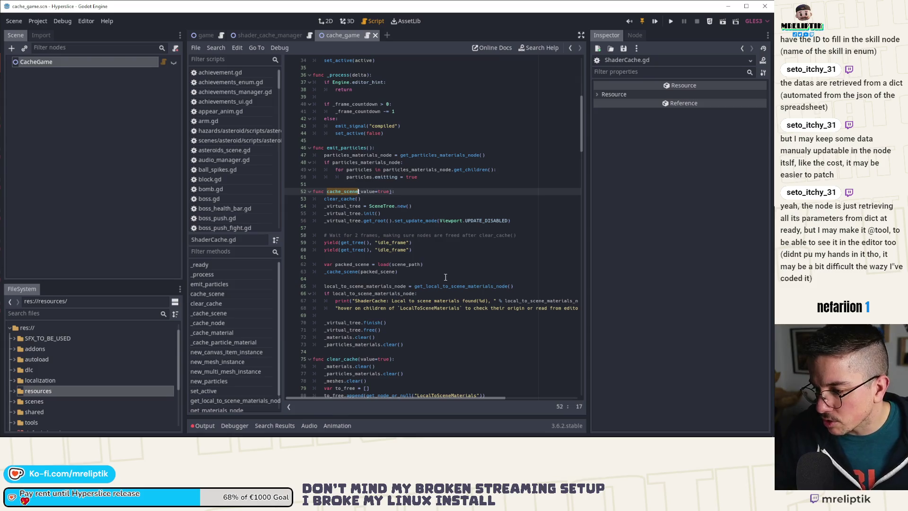
pyautogui.click(348, 268)
pyautogui.scroll(-10, 375, 286)
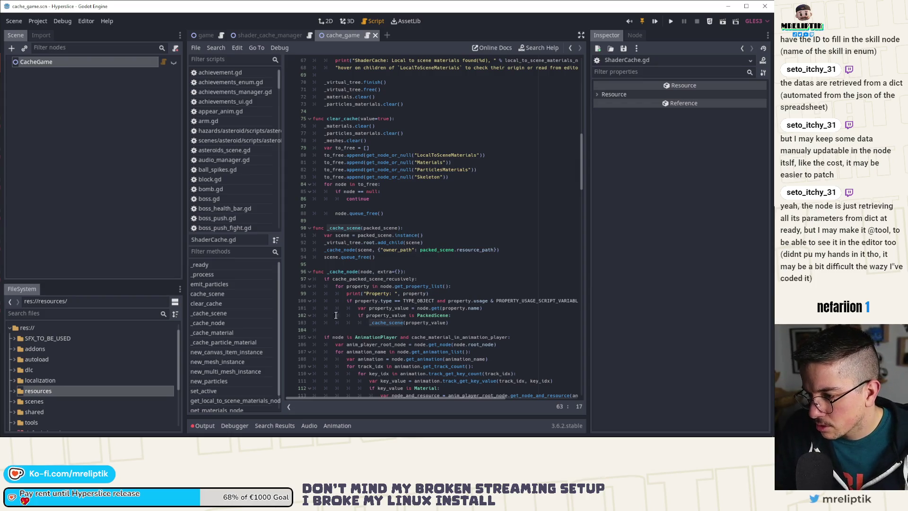
pyautogui.click(341, 279)
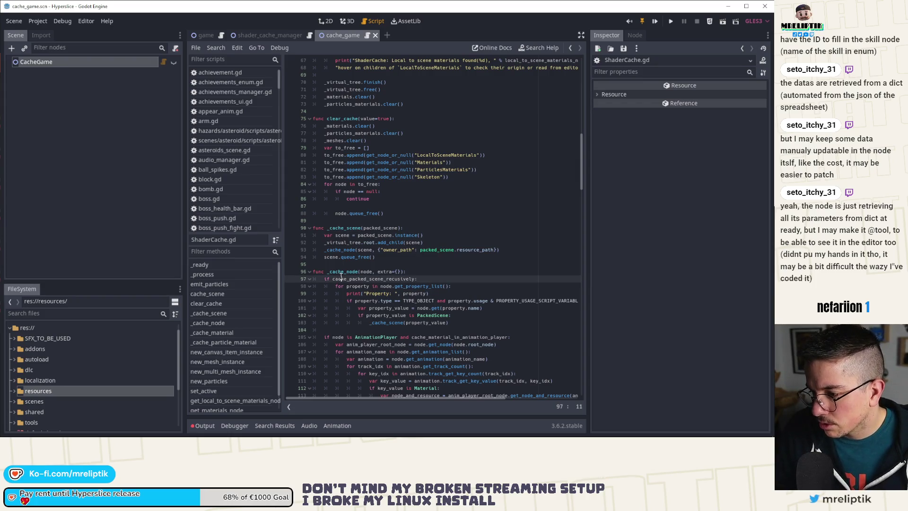
pyautogui.doubleClick(383, 323)
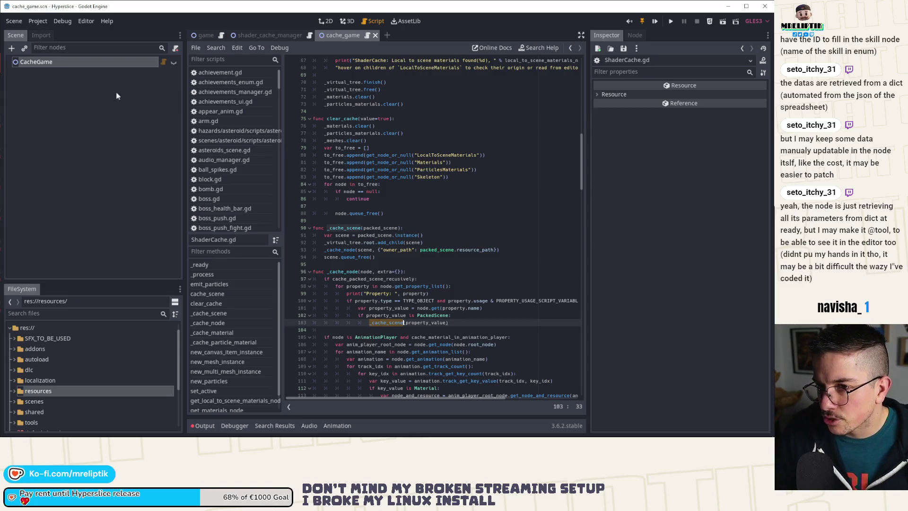
# Switch to the game scene and show game.gd from its first line.
pyautogui.click(193, 34)
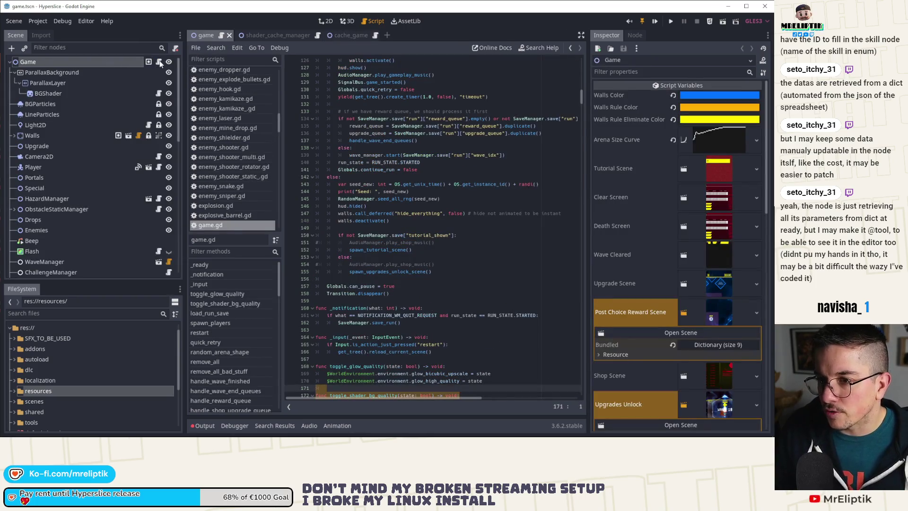
pyautogui.scroll(5, 407, 142)
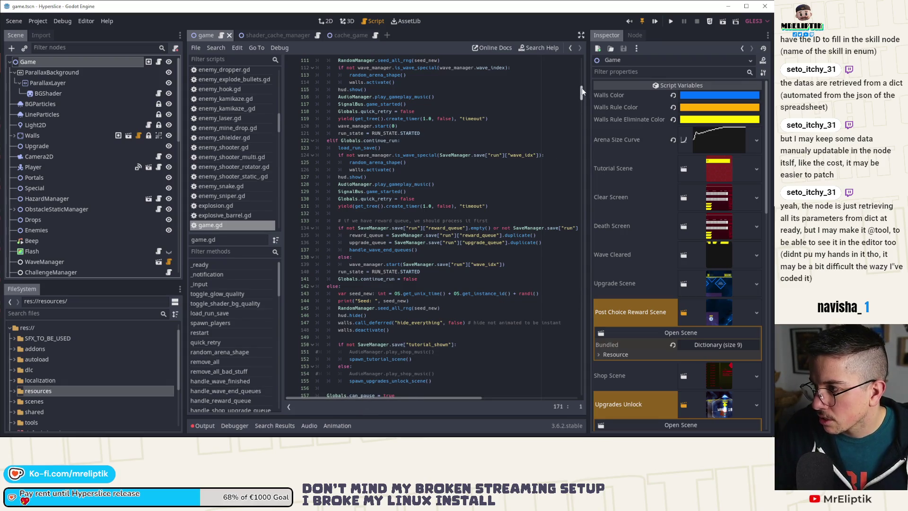
pyautogui.moveTo(581, 93); pyautogui.dragTo(583, 46)
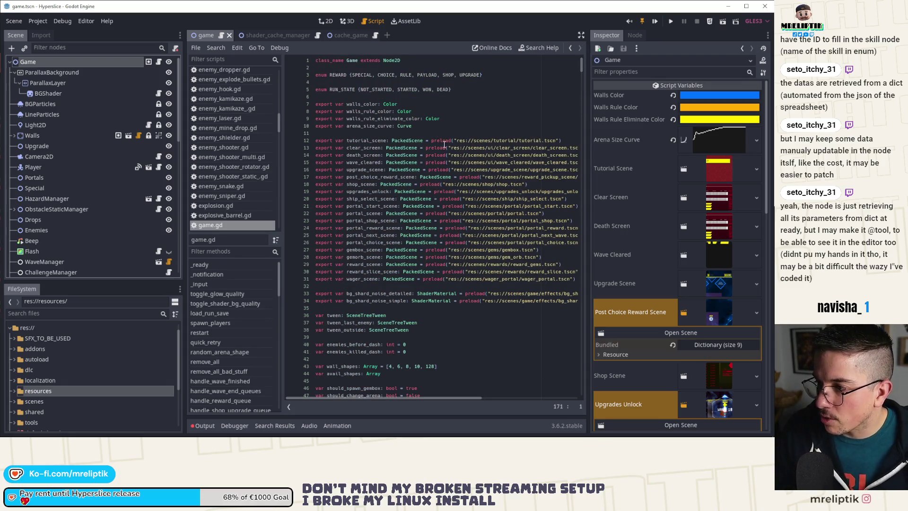
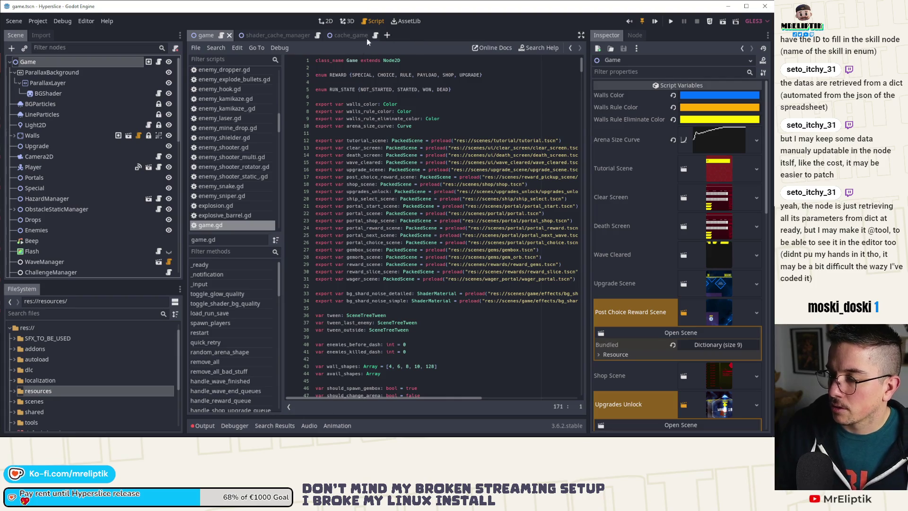
# Switch to the cache_game scene and select _cache_scene in ShaderCache.gd.
pyautogui.click(291, 33)
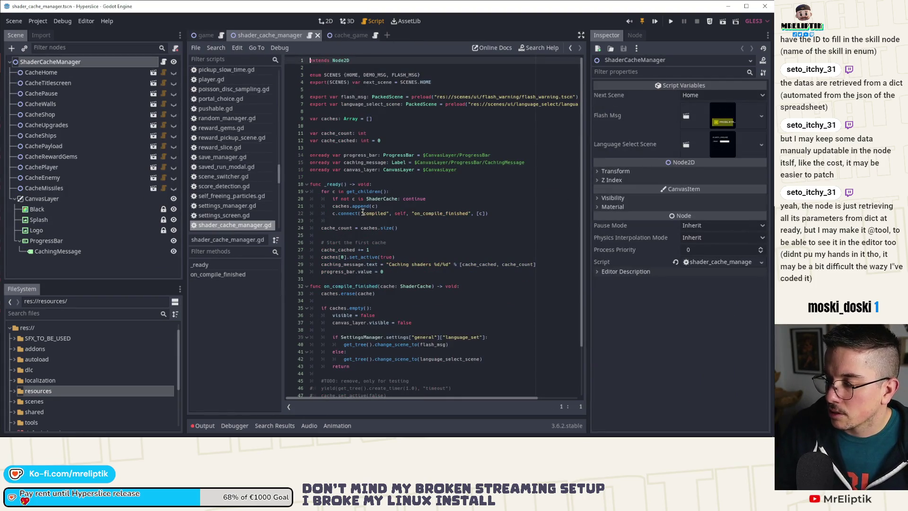
pyautogui.click(342, 35)
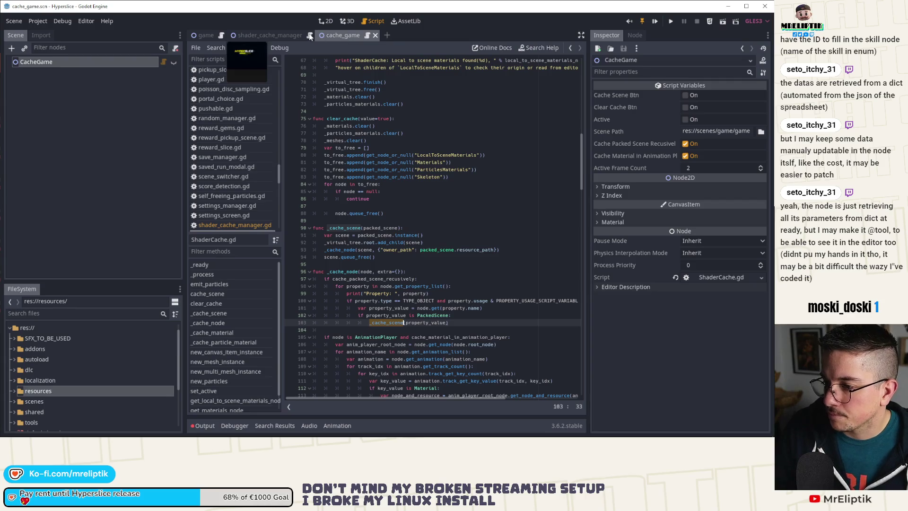
pyautogui.doubleClick(362, 227)
pyautogui.scroll(8, 376, 236)
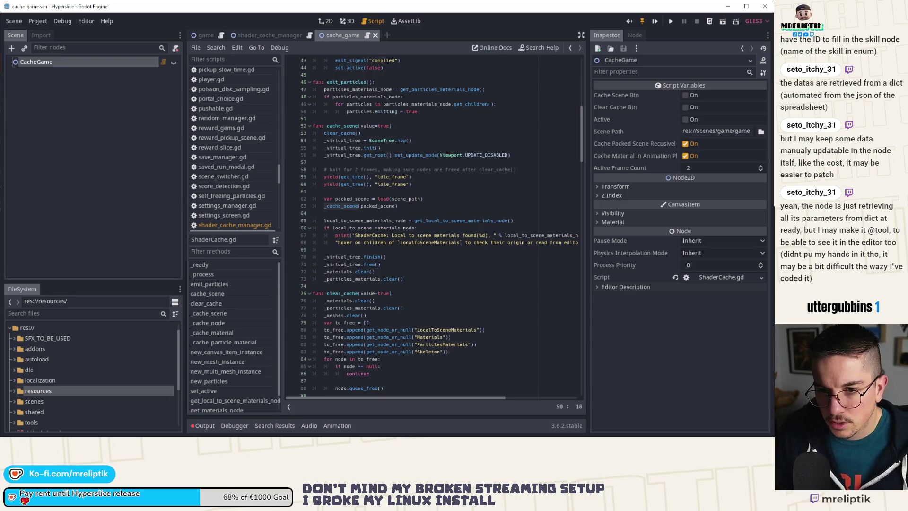
# Check the verbose engine console log, then return to the ShaderCache script.
pyautogui.hotkey('alt', 'Tab')
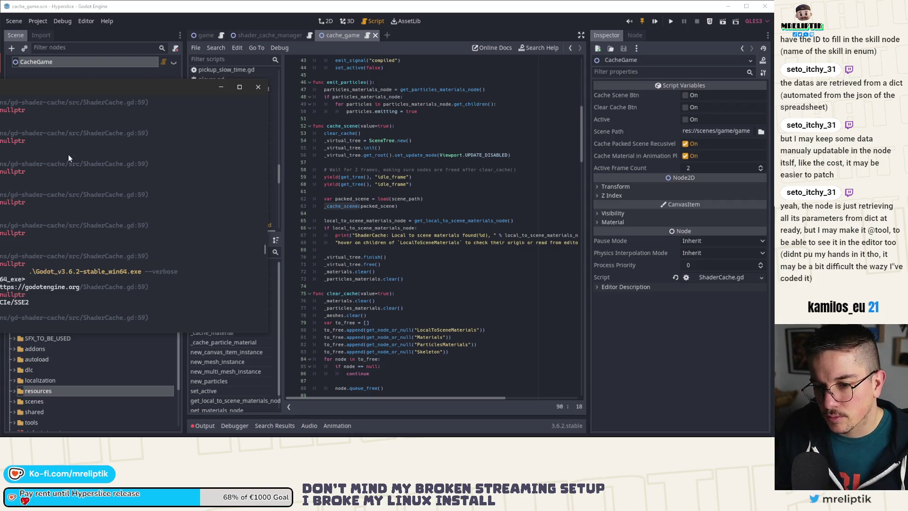
pyautogui.scroll(2, 68, 154)
pyautogui.click(432, 269)
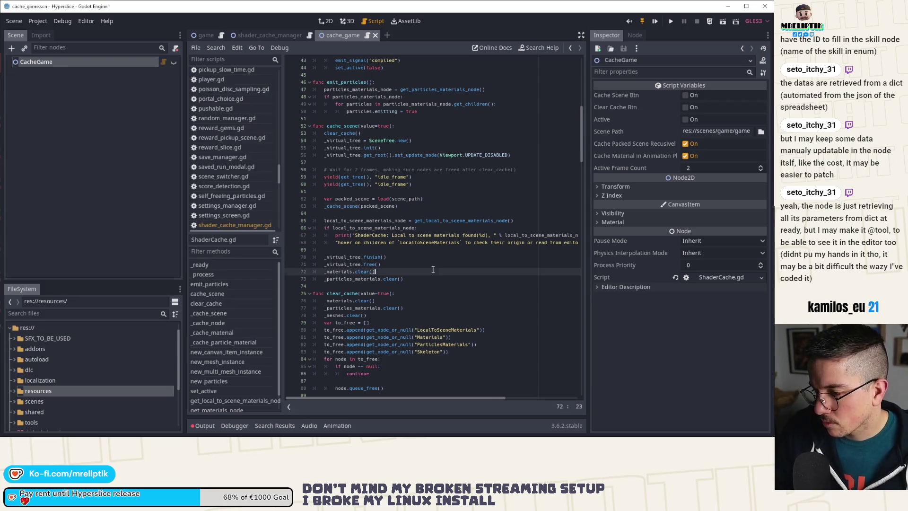
# Review the cache_scene setter on line 9 and its uses in ShaderCache.gd.
pyautogui.click(355, 126)
pyautogui.scroll(8, 418, 202)
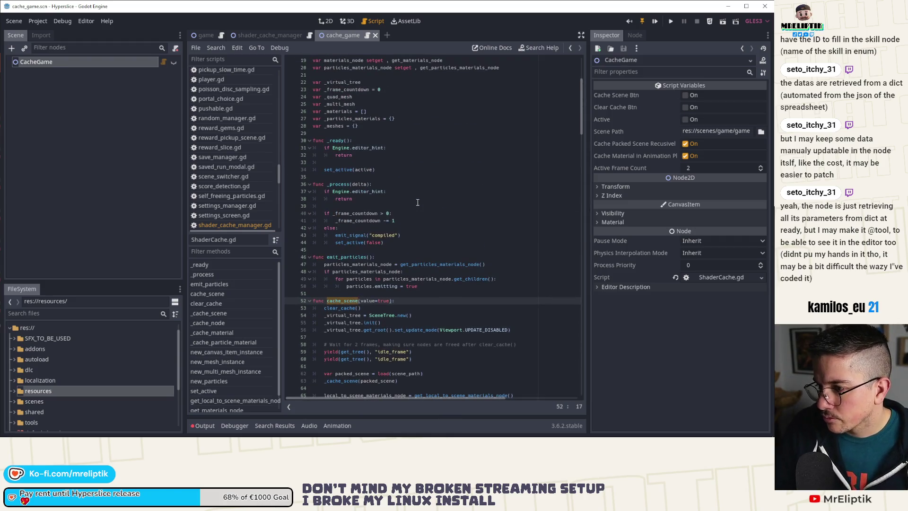
pyautogui.scroll(6, 393, 207)
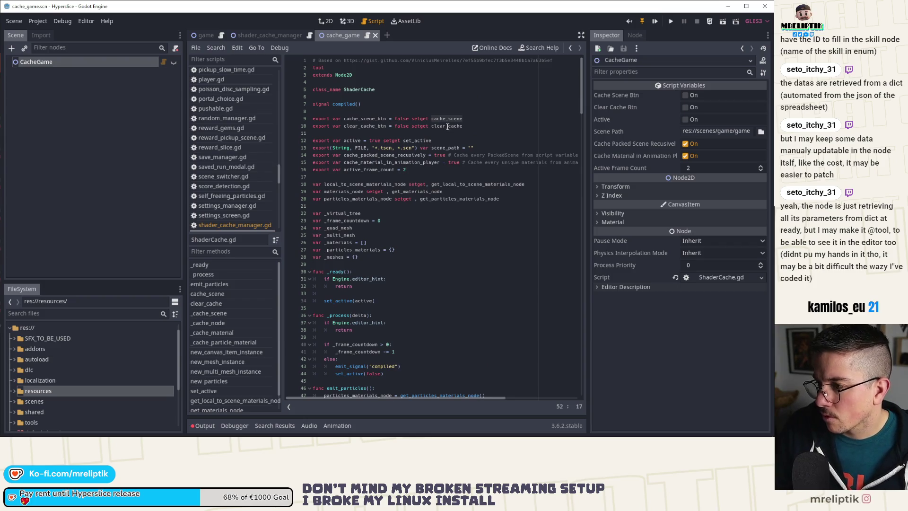
pyautogui.doubleClick(447, 118)
pyautogui.scroll(-7, 426, 218)
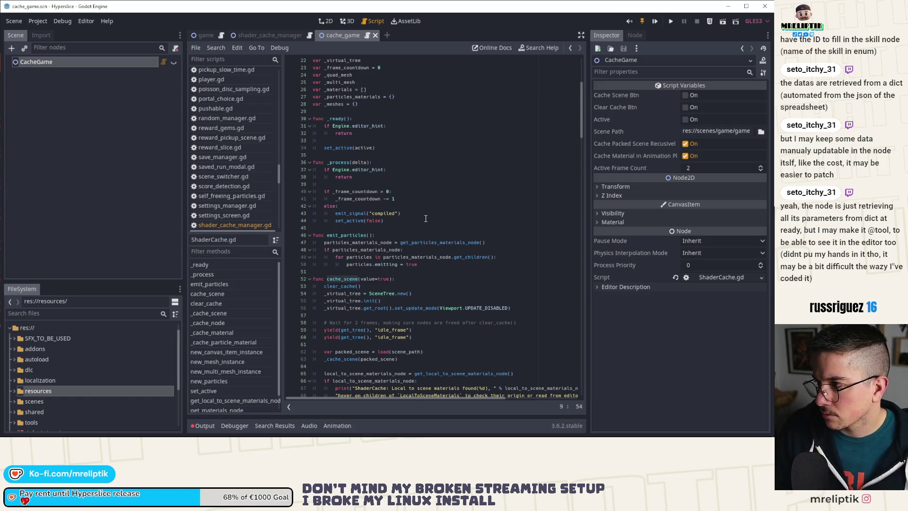
pyautogui.scroll(-3, 424, 218)
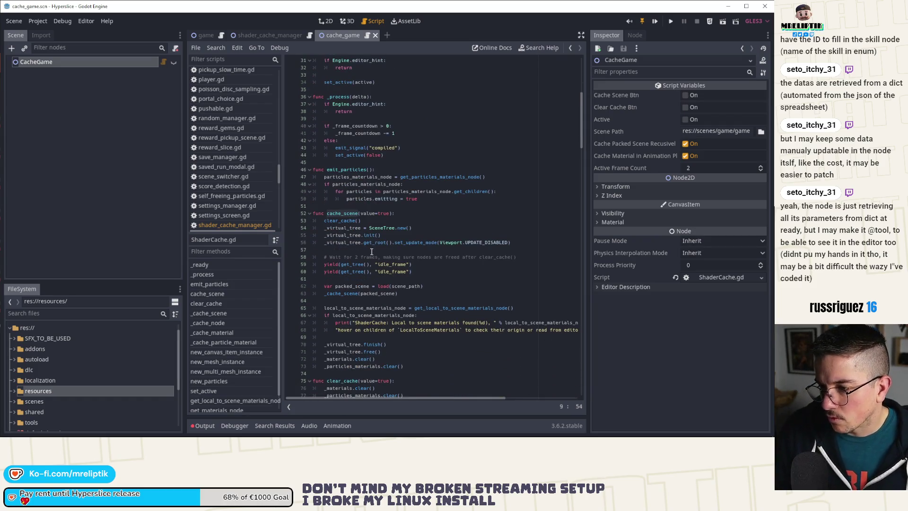
pyautogui.scroll(-3, 381, 249)
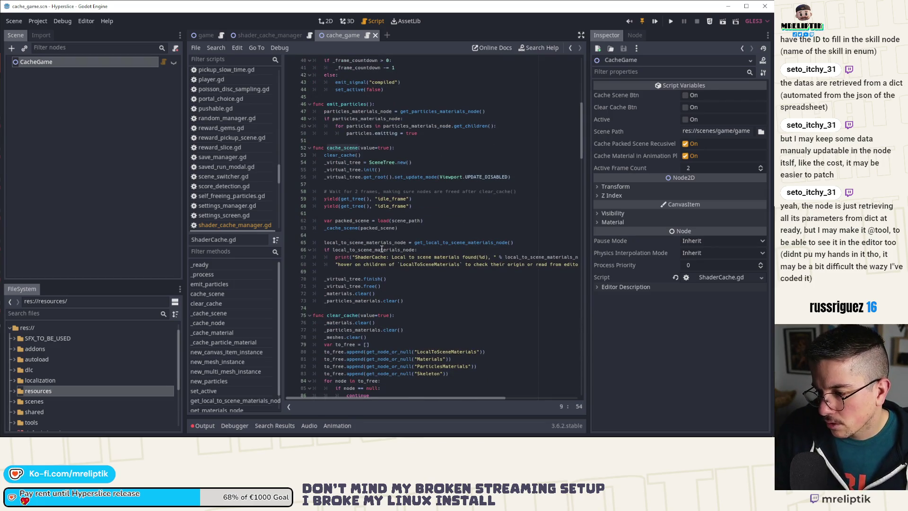
pyautogui.scroll(-3, 381, 248)
pyautogui.scroll(-1, 382, 248)
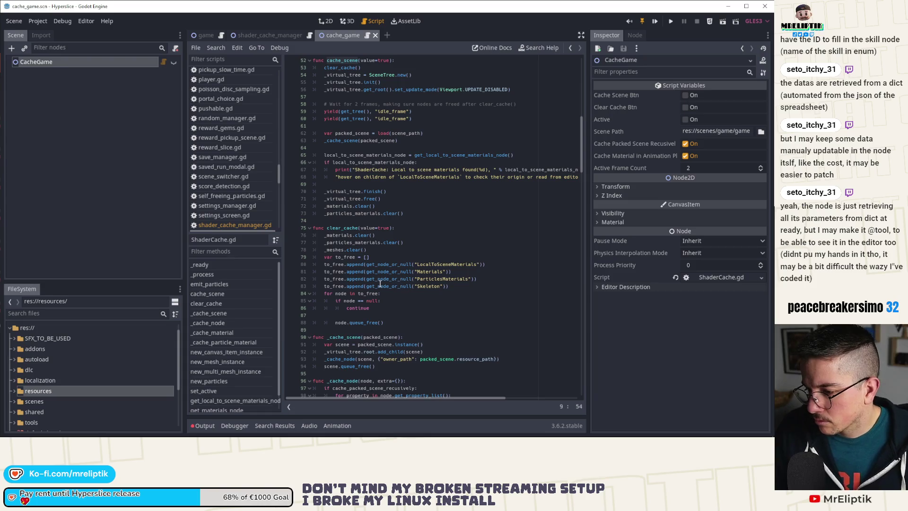
# Highlight the uses of _cache_node through the ShaderCache script.
pyautogui.doubleClick(340, 358)
pyautogui.scroll(-7, 369, 331)
pyautogui.scroll(-2, 393, 305)
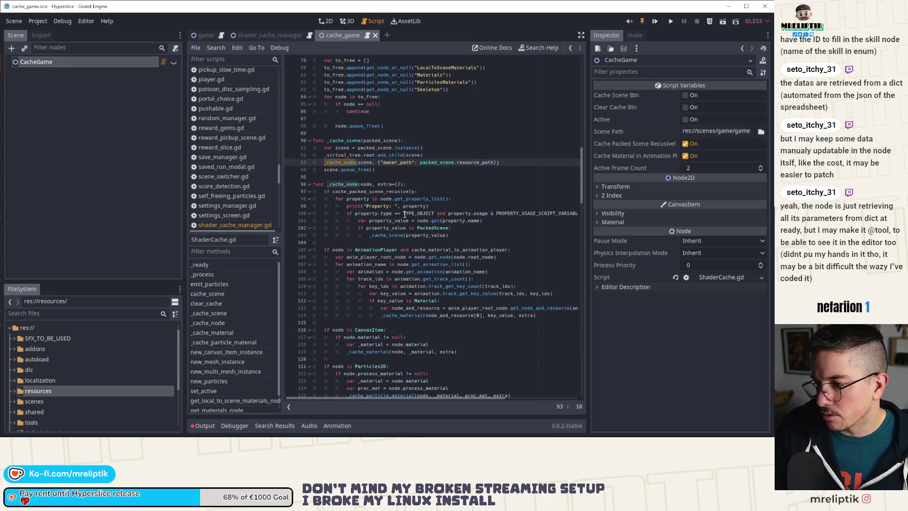
pyautogui.scroll(6, 422, 259)
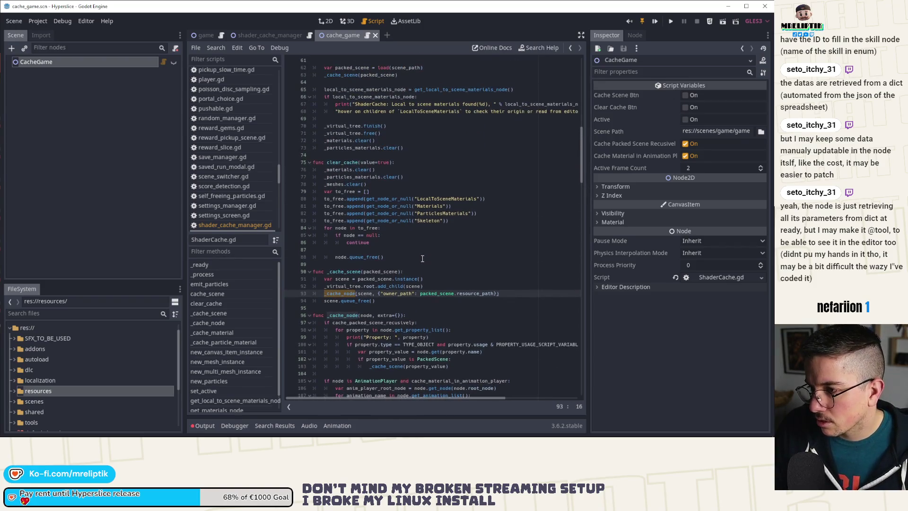
pyautogui.scroll(4, 423, 258)
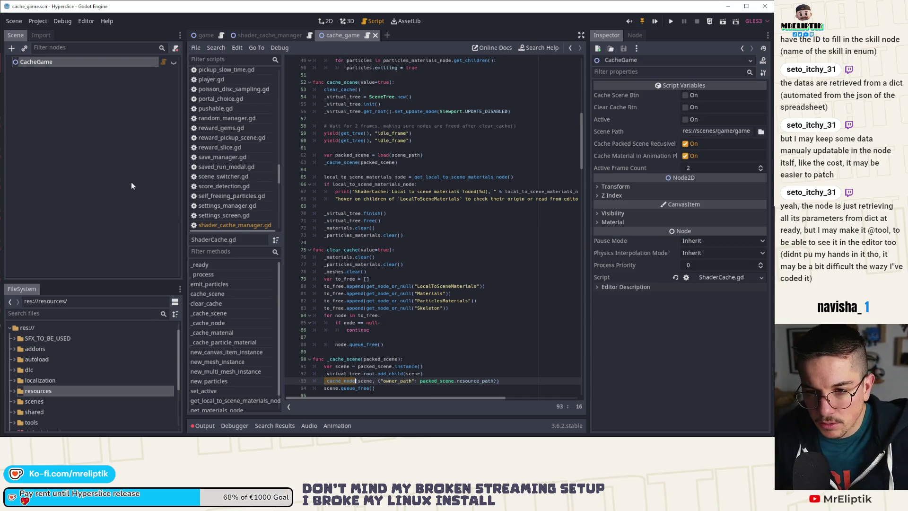
# Check the console's ShaderCache nullptr errors, then switch to the game scene.
pyautogui.hotkey('alt', 'Tab')
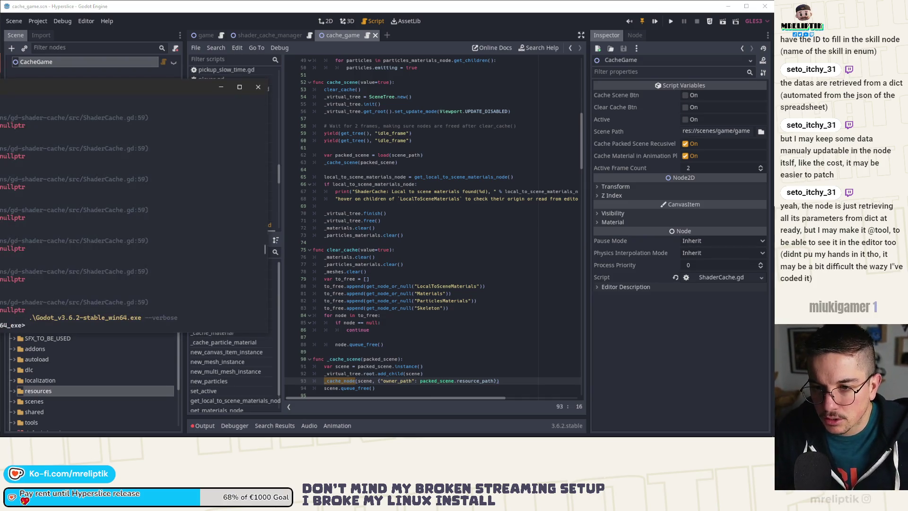
pyautogui.click(445, 206)
pyautogui.click(206, 36)
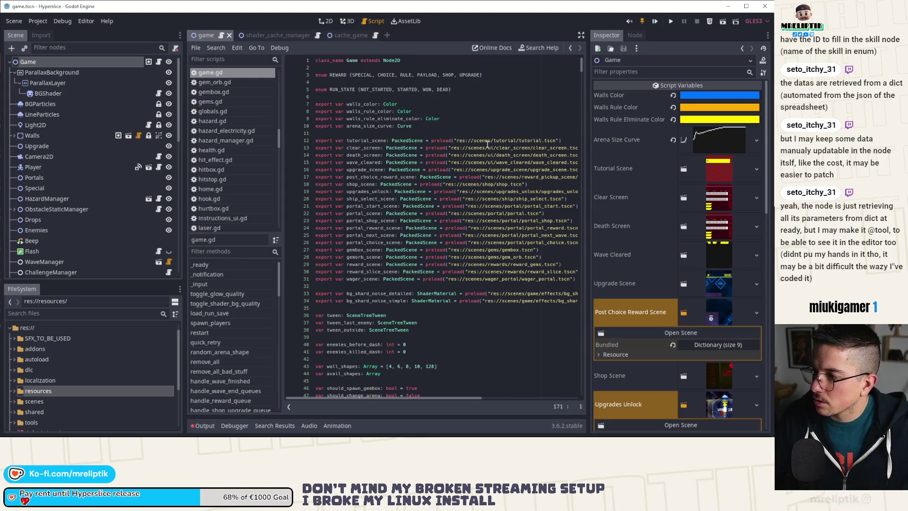
# Open tutorial.tscn through the quick scene search for 'tutorial'.
pyautogui.hotkey('ctrl', 'shift', 'o')
pyautogui.write('tutorial')
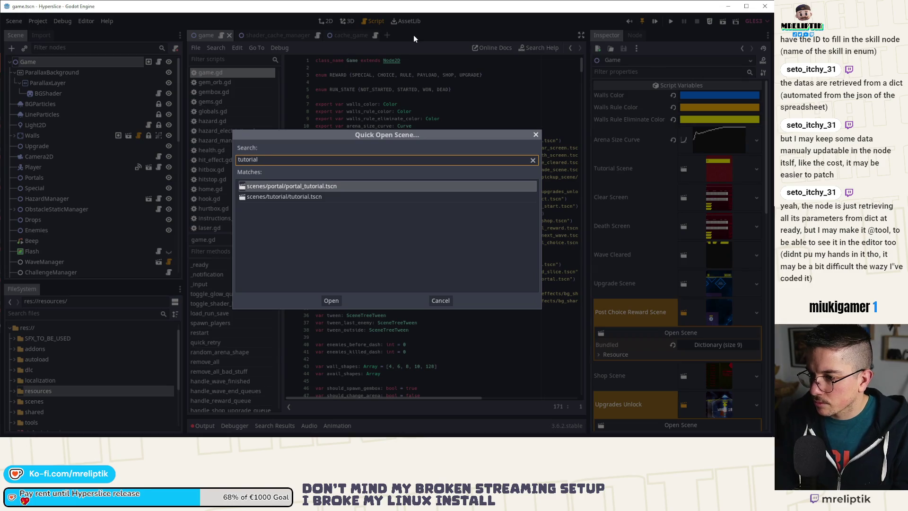
pyautogui.press('Down')
pyautogui.press('Return')
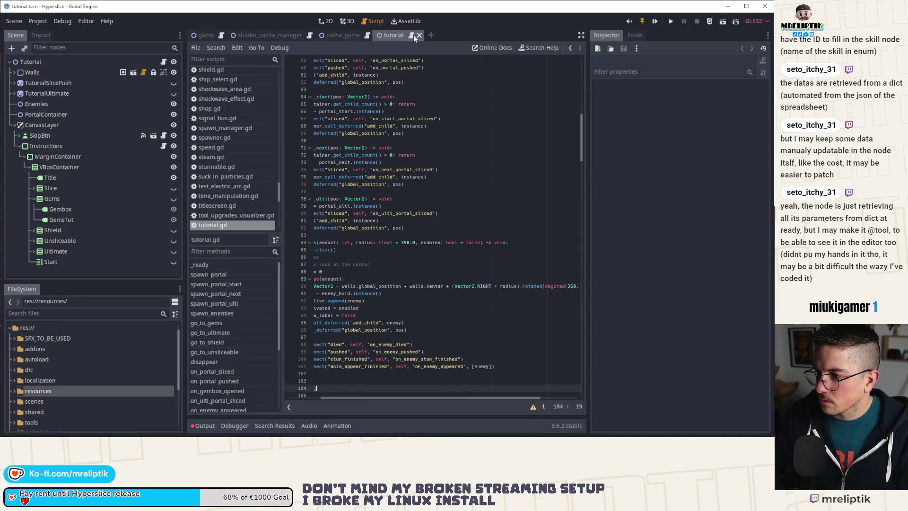
# Look over tutorial.gd's portal export line, then move to the shader_cache_manager scene.
pyautogui.scroll(20, 416, 110)
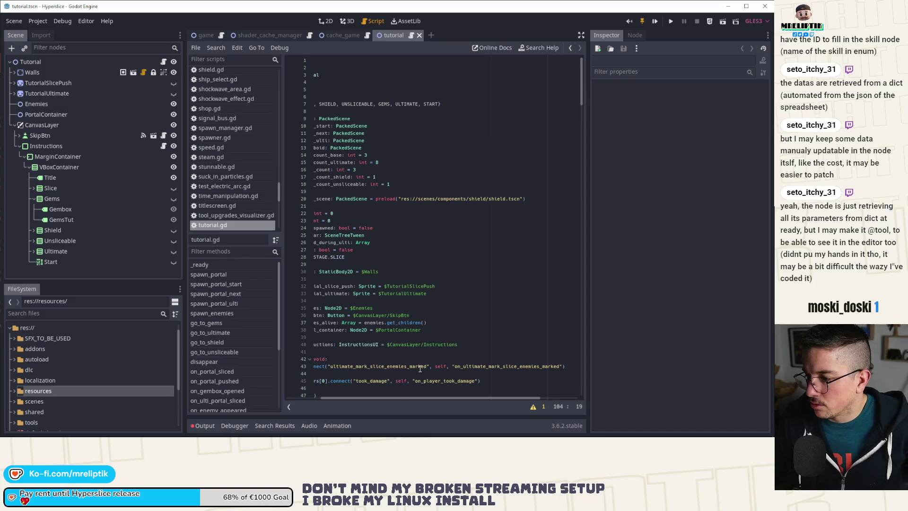
pyautogui.moveTo(400, 397); pyautogui.dragTo(364, 399)
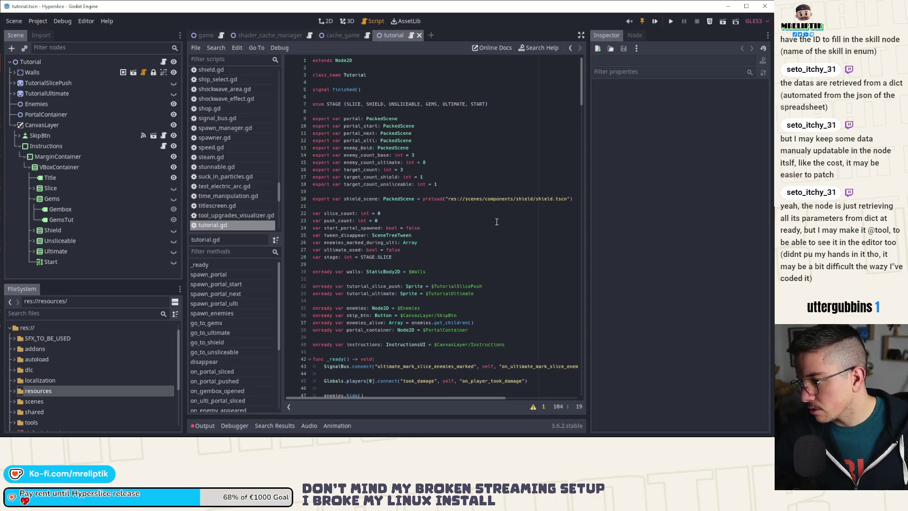
pyautogui.click(350, 118)
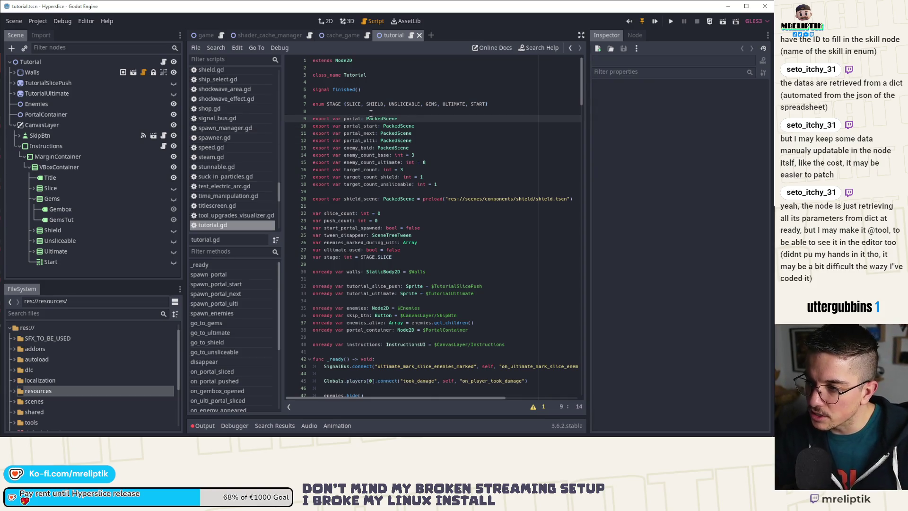
pyautogui.click(274, 35)
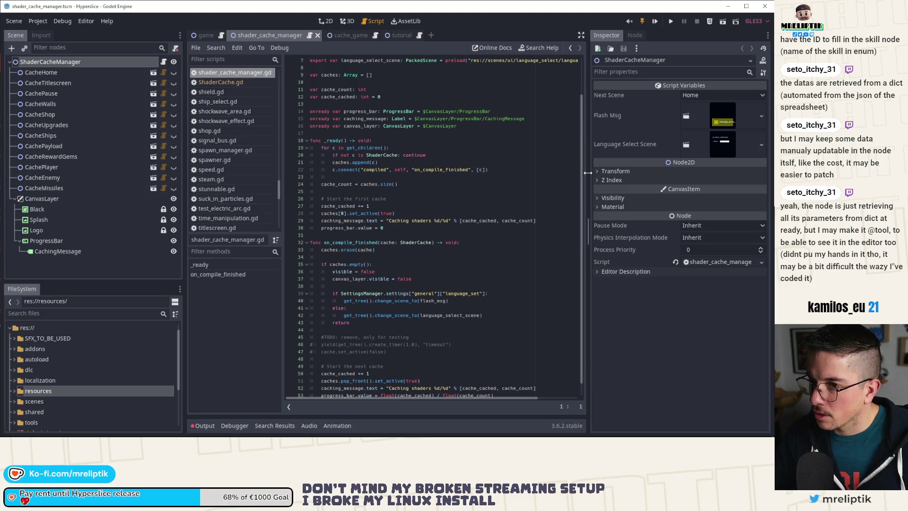
# Comment out the set_active(active) call on line 34 of ShaderCache.gd.
pyautogui.click(360, 33)
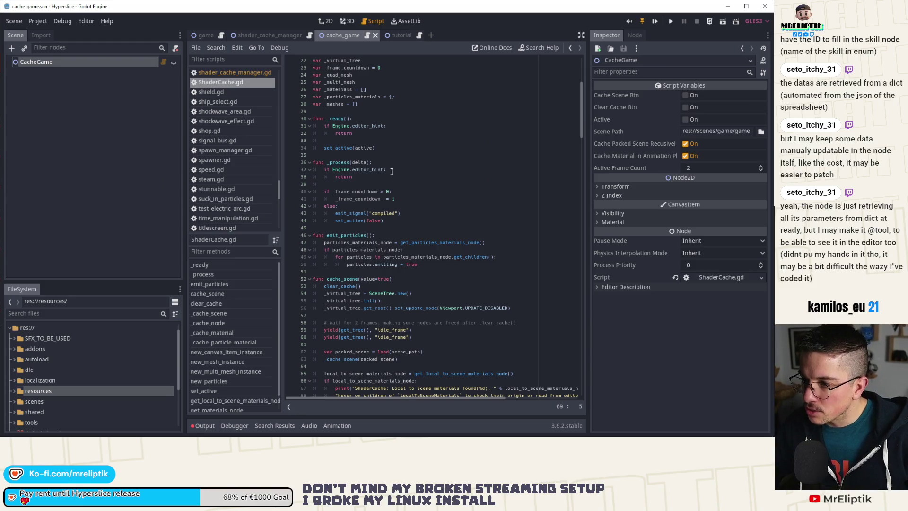
pyautogui.click(408, 150)
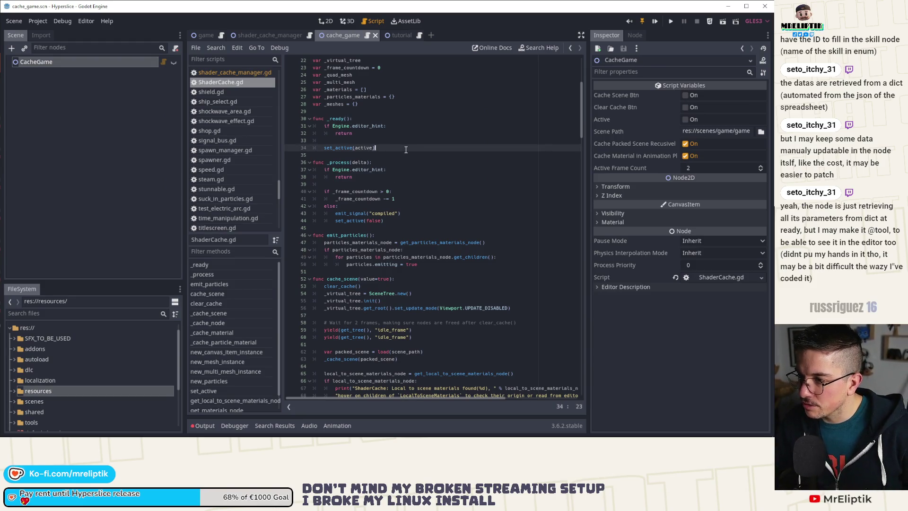
pyautogui.doubleClick(335, 147)
pyautogui.click(393, 146)
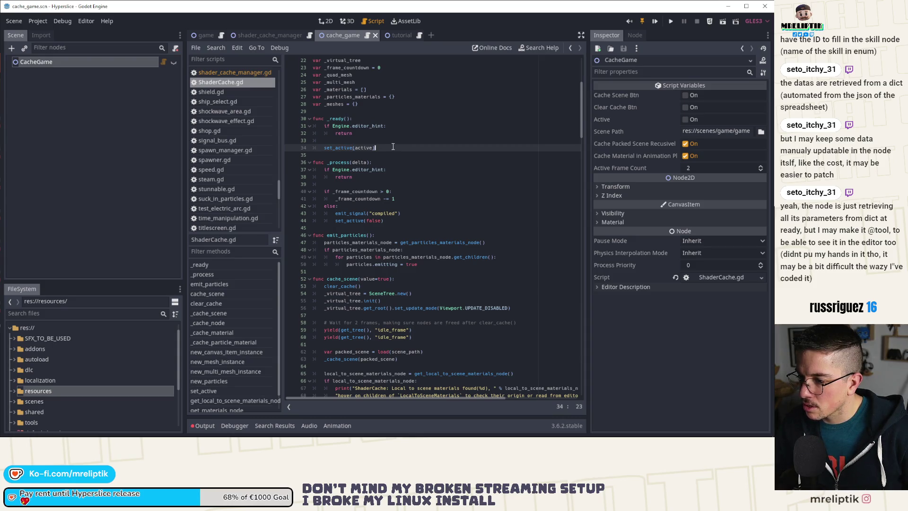
pyautogui.hotkey('ctrl', 'k')
# Add a cache_scene(true) call below it in _ready, save, and leave the editor.
pyautogui.press('Return')
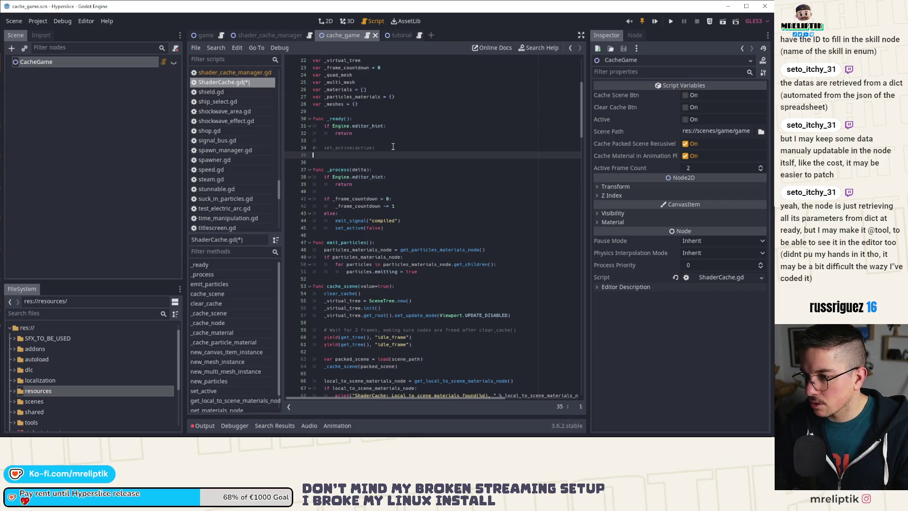
pyautogui.write('cahce')
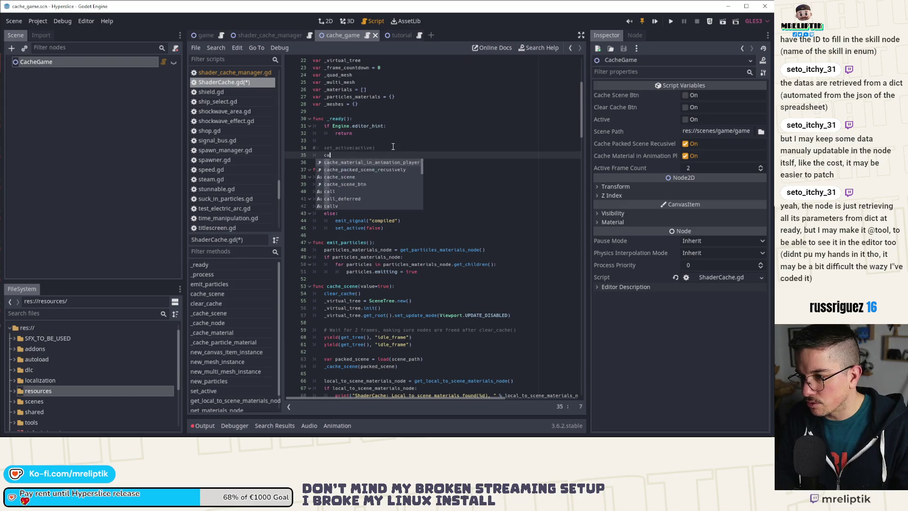
pyautogui.press('Return')
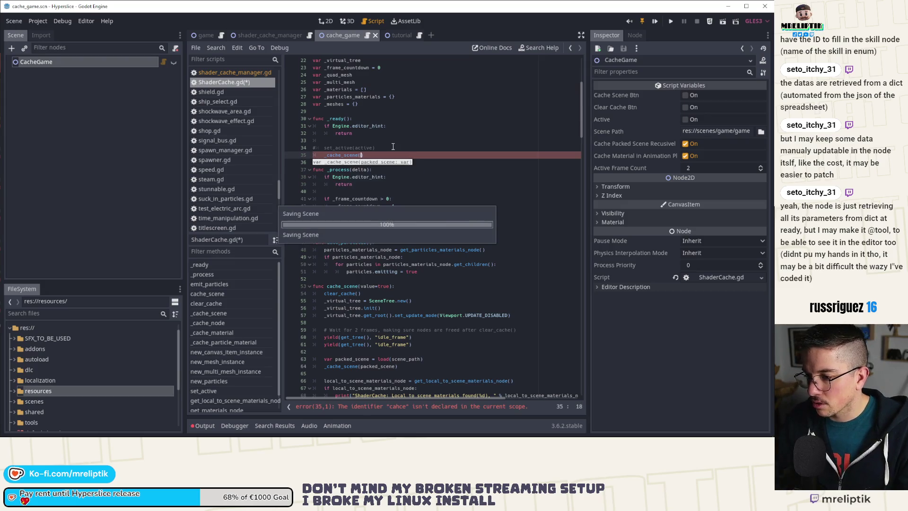
pyautogui.hotkey('ctrl', 's')
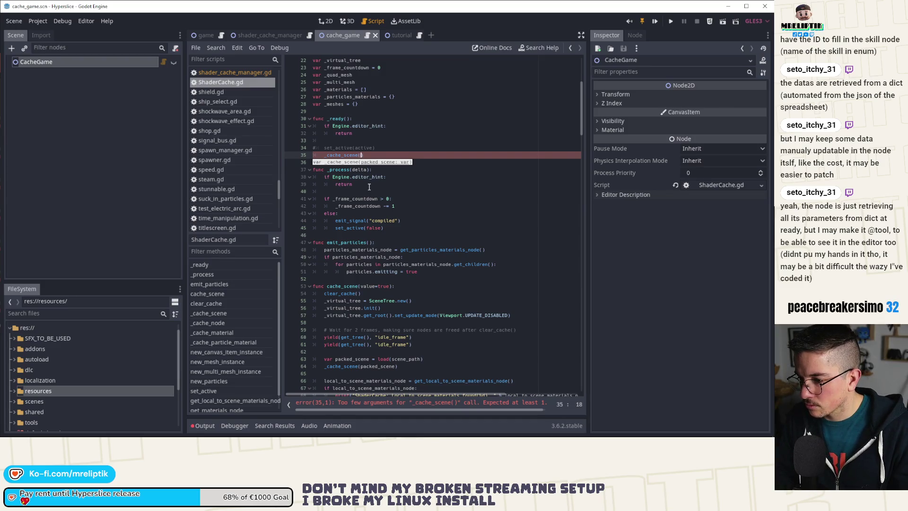
pyautogui.press('Home')
pyautogui.press('Delete')
pyautogui.hotkey('ctrl', 'Right')
pyautogui.write('(')
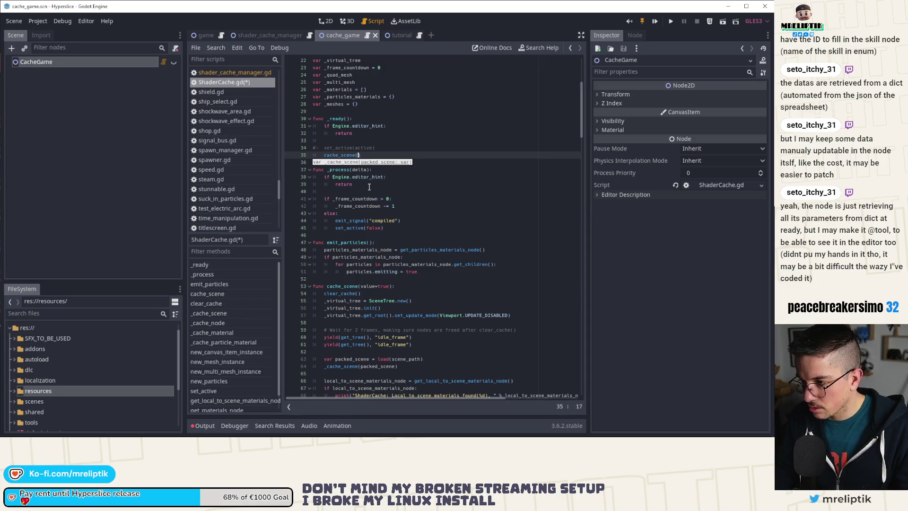
pyautogui.write('true')
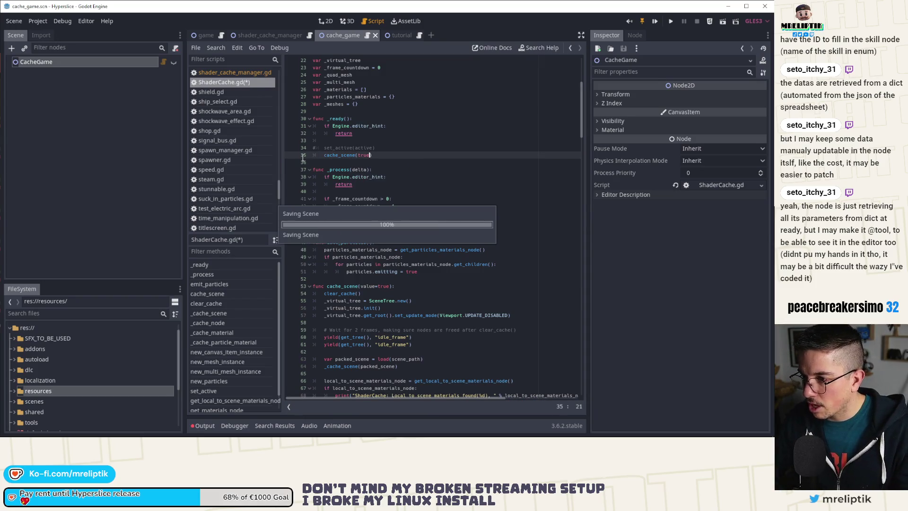
pyautogui.hotkey('ctrl', 's')
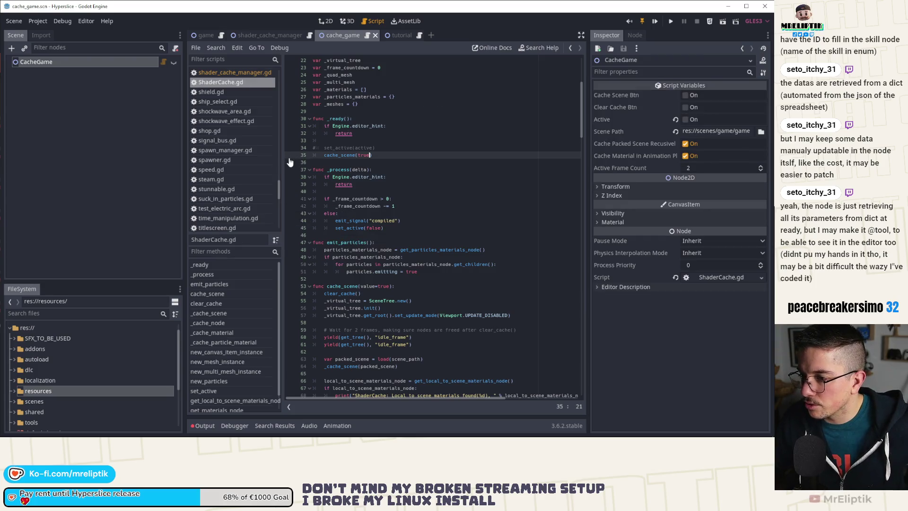
pyautogui.hotkey('alt', 'Tab')
# Rerun Godot_v3.6.2 --verbose from PowerShell and open the Hyperslice project.
pyautogui.moveTo(95, 433)
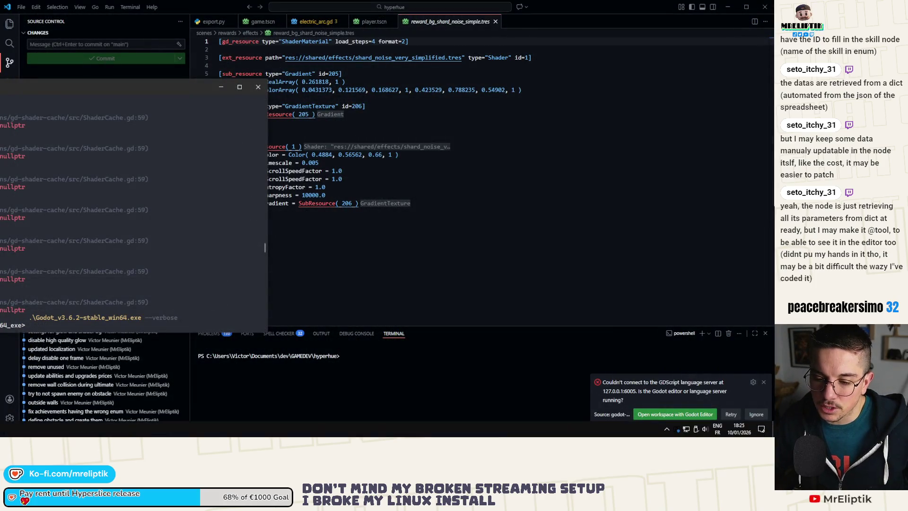
pyautogui.press('super')
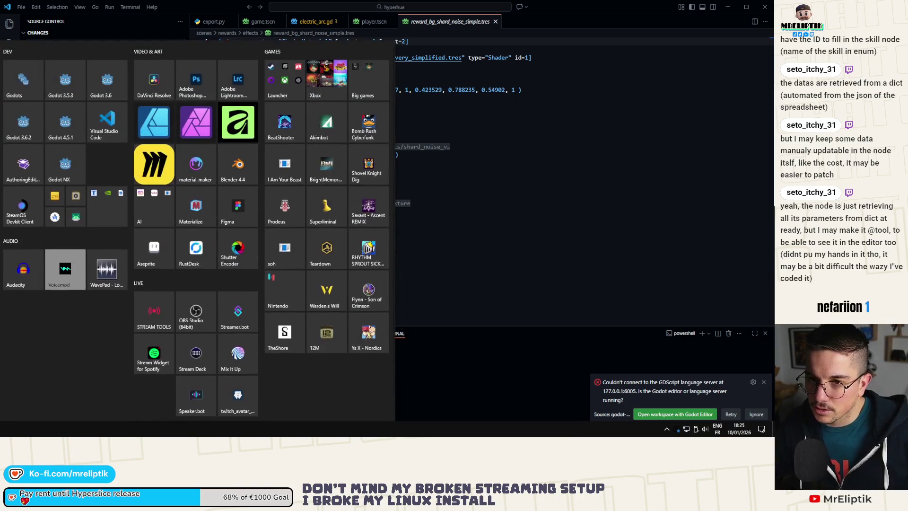
pyautogui.press('Escape')
pyautogui.hotkey('alt', 'Tab')
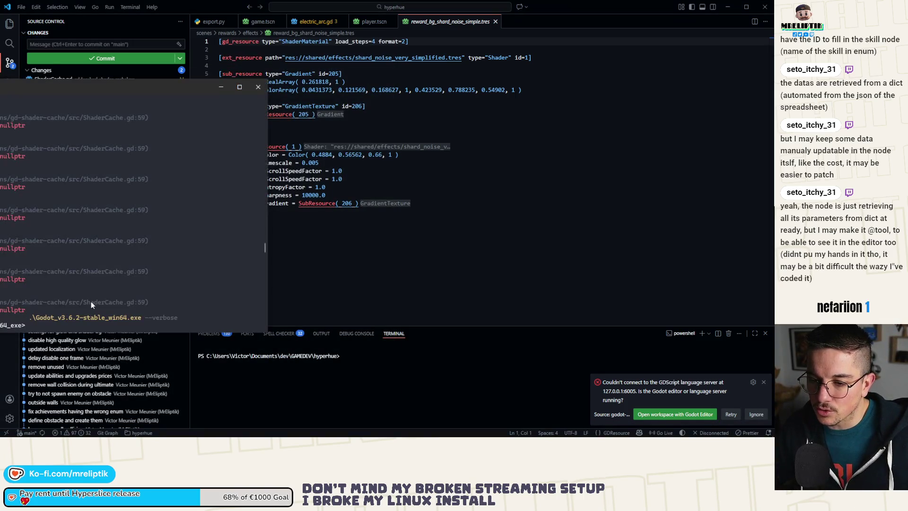
pyautogui.press('Return')
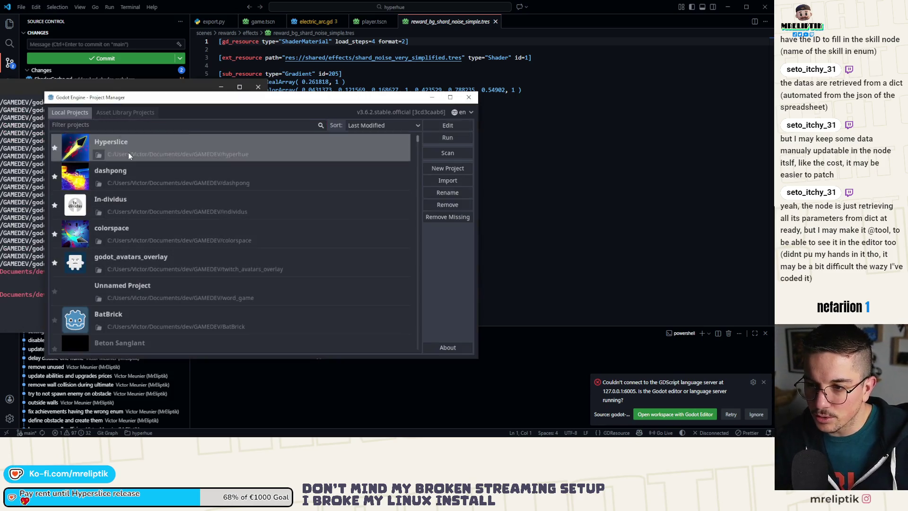
pyautogui.doubleClick(128, 152)
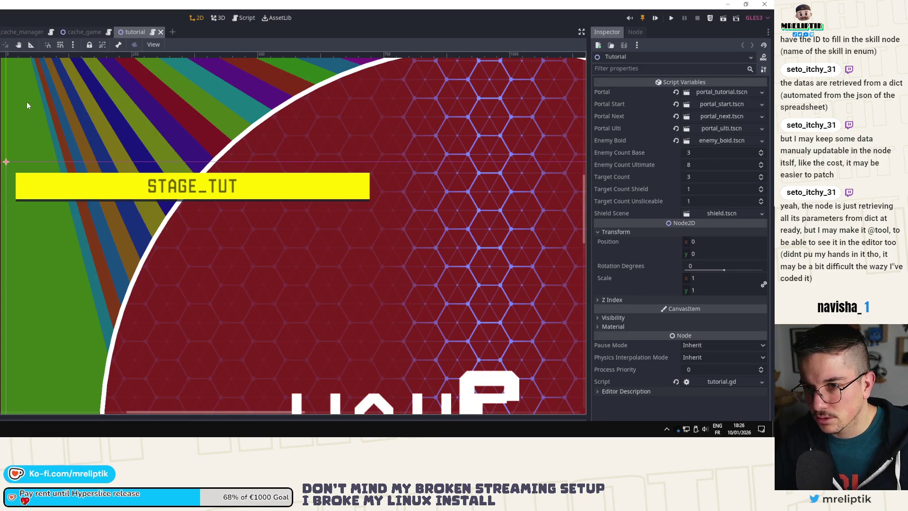
# Run the game from the cache_game scene and restore the editor window.
pyautogui.click(79, 34)
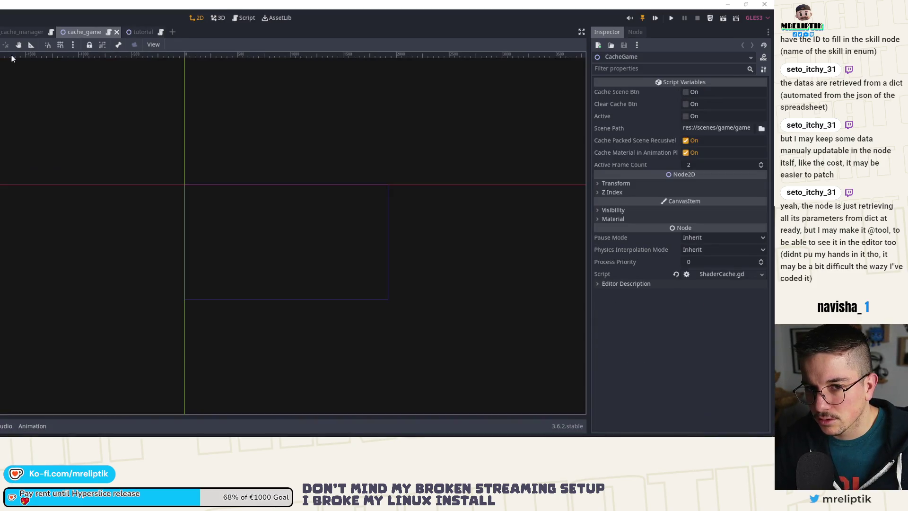
pyautogui.click(723, 21)
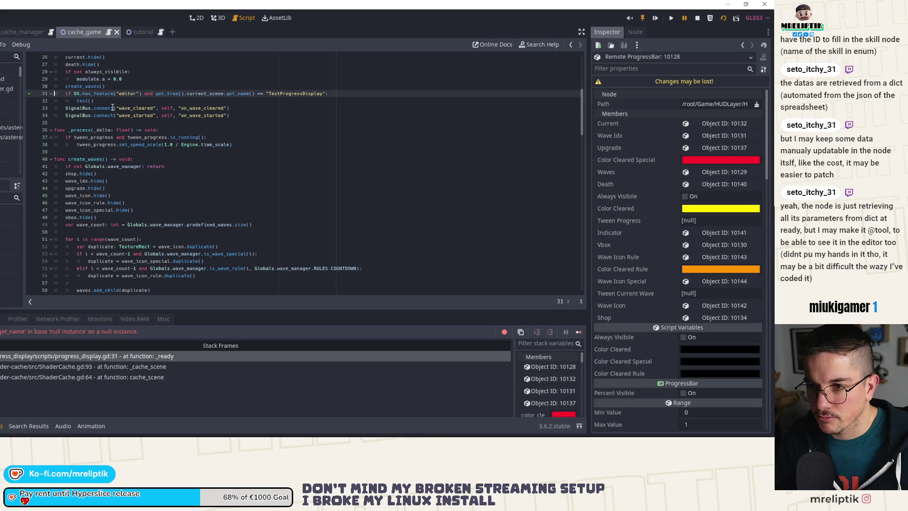
pyautogui.doubleClick(187, 9)
# Open CacheGame's ShaderCache.gd and put a breakpoint on line 35.
pyautogui.scroll(2, 371, 167)
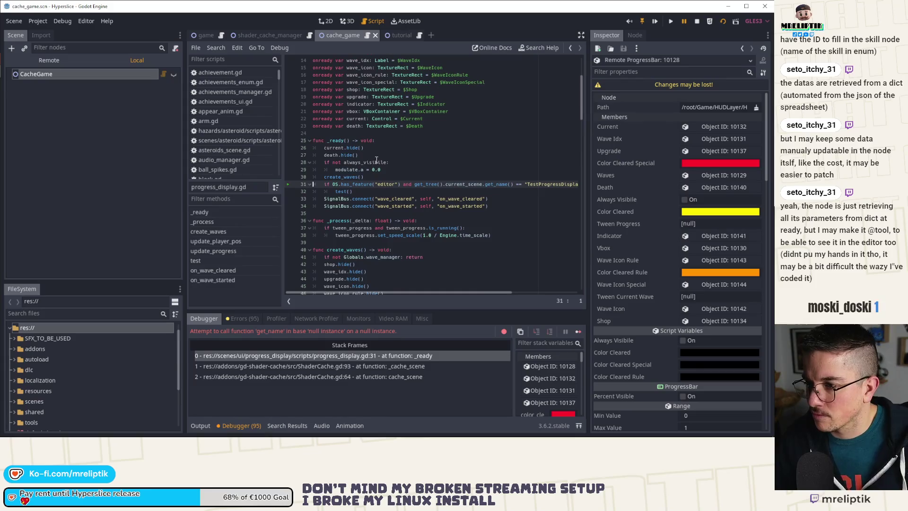
pyautogui.moveTo(380, 163)
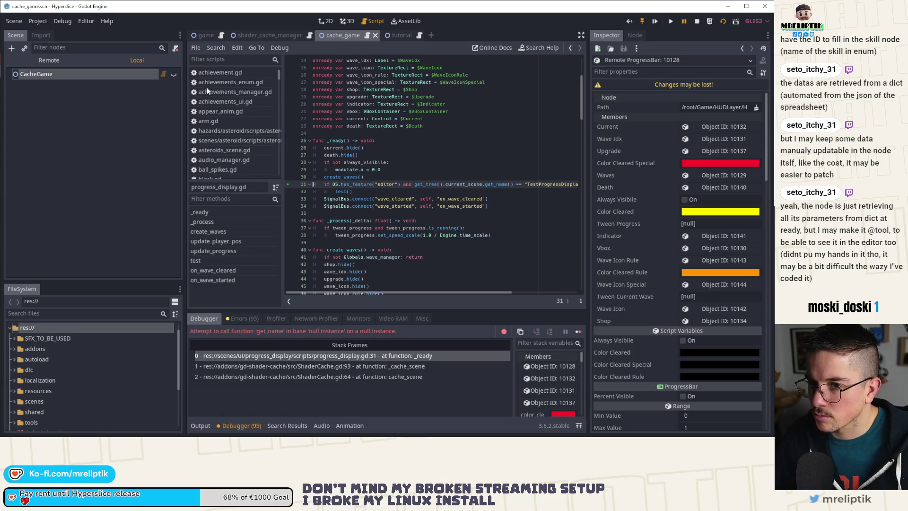
pyautogui.click(164, 72)
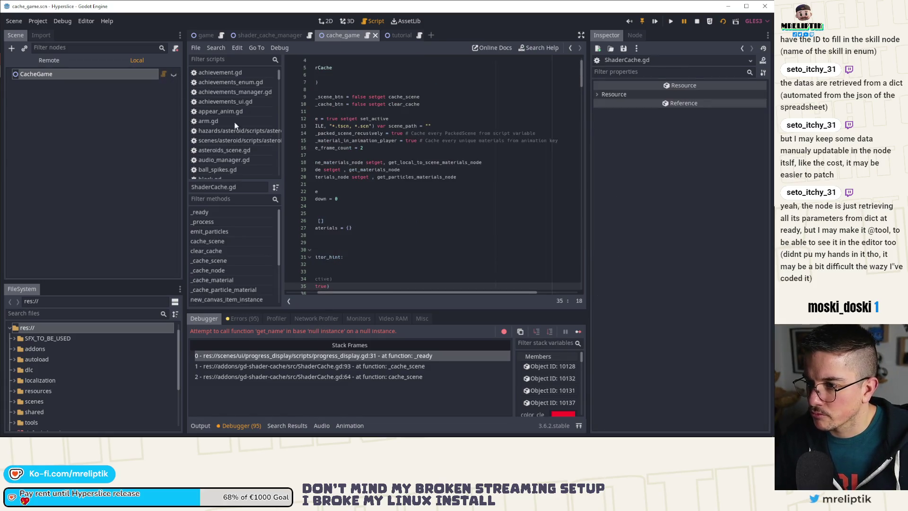
pyautogui.moveTo(339, 293); pyautogui.dragTo(307, 293)
pyautogui.scroll(-6, 368, 220)
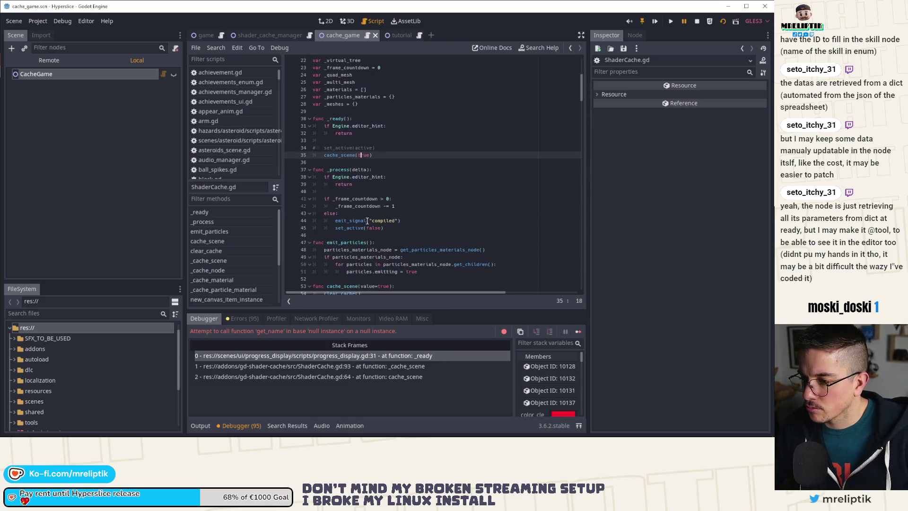
pyautogui.click(288, 156)
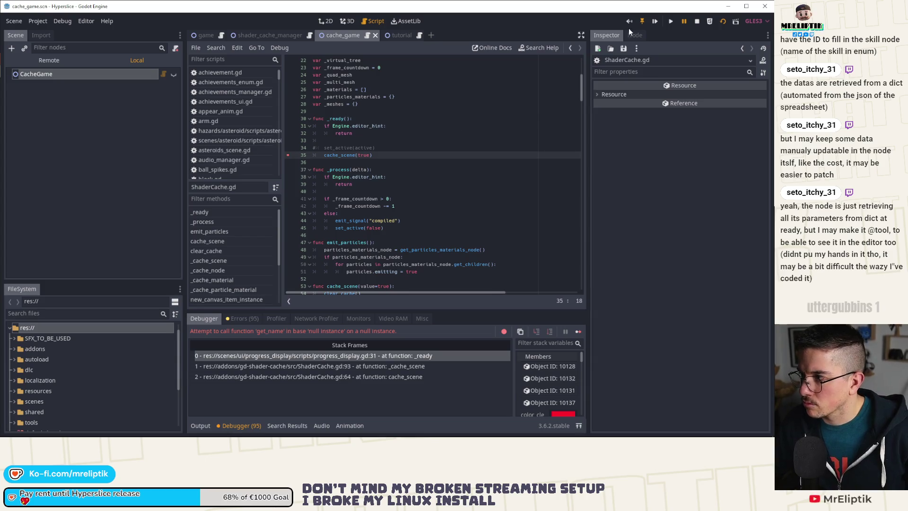
# Launch the cache scene and step into cache_scene past the frame waits.
pyautogui.click(720, 24)
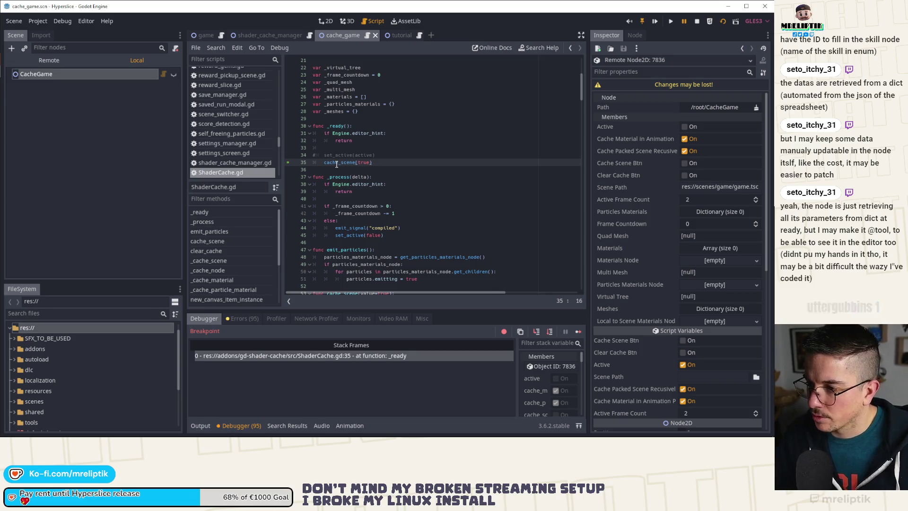
pyautogui.click(537, 332)
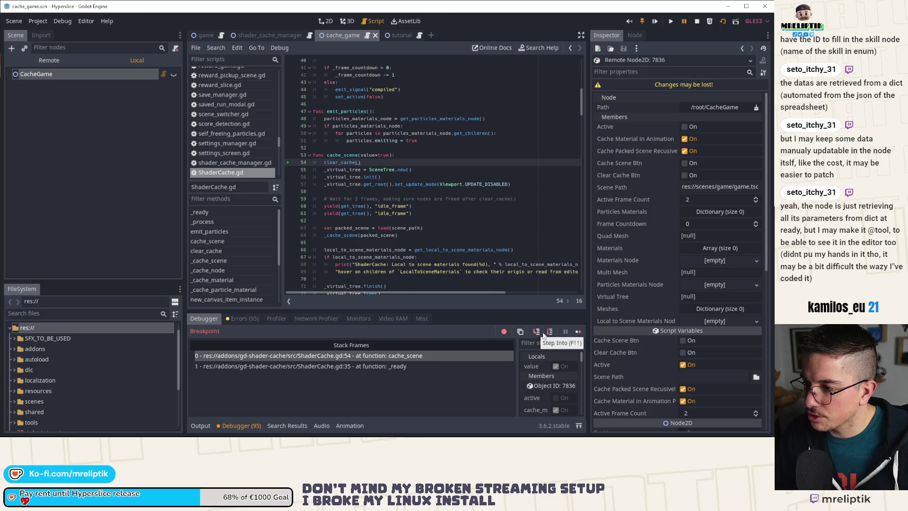
pyautogui.click(550, 332)
pyautogui.click(550, 332)
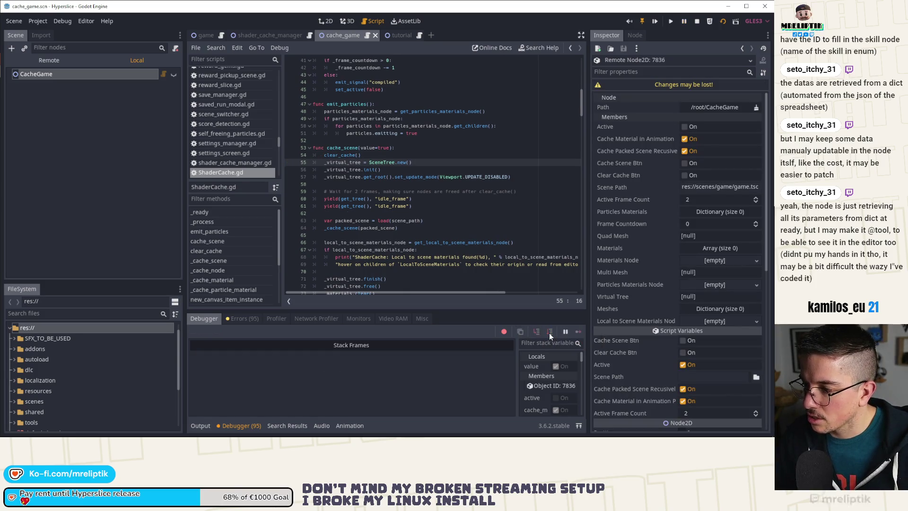
pyautogui.click(550, 332)
pyautogui.click(549, 332)
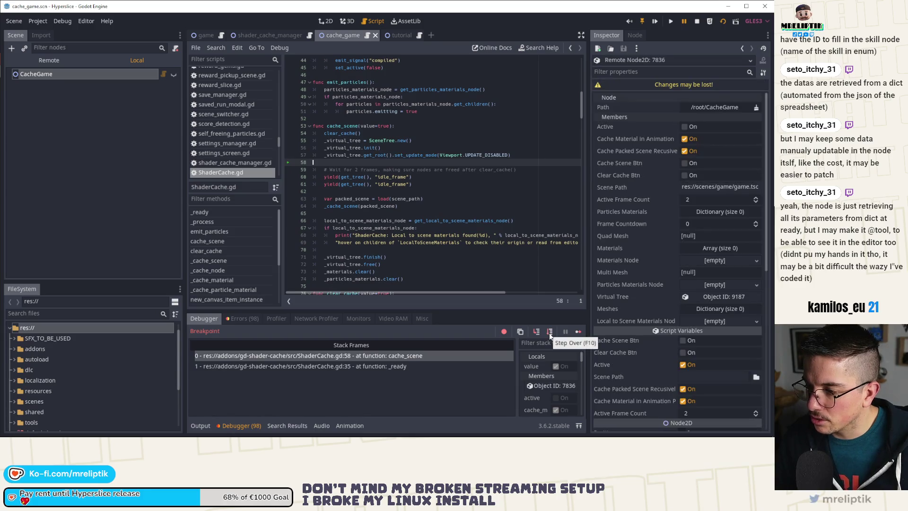
# Add a breakpoint on line 63 and keep stepping into auto_grab_focus.gd.
pyautogui.click(290, 200)
pyautogui.click(288, 200)
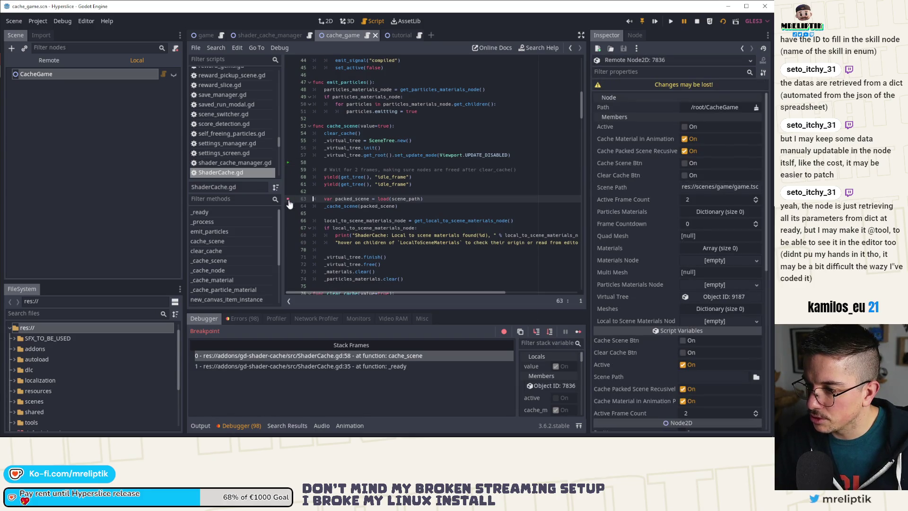
pyautogui.click(550, 332)
pyautogui.click(549, 333)
pyautogui.click(548, 333)
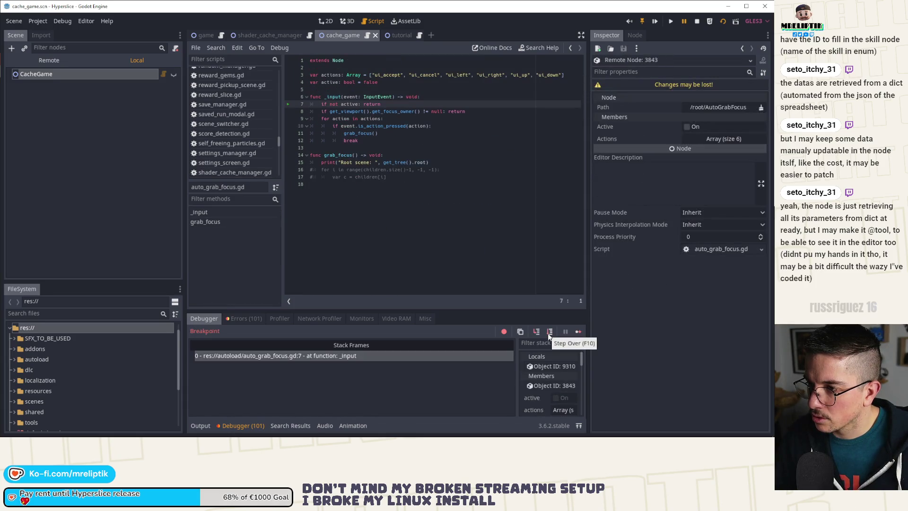
# Continue to line 63, step to line 64, and inspect the null packed_scene.
pyautogui.click(578, 331)
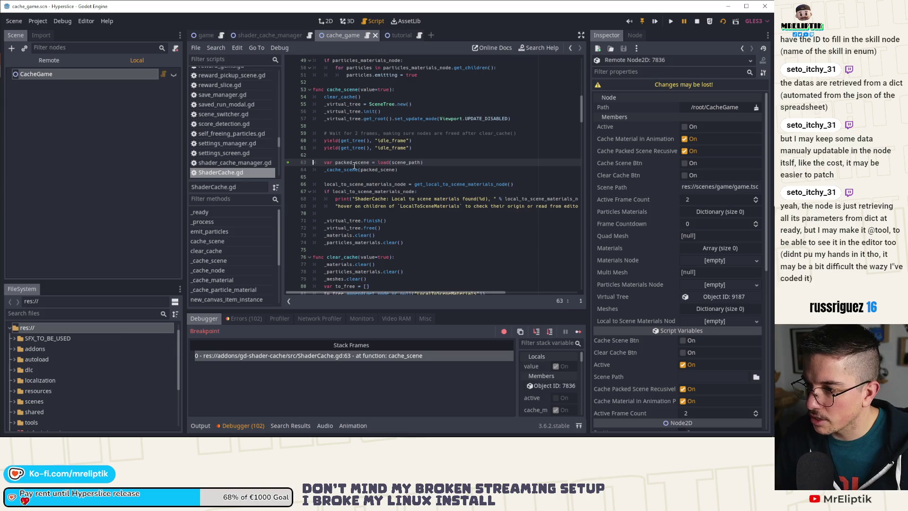
pyautogui.moveTo(399, 162)
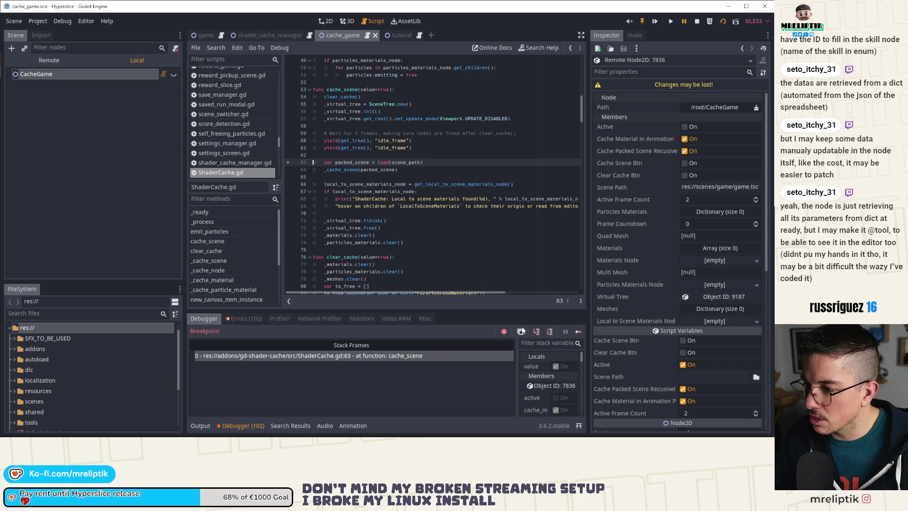
pyautogui.click(538, 331)
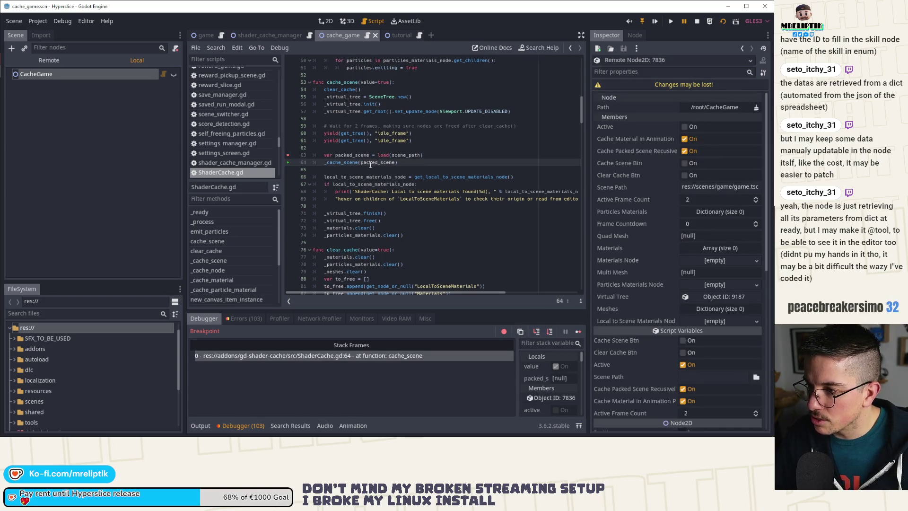
pyautogui.moveTo(370, 164)
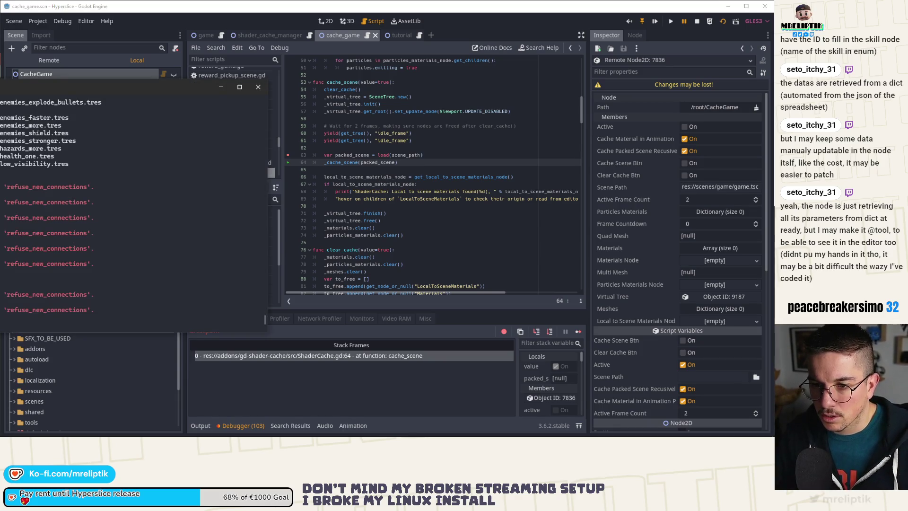
# Read the PowerShell network-peer errors, then move it aside and refocus Godot.
pyautogui.moveTo(29, 86)
pyautogui.mouseDown()
pyautogui.moveTo(392, 78)
pyautogui.moveTo(374, 77)
pyautogui.mouseUp()
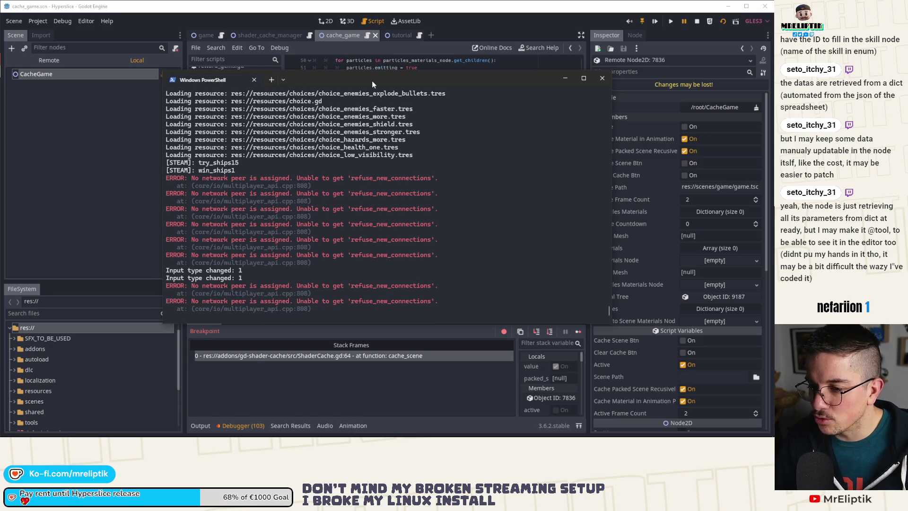
pyautogui.moveTo(378, 76); pyautogui.dragTo(0, 88)
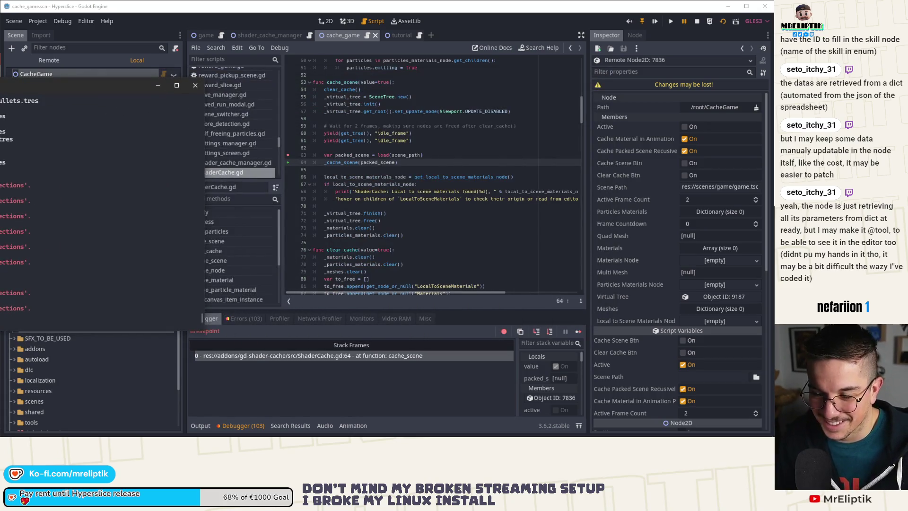
pyautogui.click(368, 163)
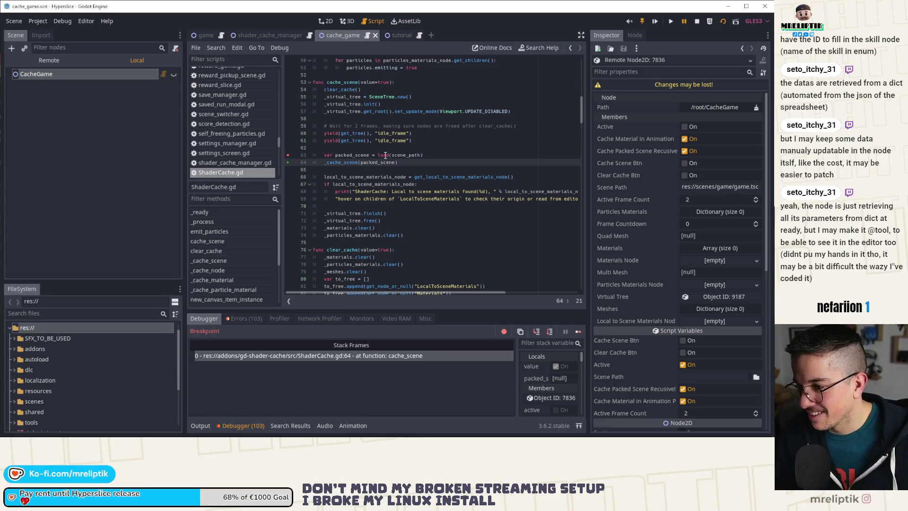
# Widen the stack variables panel and review the Errors list before returning to the debugger.
pyautogui.moveTo(408, 157)
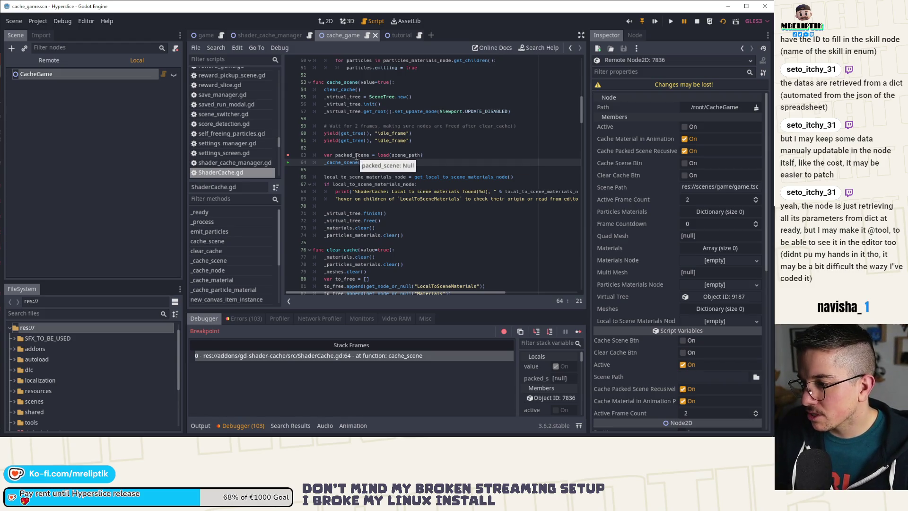
pyautogui.moveTo(516, 365); pyautogui.dragTo(428, 366)
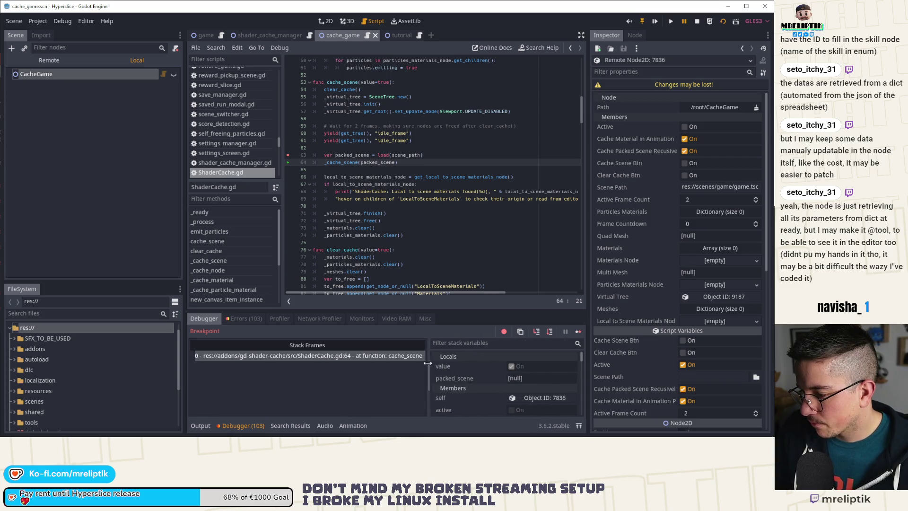
pyautogui.click(233, 319)
pyautogui.scroll(-5, 277, 366)
pyautogui.moveTo(579, 359); pyautogui.dragTo(580, 413)
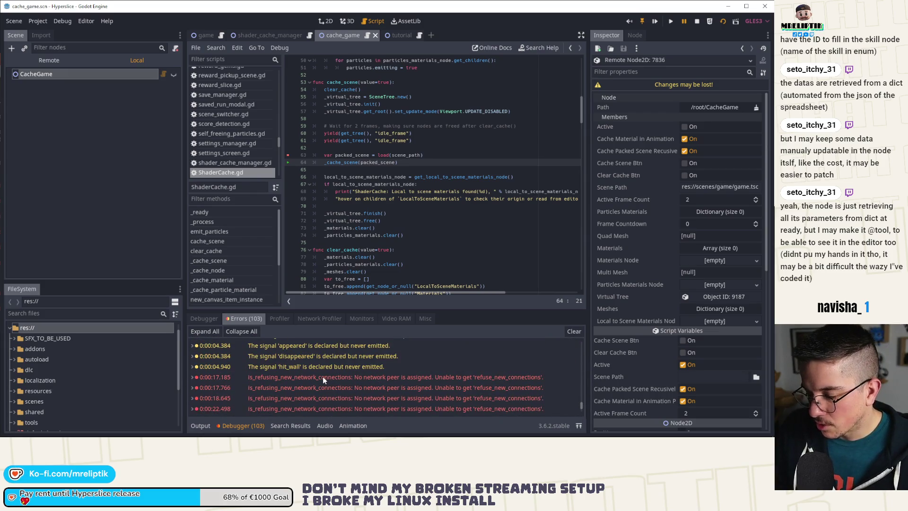
pyautogui.moveTo(323, 378)
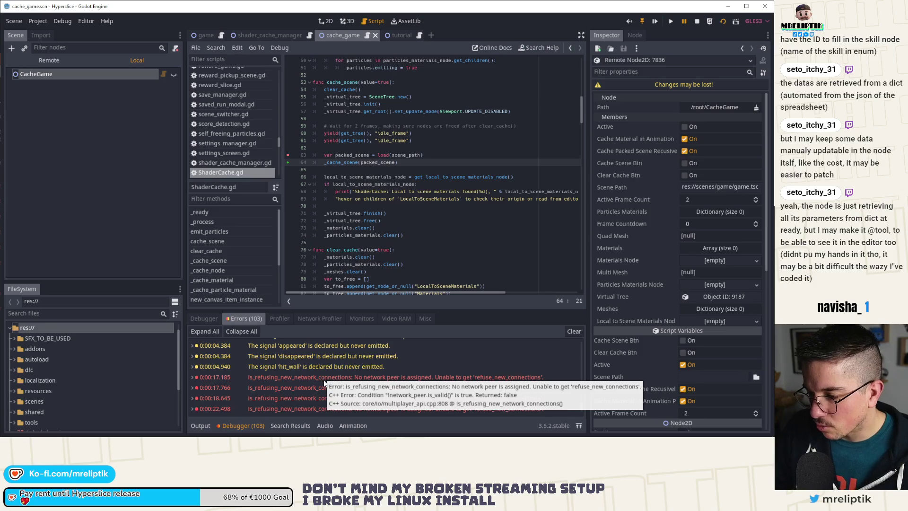
pyautogui.scroll(1, 321, 378)
pyautogui.scroll(-1, 325, 378)
pyautogui.scroll(-2, 325, 378)
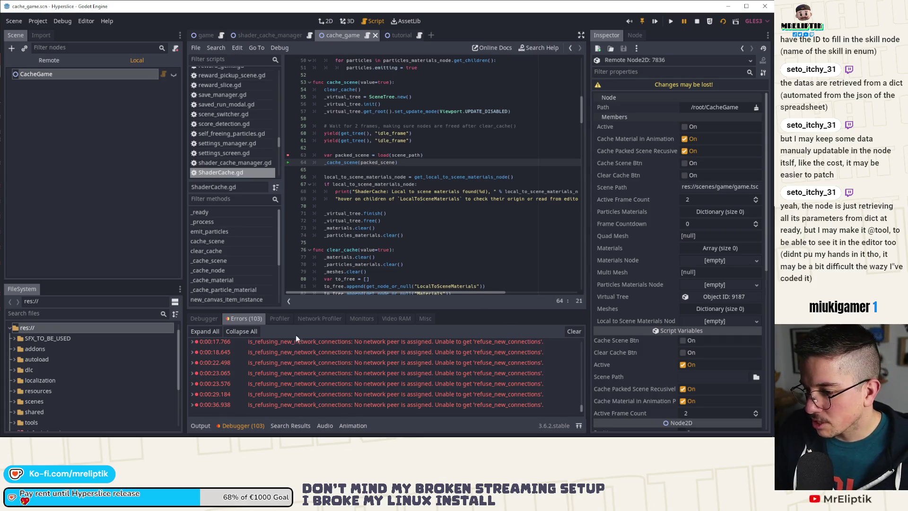
pyautogui.click(208, 318)
# Step into _cache_scene from line 64 and on into game.gd _init at line 12.
pyautogui.click(537, 333)
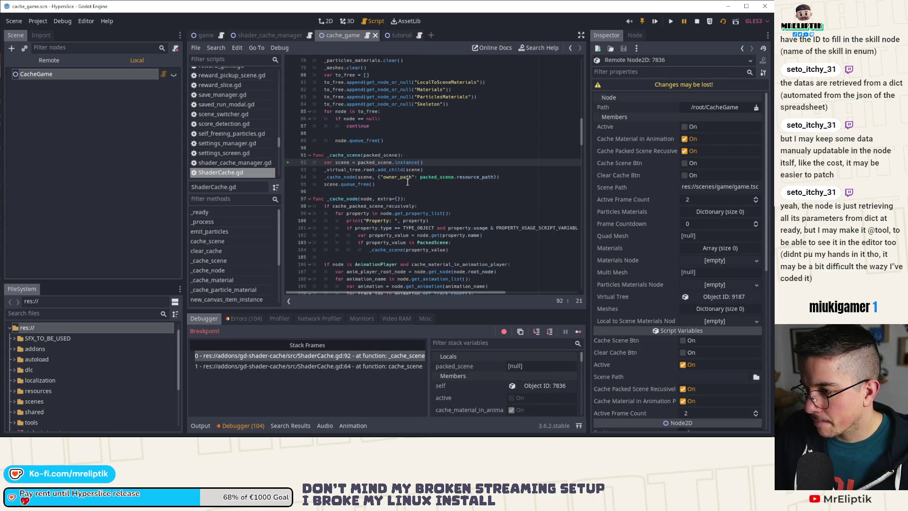
pyautogui.moveTo(377, 167)
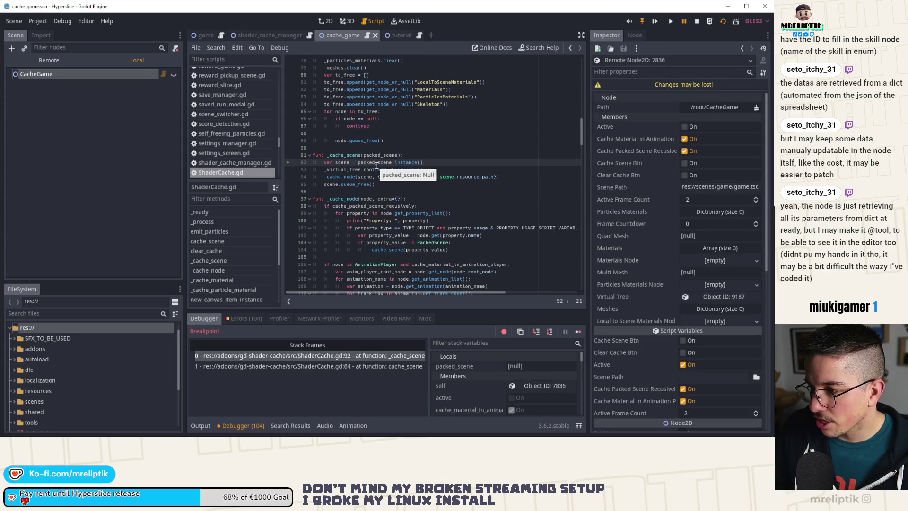
pyautogui.click(536, 331)
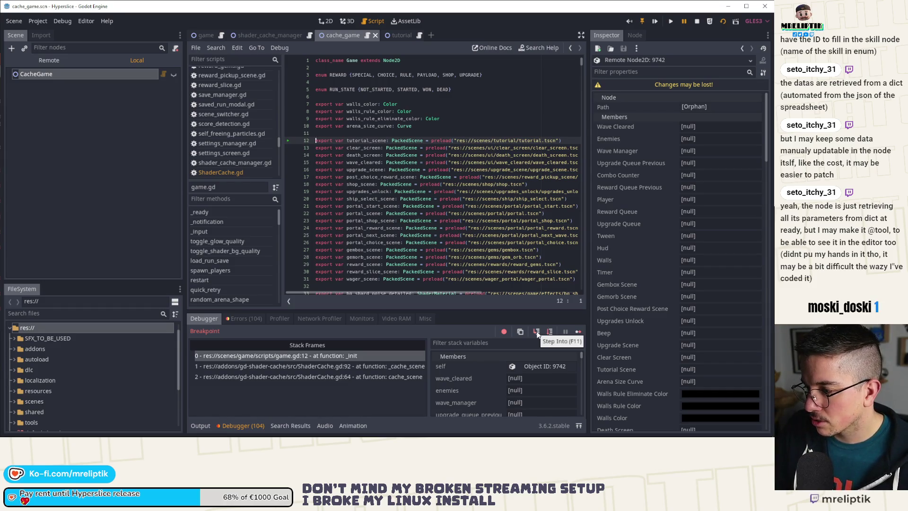
# Step over game.gd's lines and return execution to ShaderCache.gd.
pyautogui.click(549, 331)
pyautogui.click(549, 331)
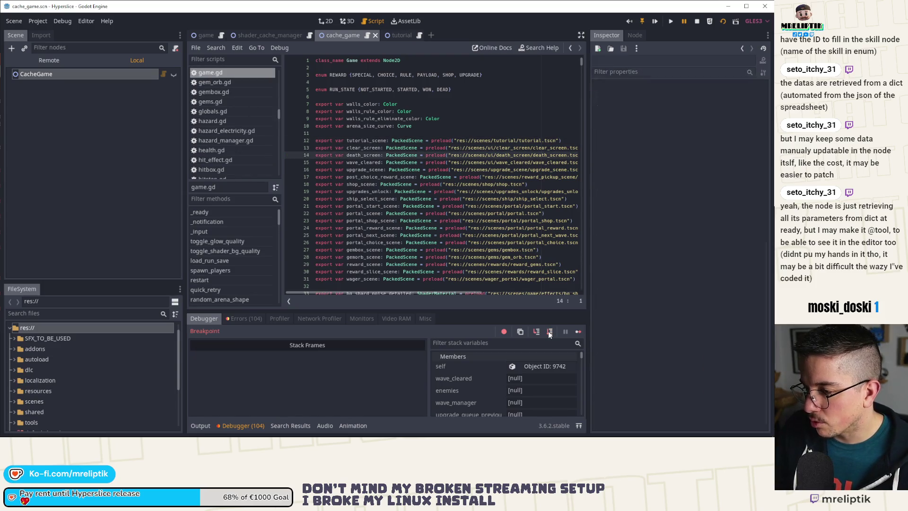
pyautogui.click(549, 331)
pyautogui.click(550, 331)
pyautogui.click(549, 331)
pyautogui.click(550, 331)
pyautogui.click(549, 331)
pyautogui.click(164, 75)
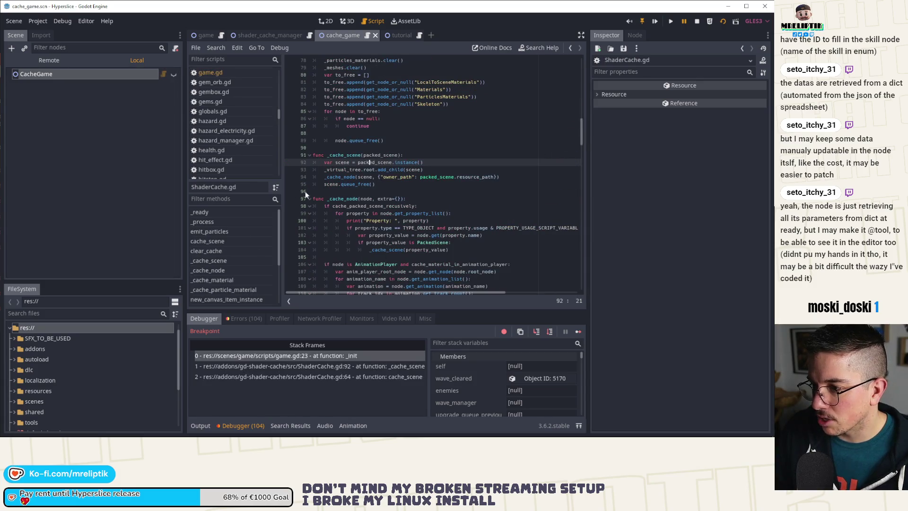
# Breakpoint line 93, continue to it, and step into the get_name error.
pyautogui.click(290, 169)
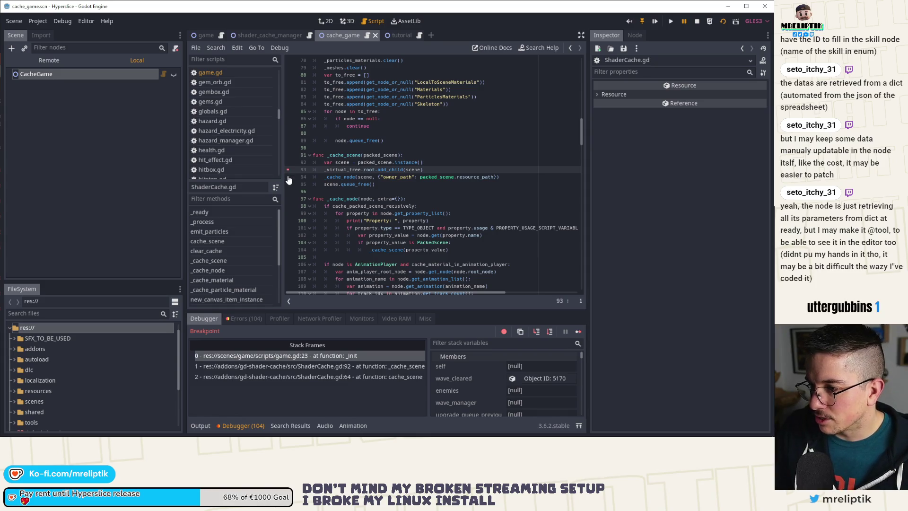
pyautogui.click(578, 332)
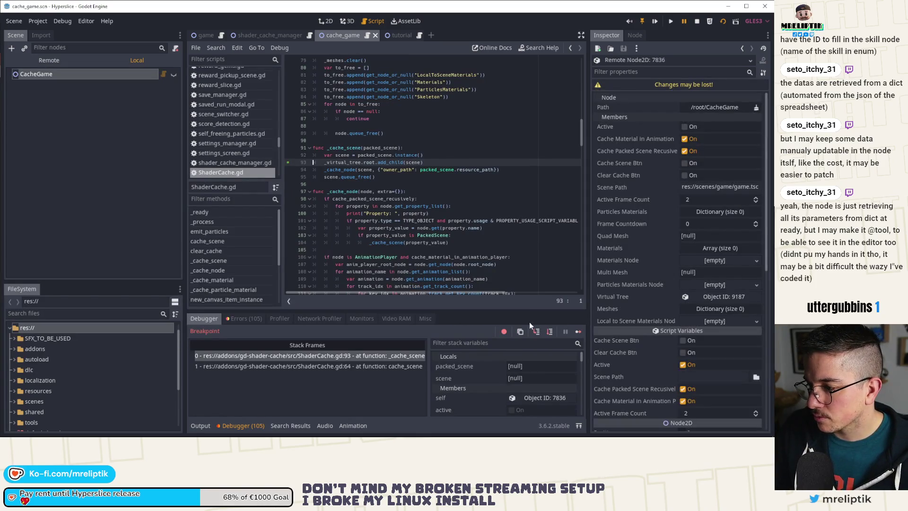
pyautogui.click(550, 332)
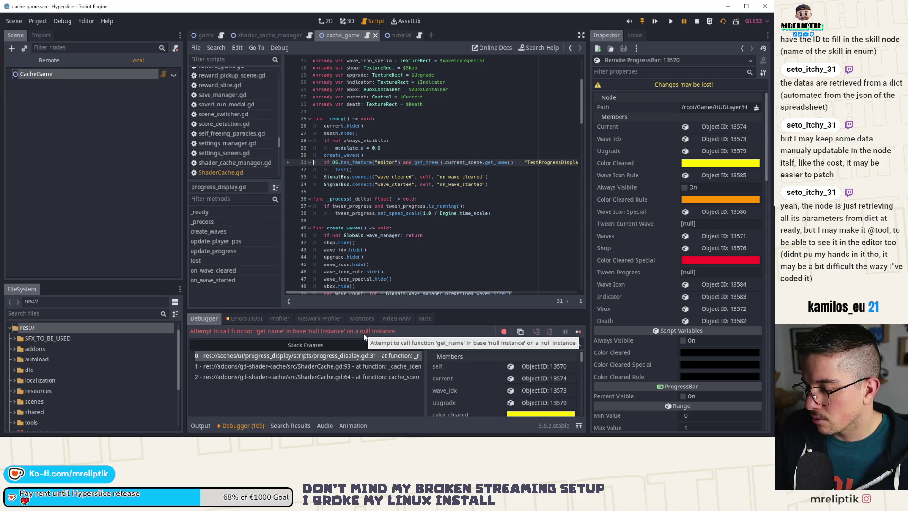
# Inspect the failing line 31 condition in progress_display.gd.
pyautogui.click(308, 357)
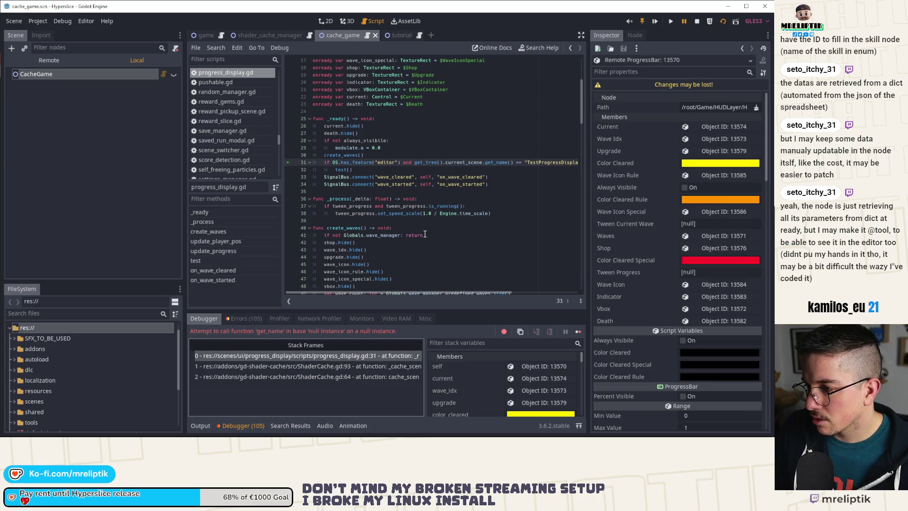
pyautogui.scroll(5, 425, 234)
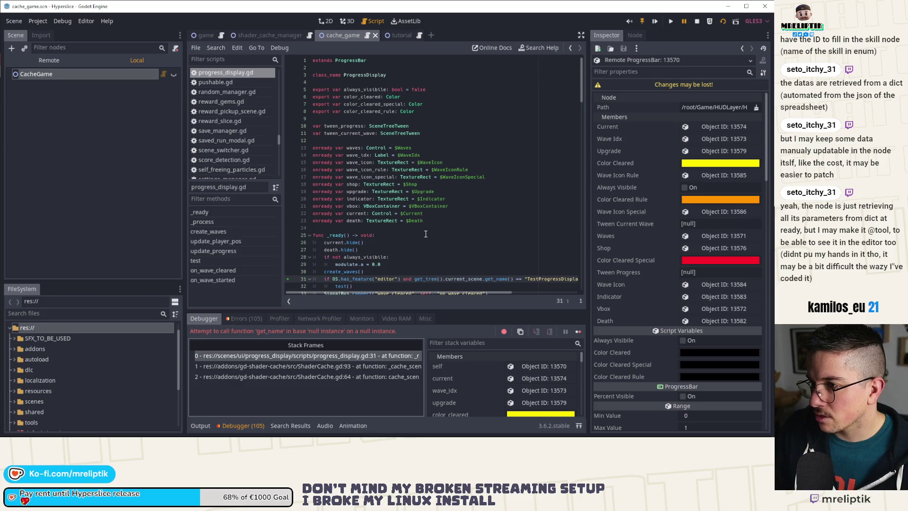
pyautogui.scroll(-5, 425, 234)
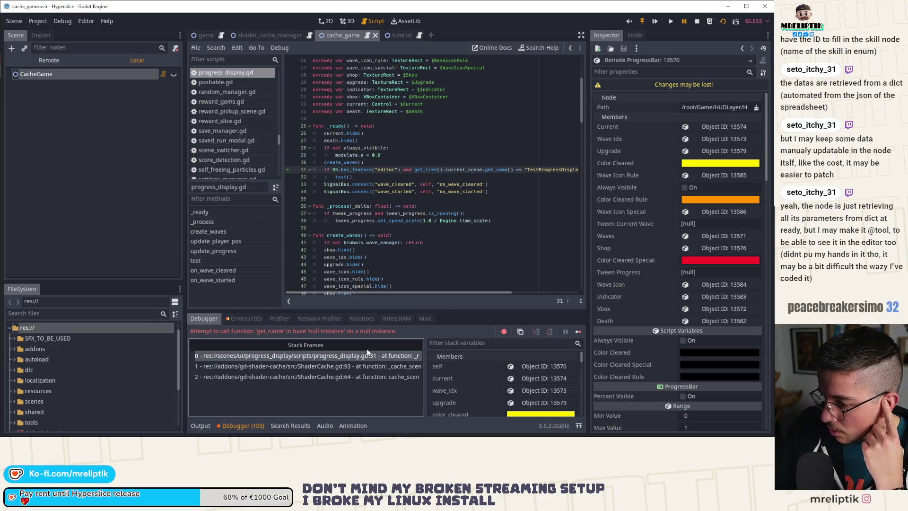
pyautogui.click(421, 169)
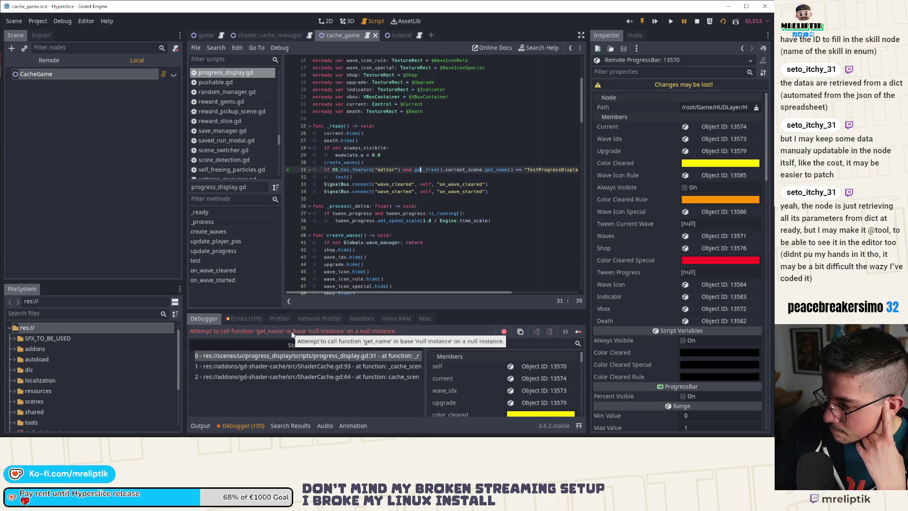
# Check the Errors list, then follow the call stack to the calling frame at ShaderCache.gd line 93.
pyautogui.click(243, 318)
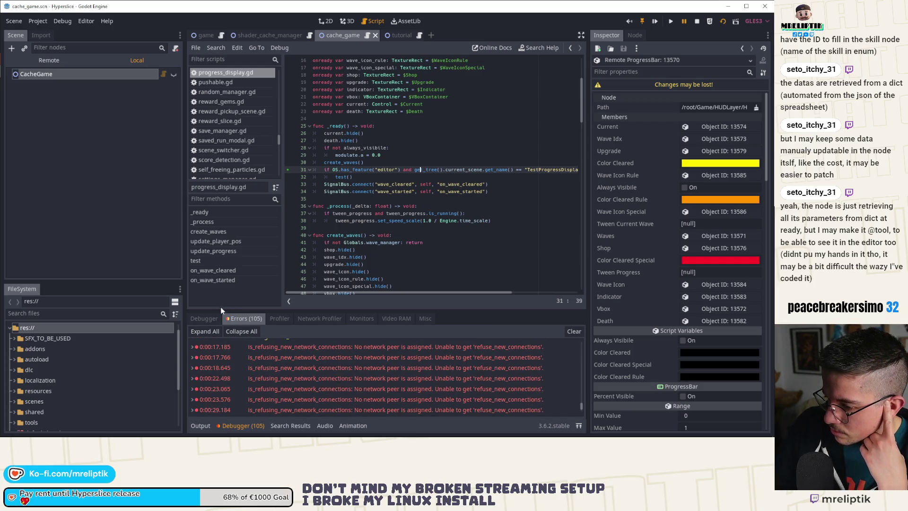
pyautogui.click(205, 318)
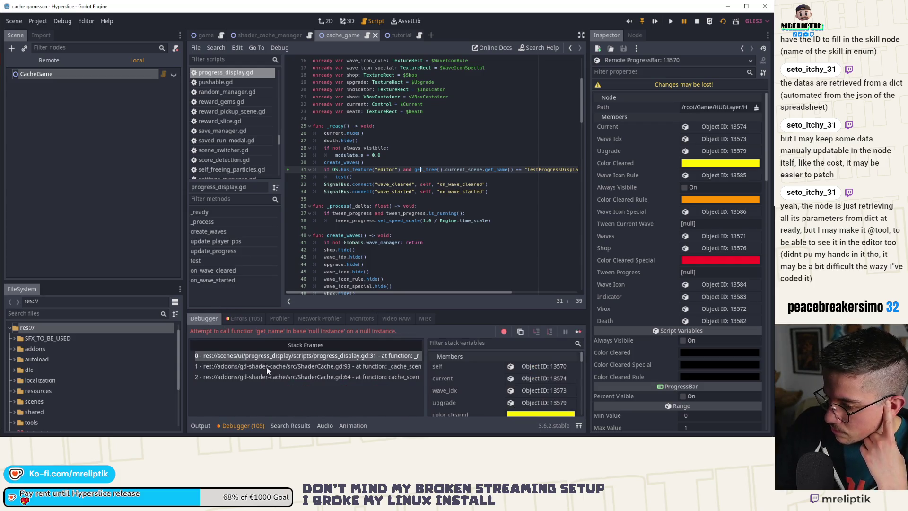
pyautogui.click(317, 368)
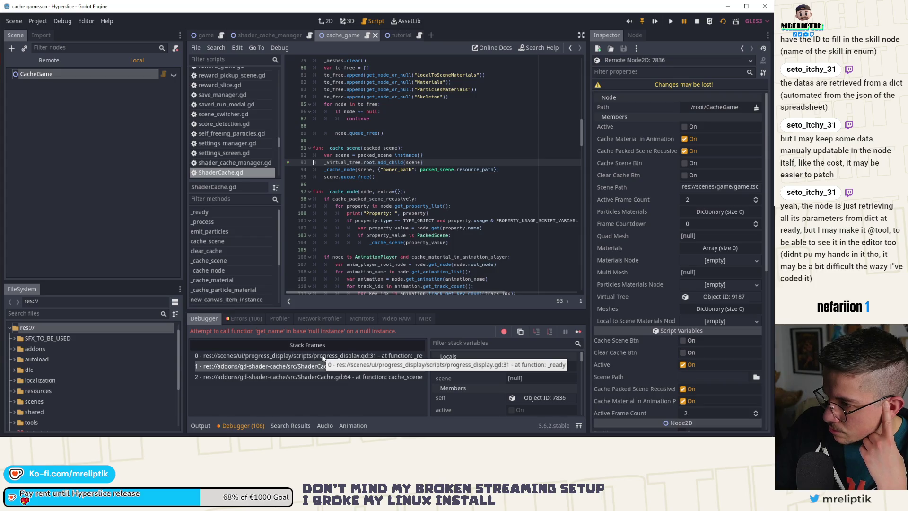
pyautogui.click(323, 358)
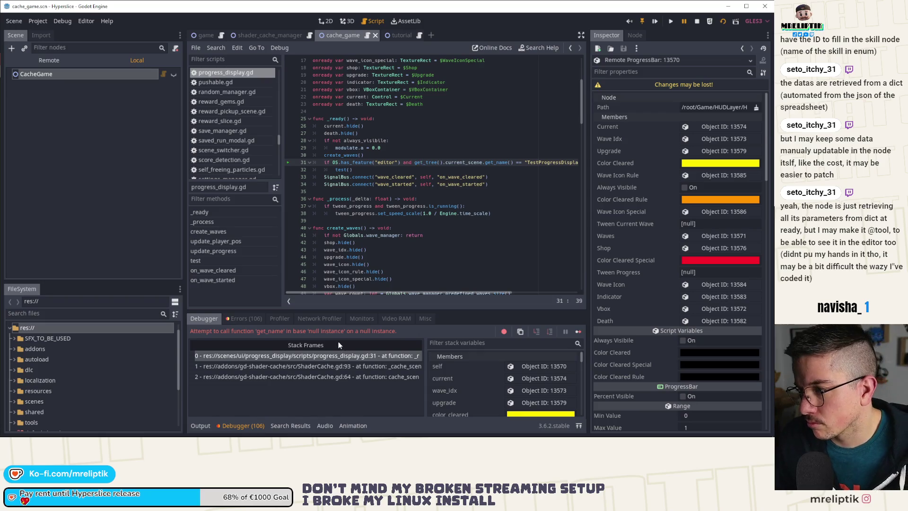
pyautogui.click(363, 372)
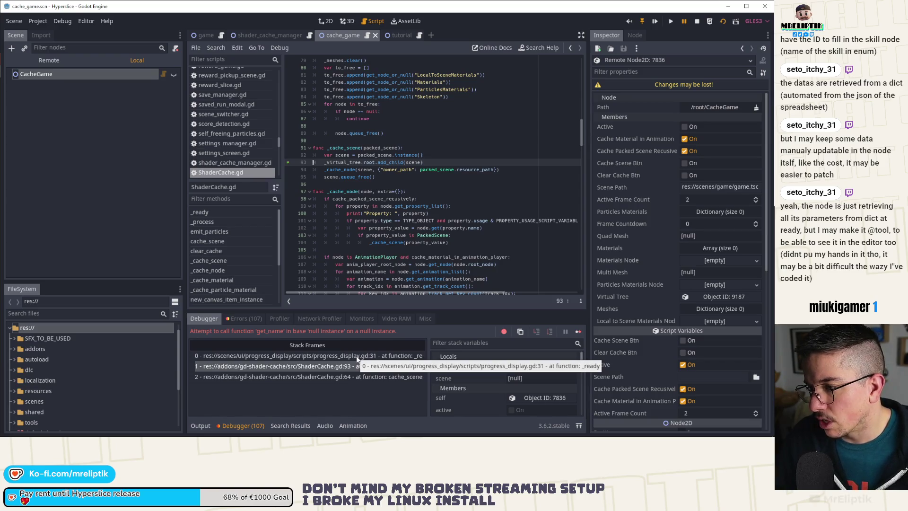
pyautogui.scroll(10, 422, 206)
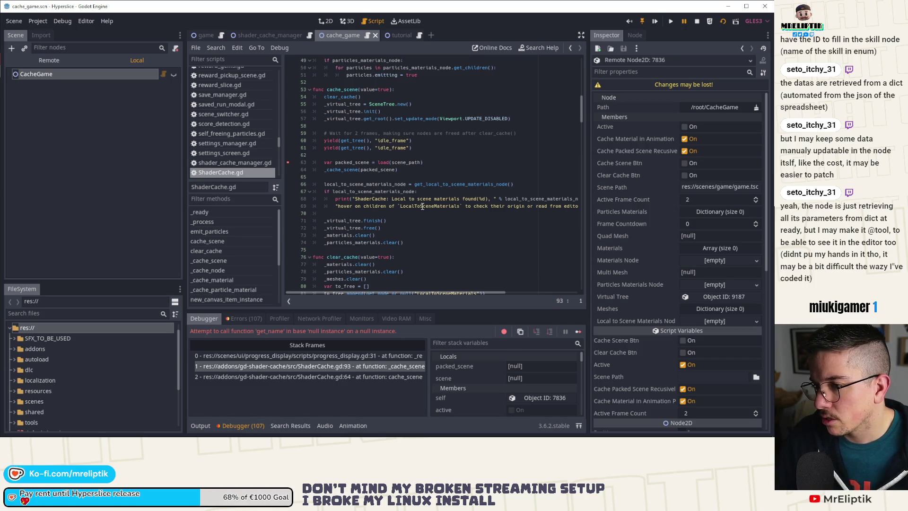
# Check the errors, then inspect the add_child call and scene variable uses on line 93 of ShaderCache.gd.
pyautogui.click(251, 321)
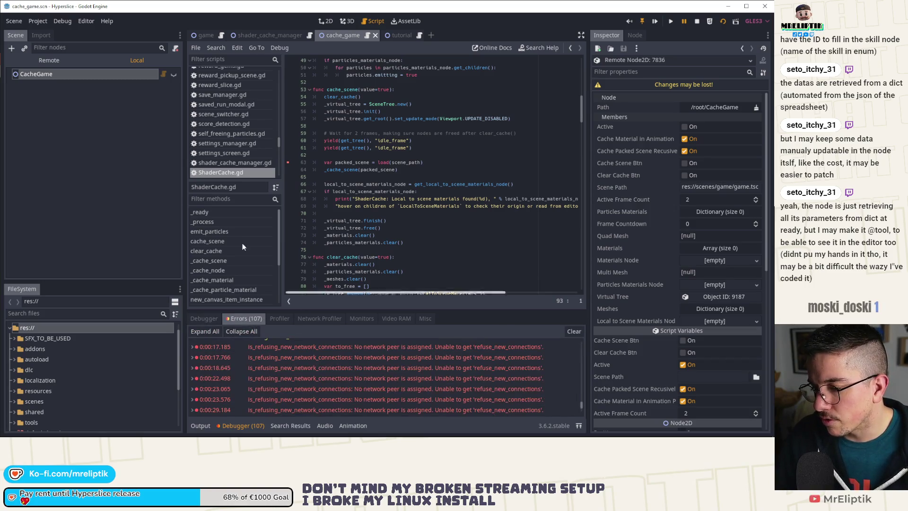
pyautogui.click(210, 319)
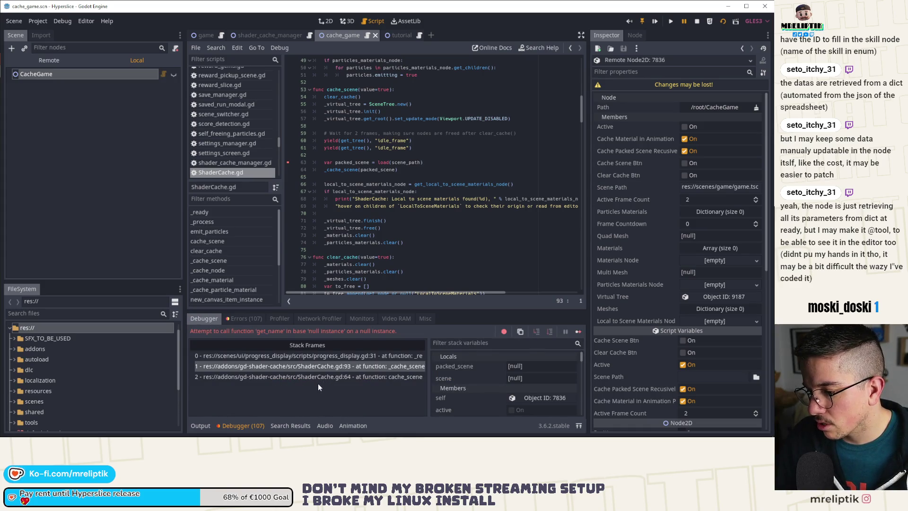
pyautogui.scroll(-5, 385, 217)
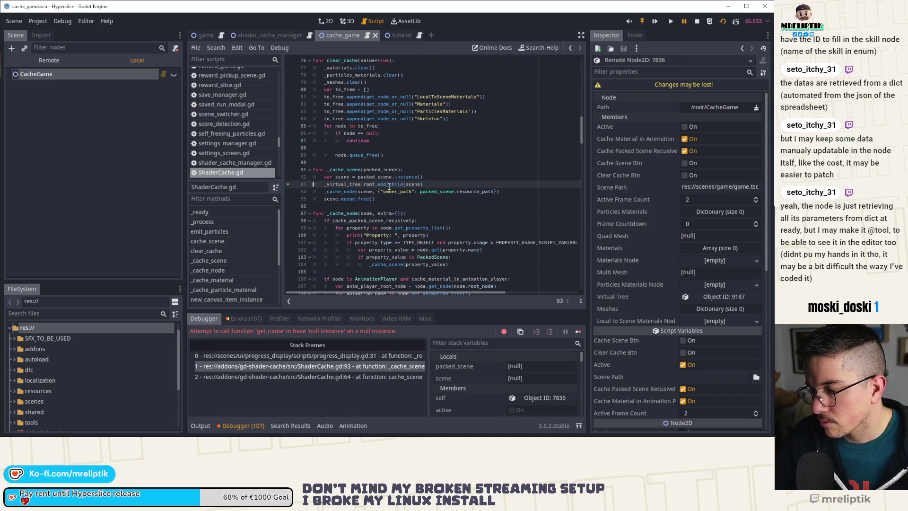
pyautogui.doubleClick(389, 185)
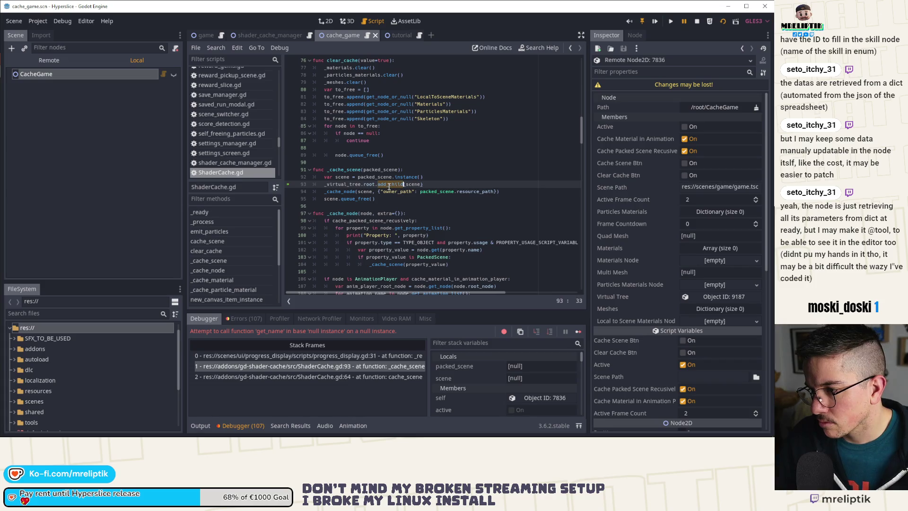
pyautogui.doubleClick(343, 177)
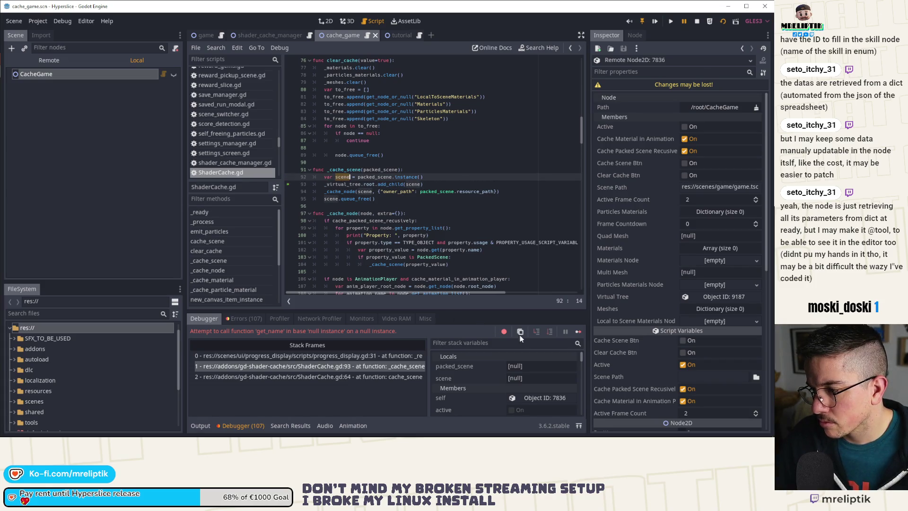
pyautogui.click(372, 213)
# Walk stack frames cache_scene line 64 and _cache_scene line 93, then return to progress_display.gd line 31.
pyautogui.click(257, 322)
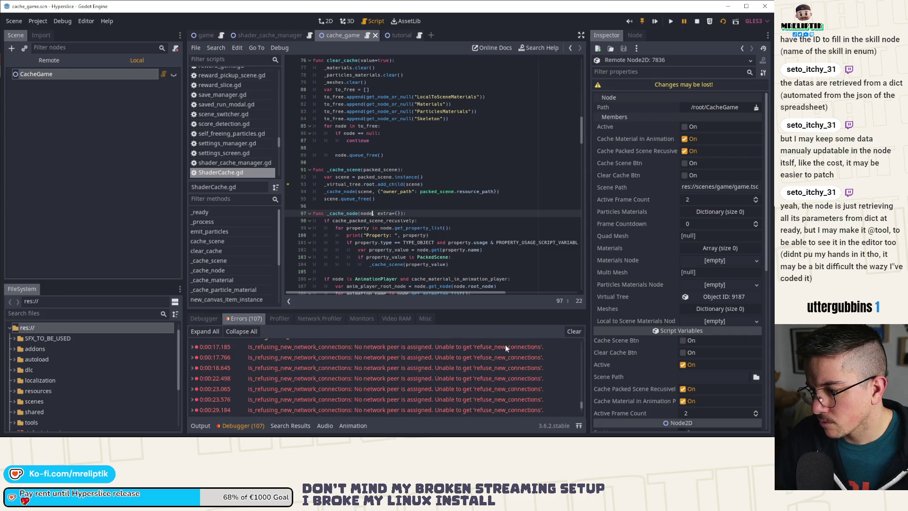
pyautogui.click(213, 323)
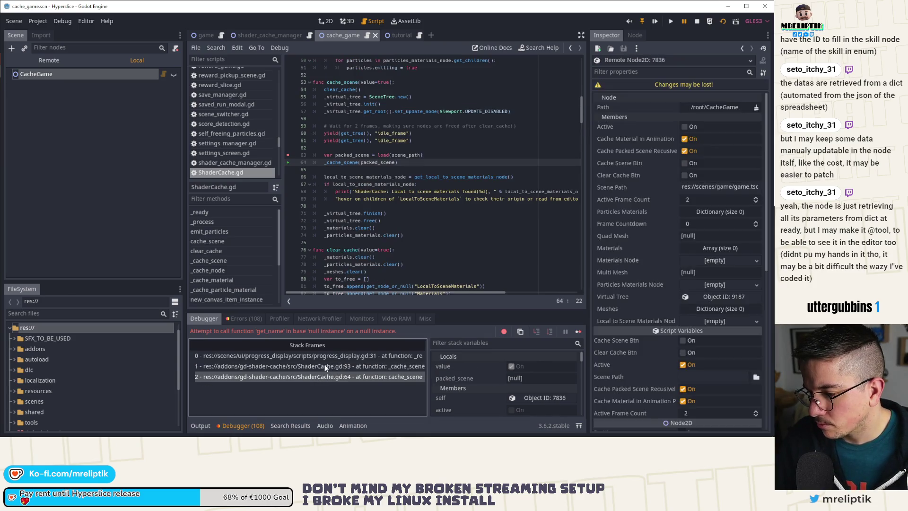
pyautogui.click(328, 376)
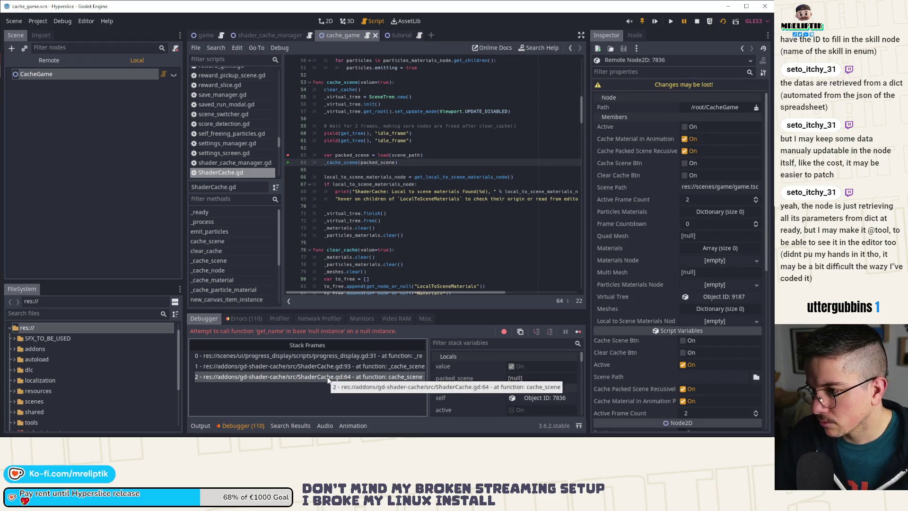
pyautogui.click(354, 366)
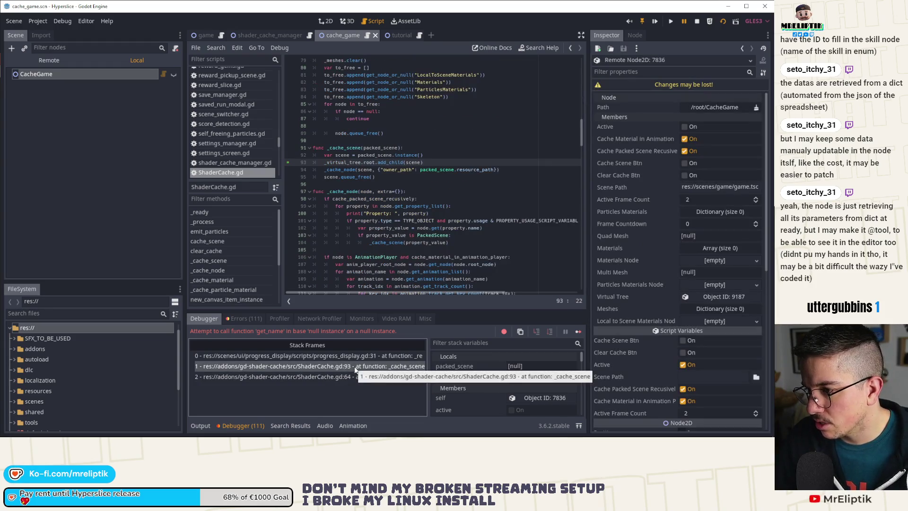
pyautogui.click(363, 355)
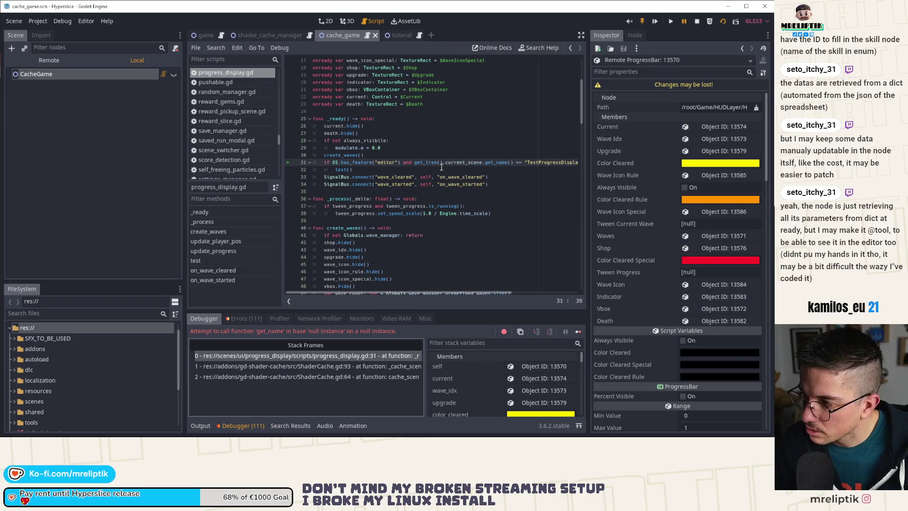
# Stop the game, comment out the editor-only test check on lines 31–32, and run again.
pyautogui.click(698, 25)
pyautogui.moveTo(354, 169); pyautogui.dragTo(291, 161)
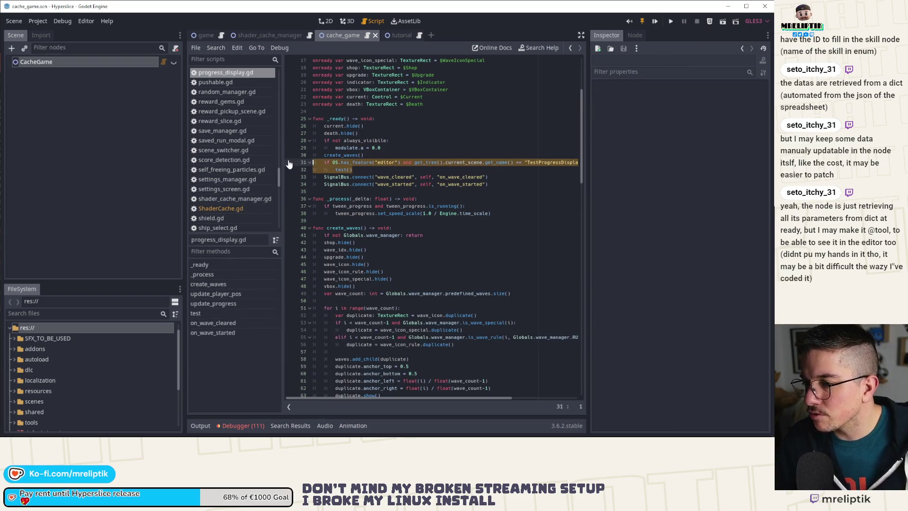
pyautogui.hotkey('ctrl', 'k')
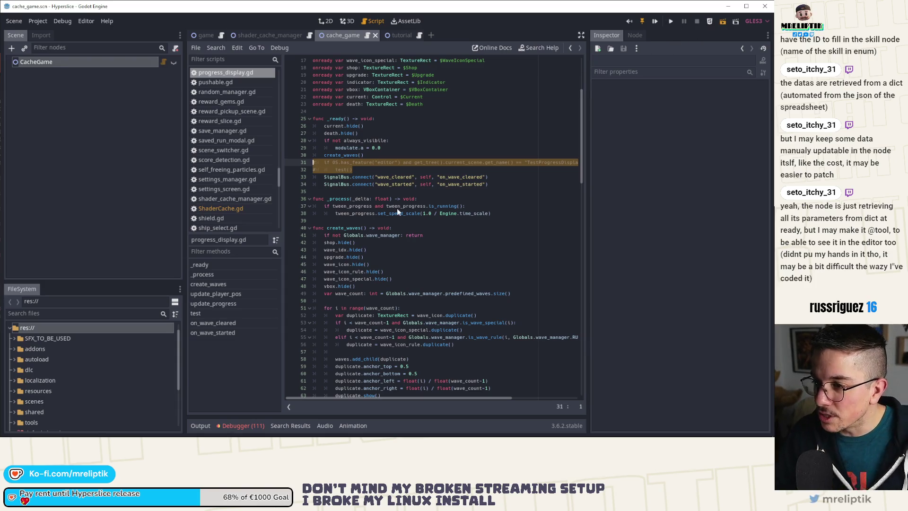
pyautogui.press('F6')
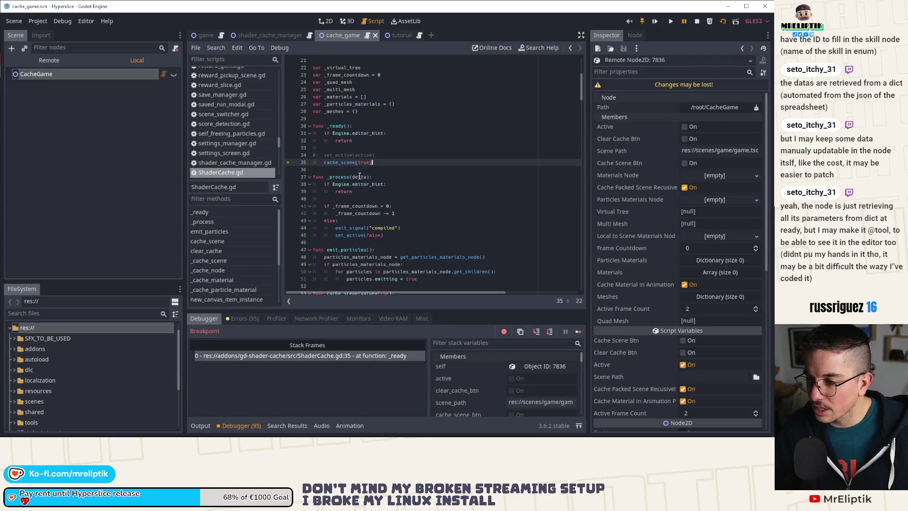
# Step into _cache_scene, run the scene-instancing line, and inspect the running game's Remote root viewport.
pyautogui.click(550, 332)
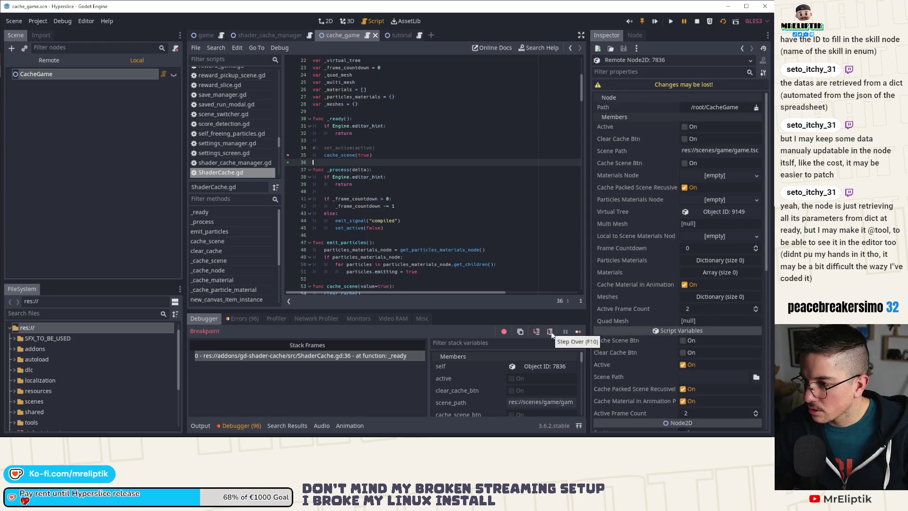
pyautogui.click(577, 331)
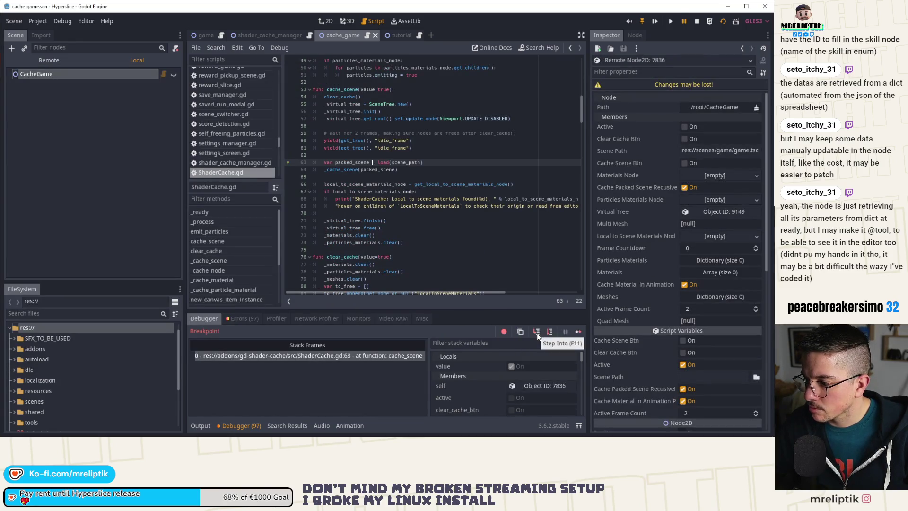
pyautogui.click(551, 333)
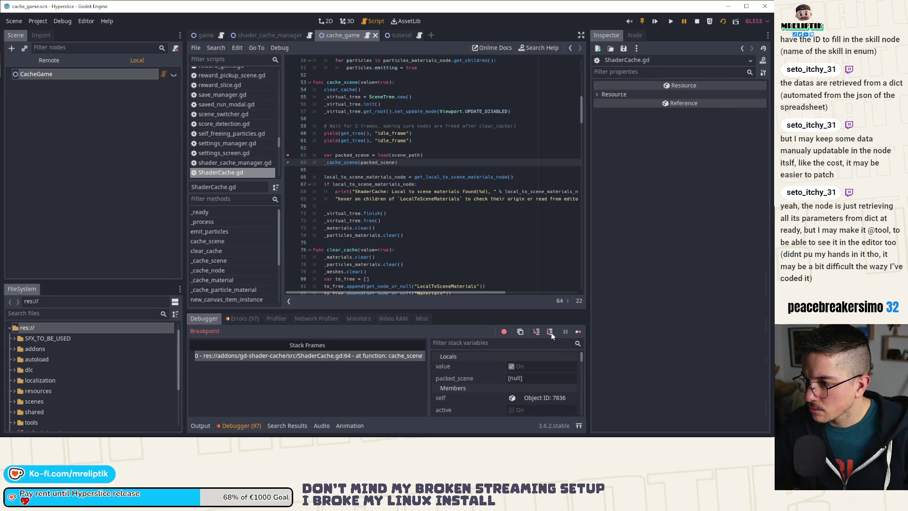
pyautogui.click(536, 331)
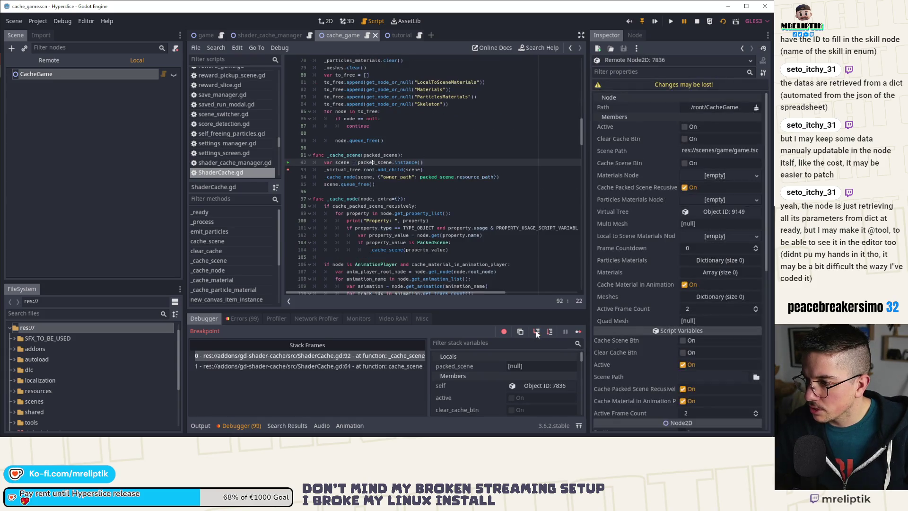
pyautogui.click(550, 331)
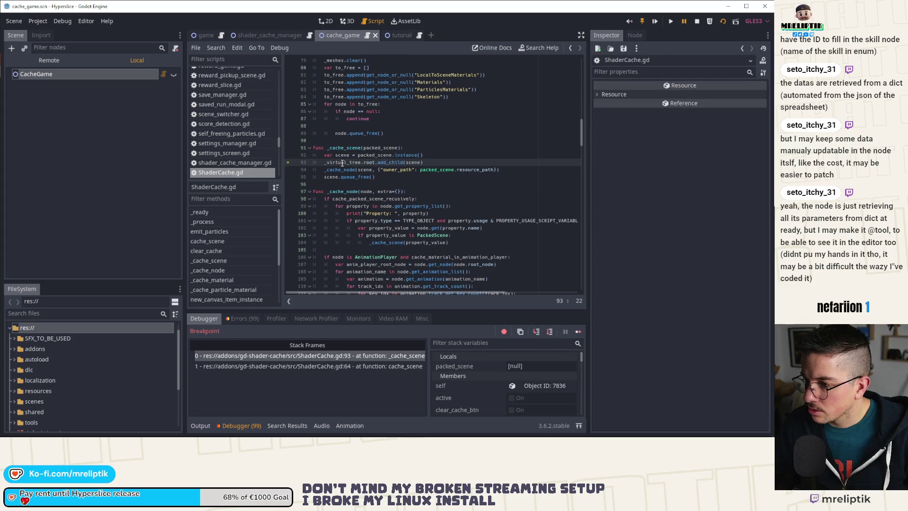
pyautogui.moveTo(342, 155)
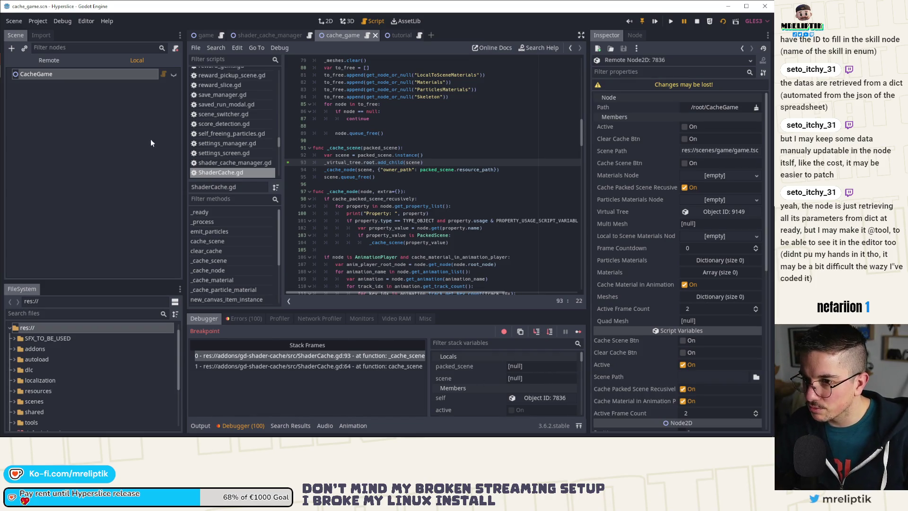
pyautogui.click(41, 58)
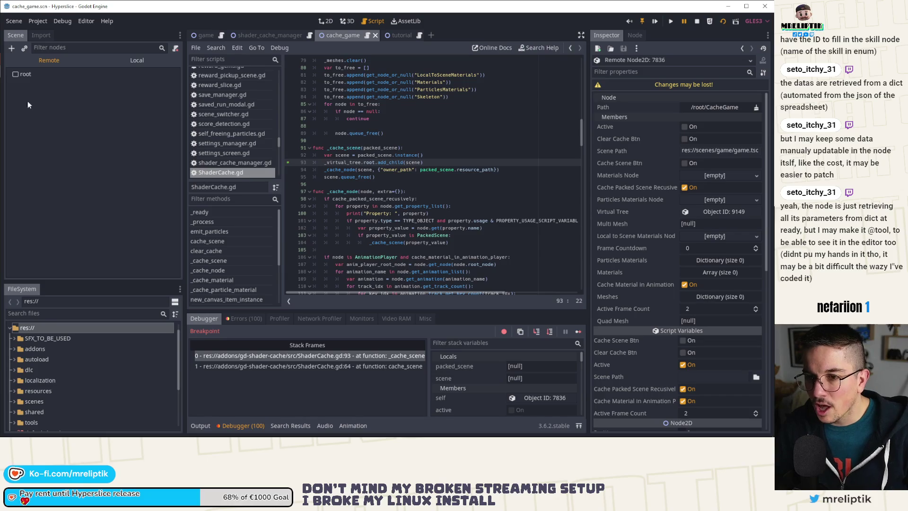
pyautogui.click(24, 74)
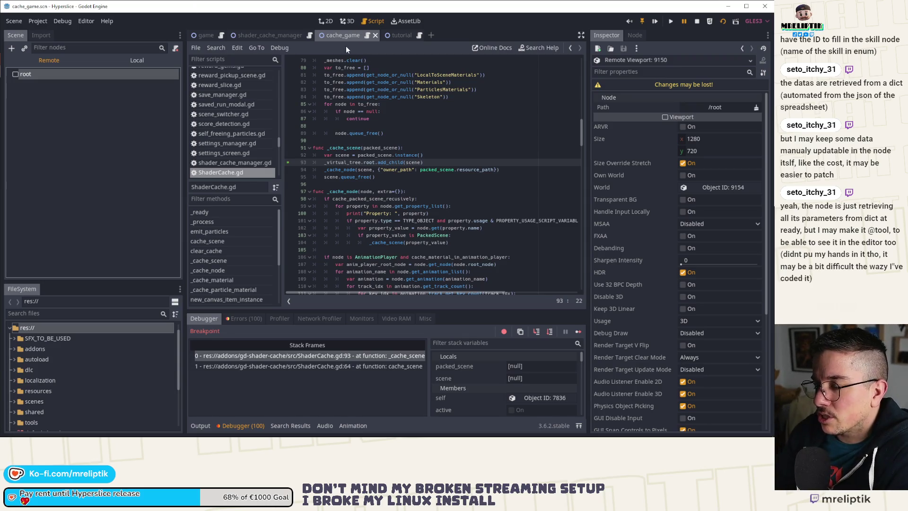
pyautogui.click(133, 61)
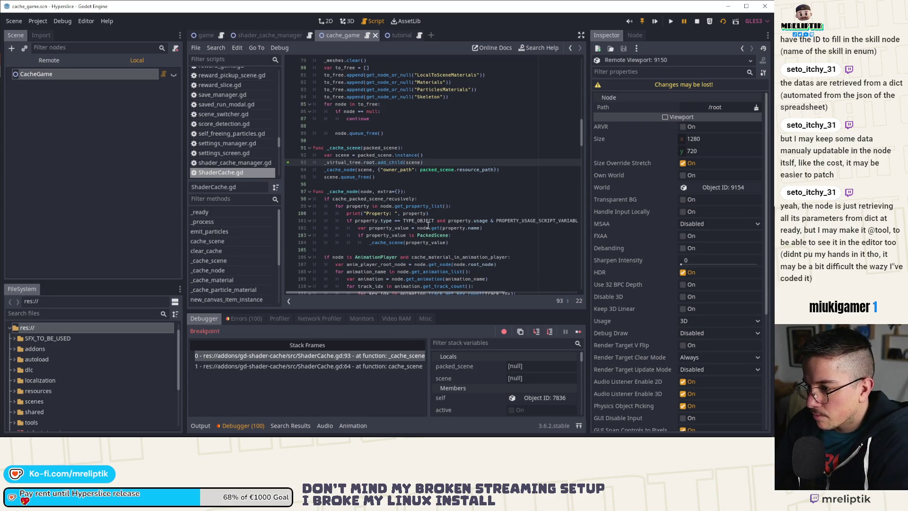
# Step past line 94 through the recursive caching calls, then resume the game.
pyautogui.click(549, 331)
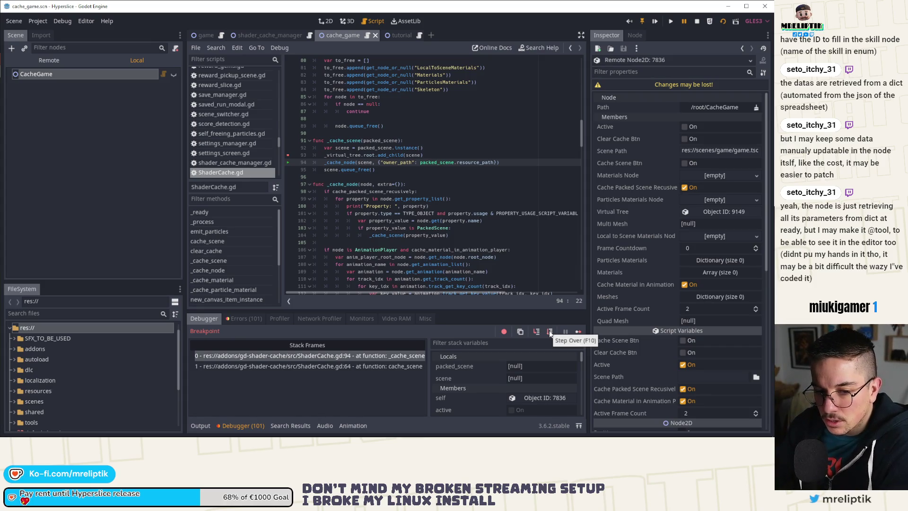
pyautogui.click(549, 332)
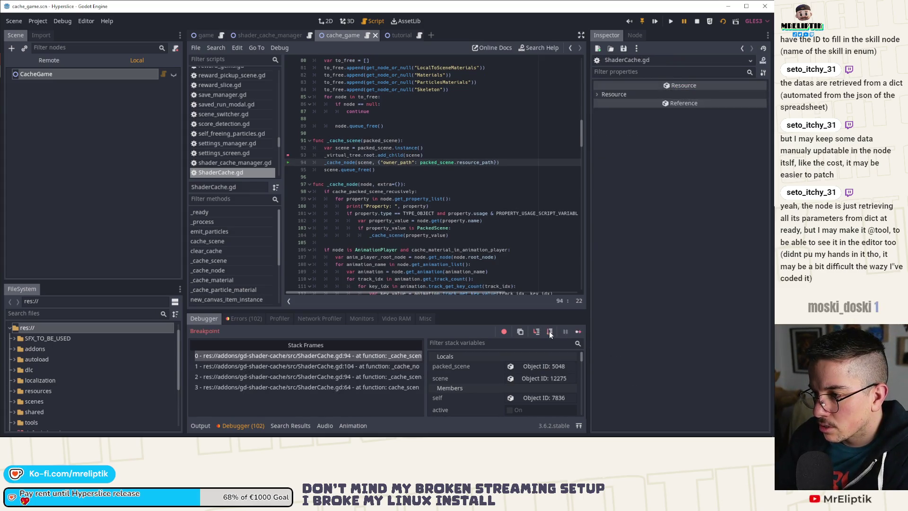
pyautogui.click(579, 332)
pyautogui.click(578, 332)
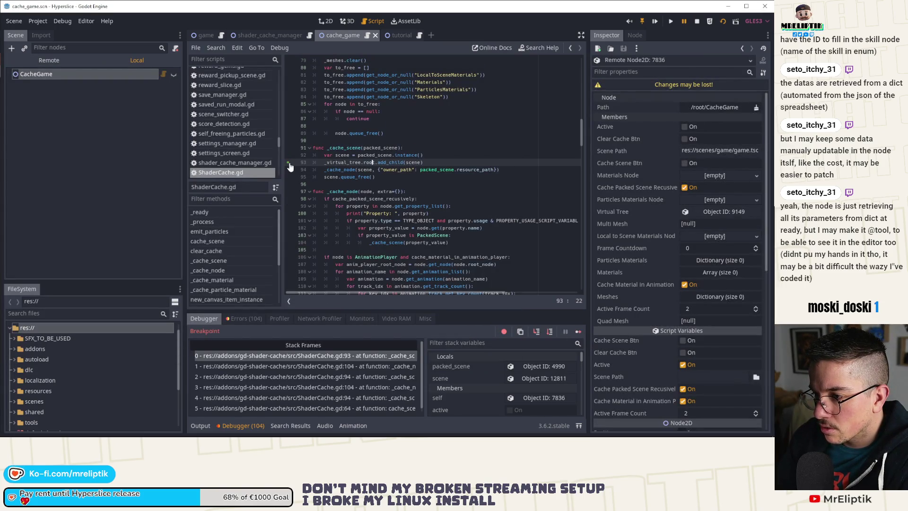
pyautogui.click(579, 332)
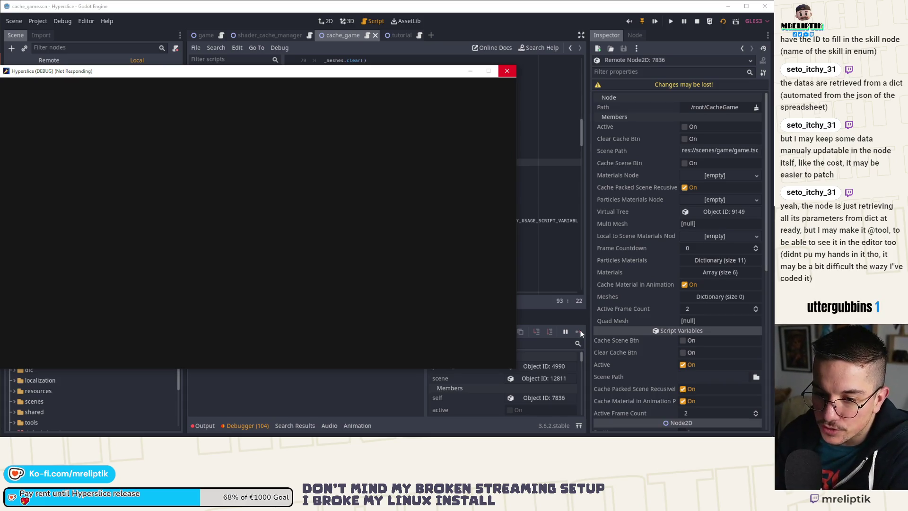
# Move the PowerShell console aside and bring the Godot editor forward at the shield.gd line 22 error.
pyautogui.hotkey('alt', 'Tab')
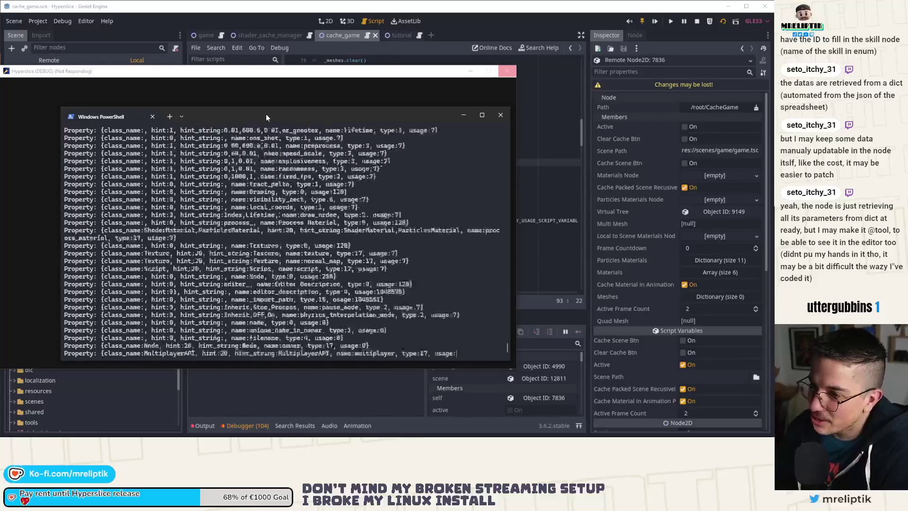
pyautogui.moveTo(266, 114); pyautogui.dragTo(0, 115)
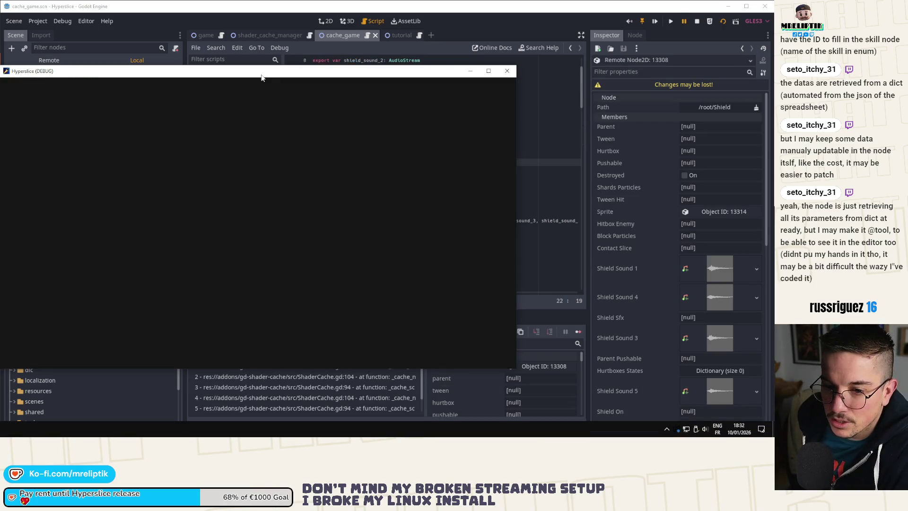
pyautogui.click(528, 301)
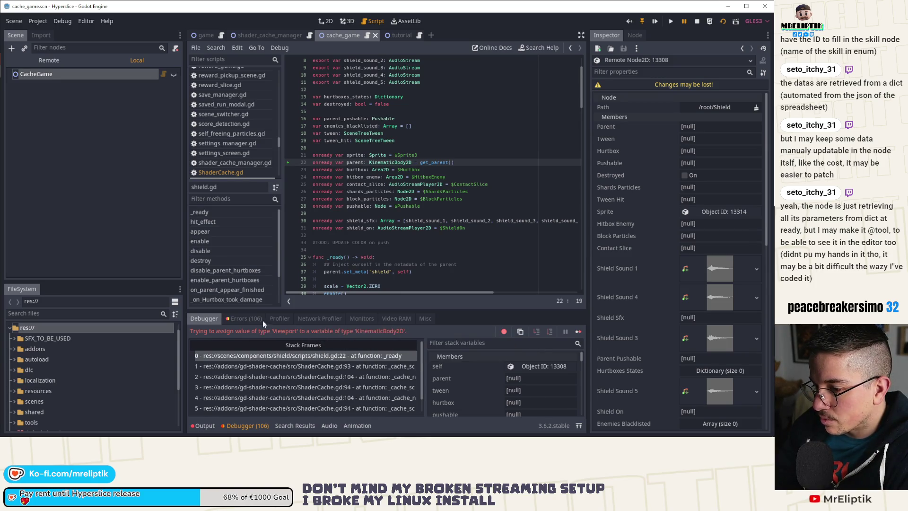
# Review the logged errors, return to Stack Frames, and continue the game past the shield.gd error.
pyautogui.click(245, 318)
pyautogui.scroll(-5, 367, 383)
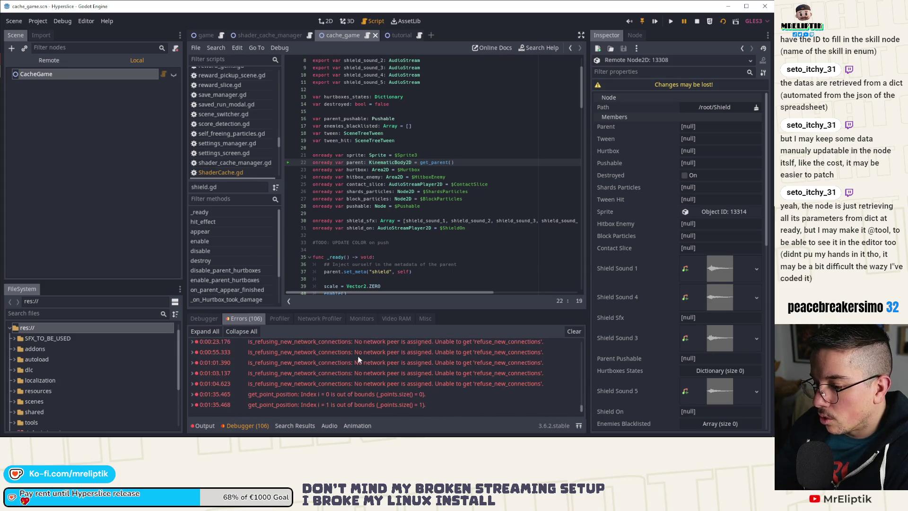
pyautogui.click(211, 319)
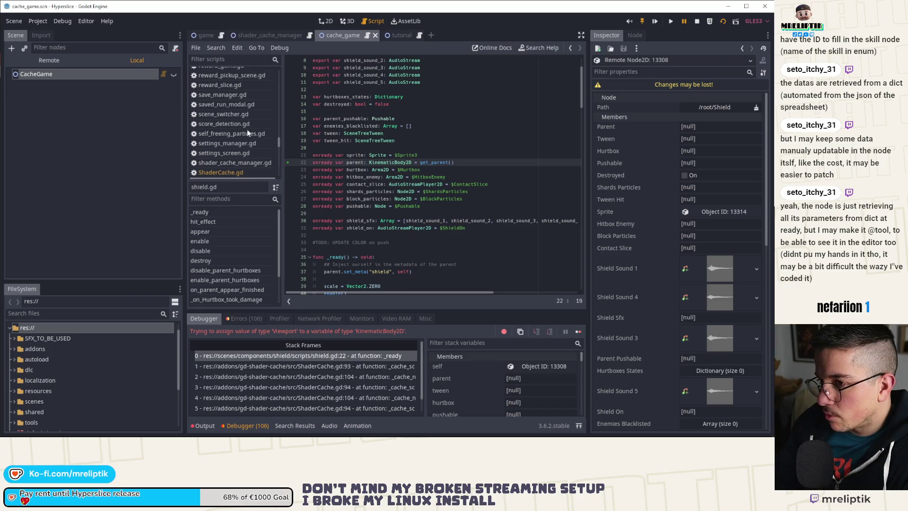
pyautogui.scroll(-3, 251, 142)
pyautogui.scroll(2, 250, 166)
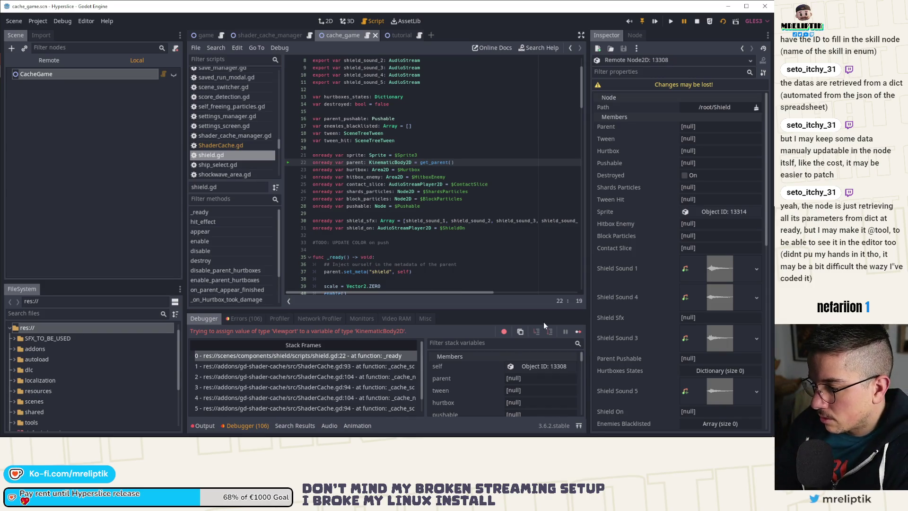
pyautogui.click(578, 332)
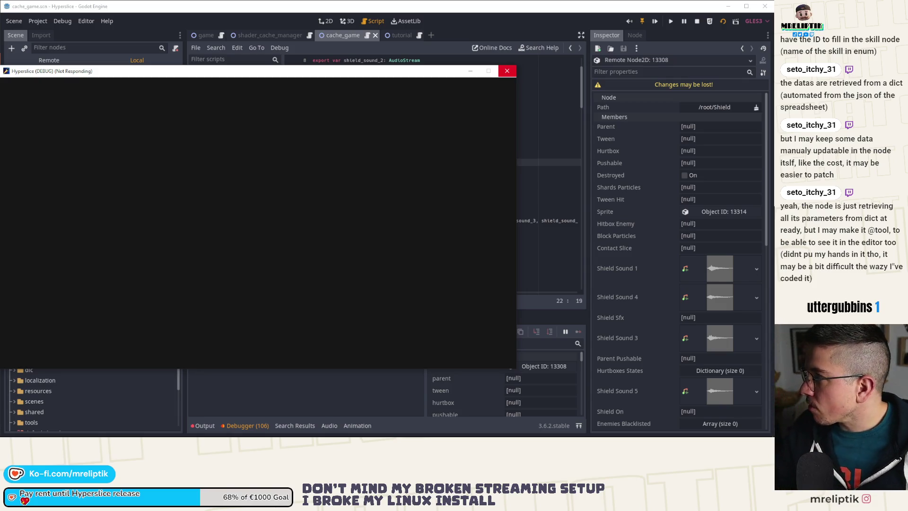
pyautogui.click(507, 71)
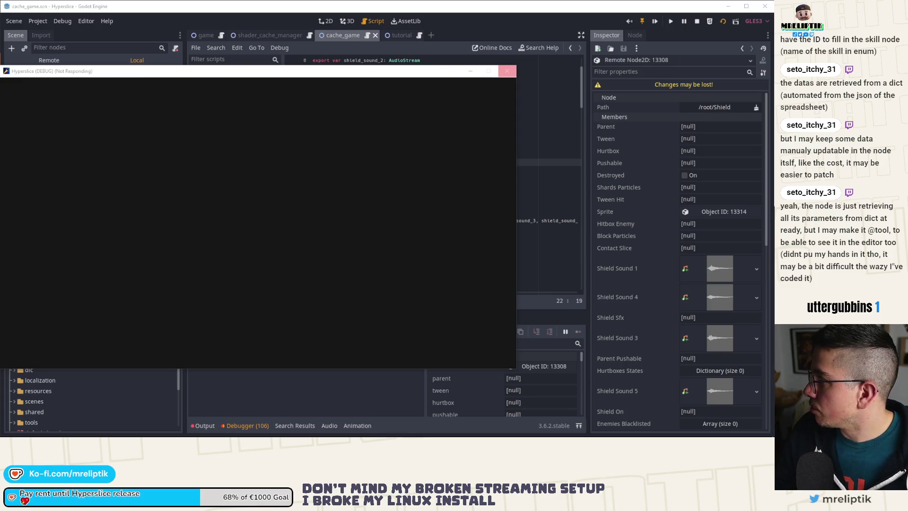
pyautogui.hotkey('alt', 'Tab')
pyautogui.moveTo(507, 22); pyautogui.dragTo(532, 44)
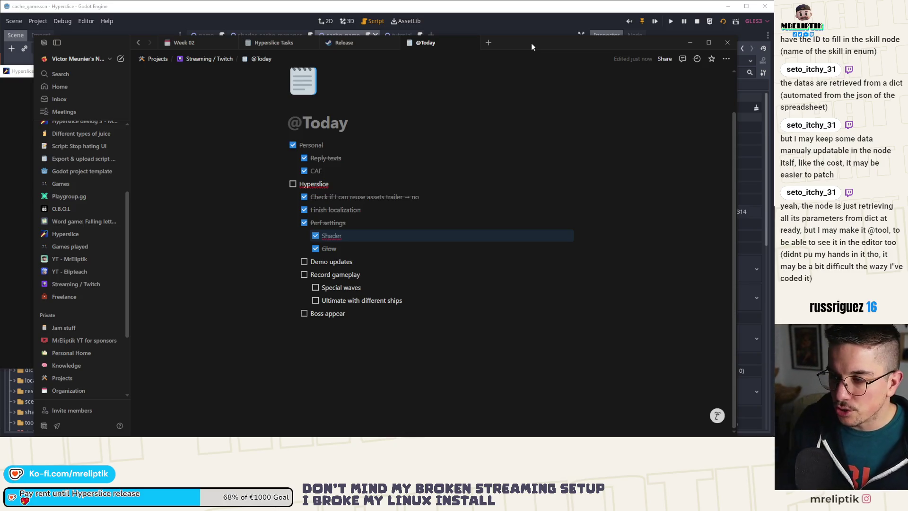
# Return from Notion to the Godot editor with Alt+Tab.
pyautogui.hotkey('alt', 'Tab')
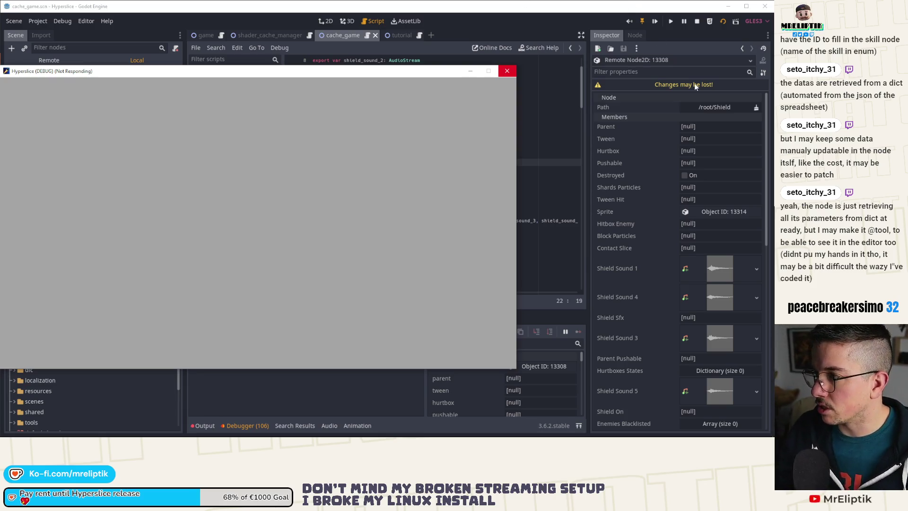
# Close the frozen game and the Godot editor, dismissing the Project Manager that opened.
pyautogui.click(697, 21)
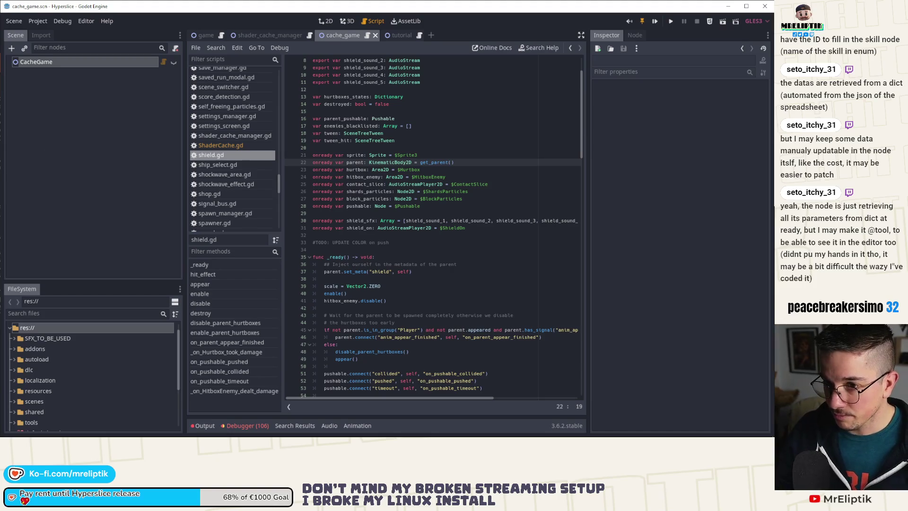
pyautogui.click(181, 83)
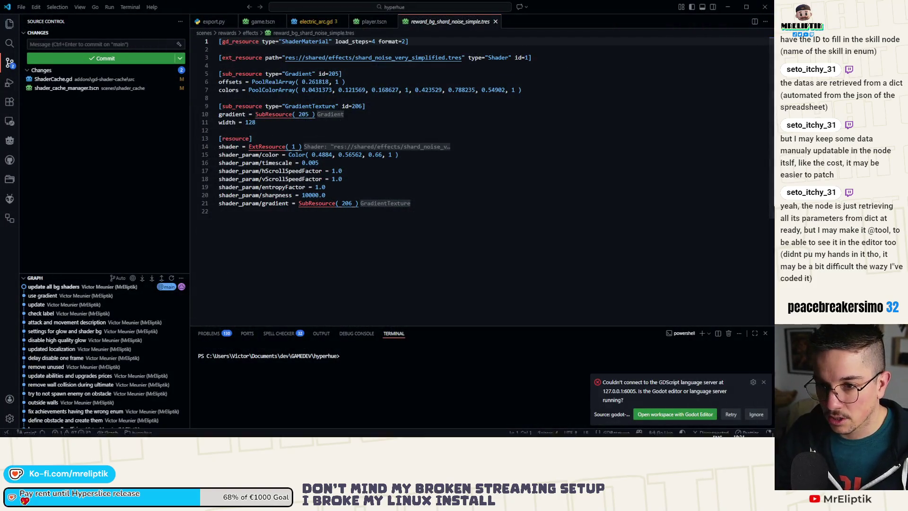
pyautogui.press('super')
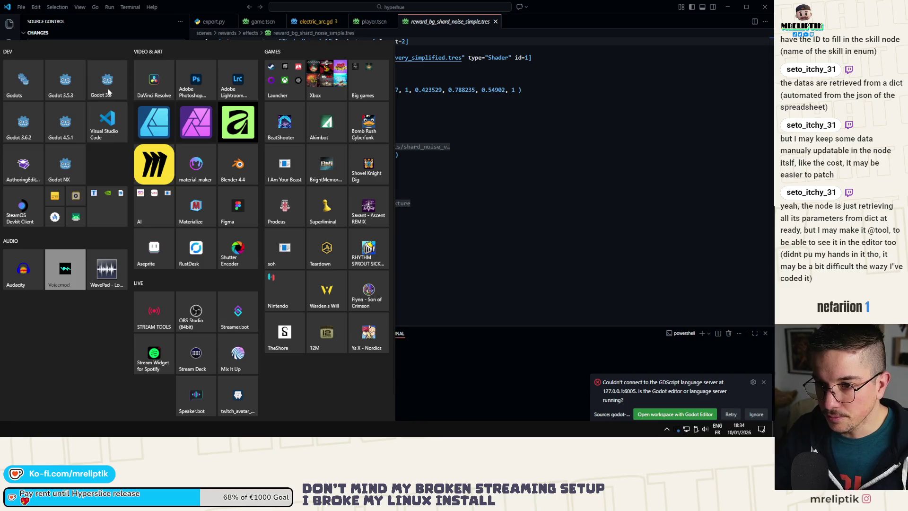
pyautogui.click(108, 91)
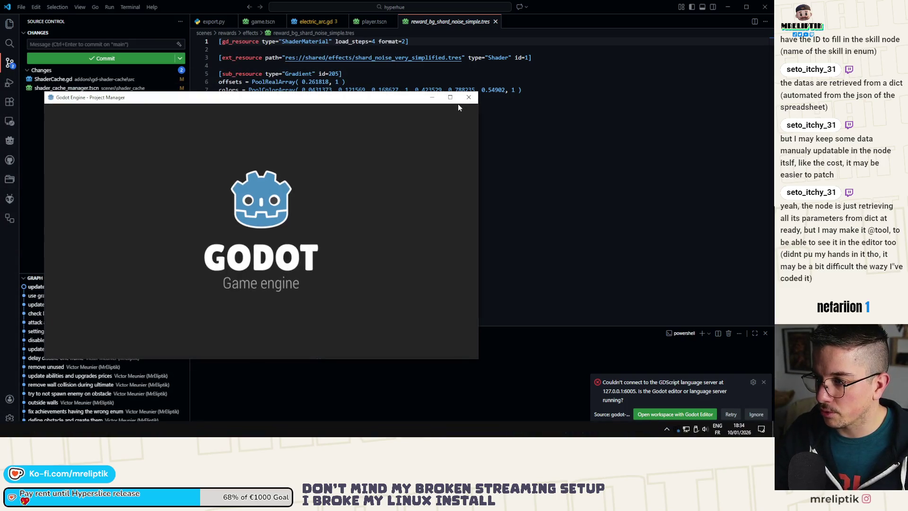
pyautogui.click(469, 98)
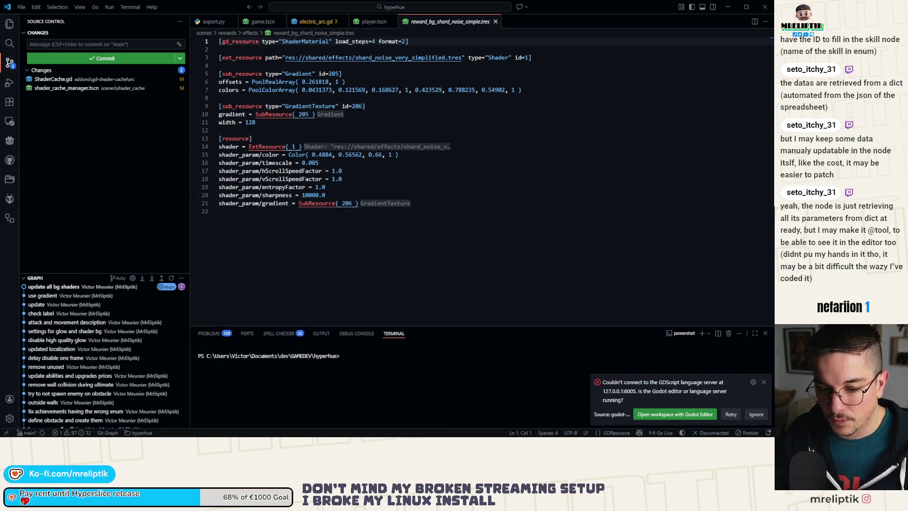
# Launch Godot 3.6.2, open the Hyperslice project, and maximize the editor window.
pyautogui.press('super')
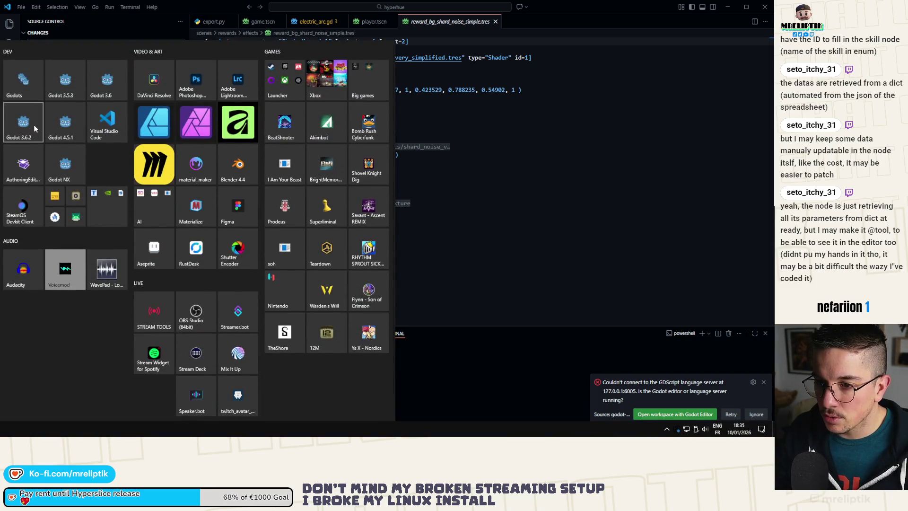
pyautogui.click(34, 124)
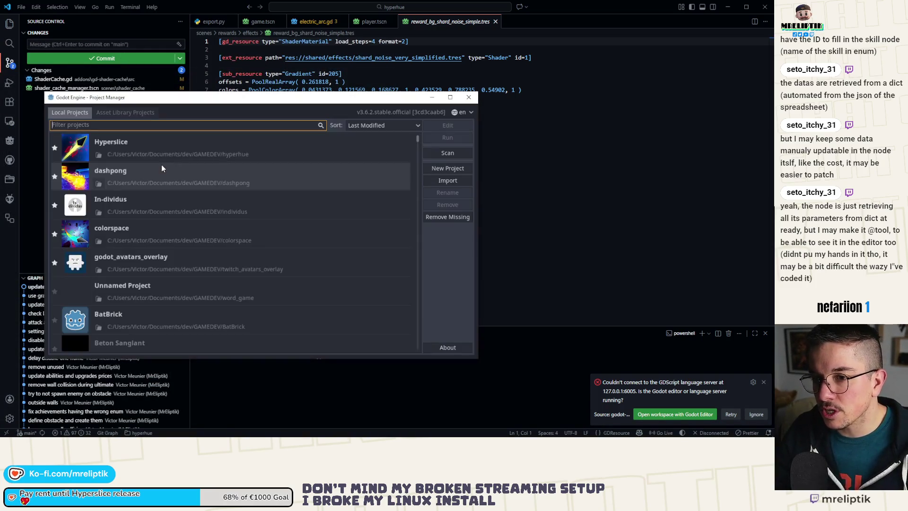
pyautogui.doubleClick(159, 154)
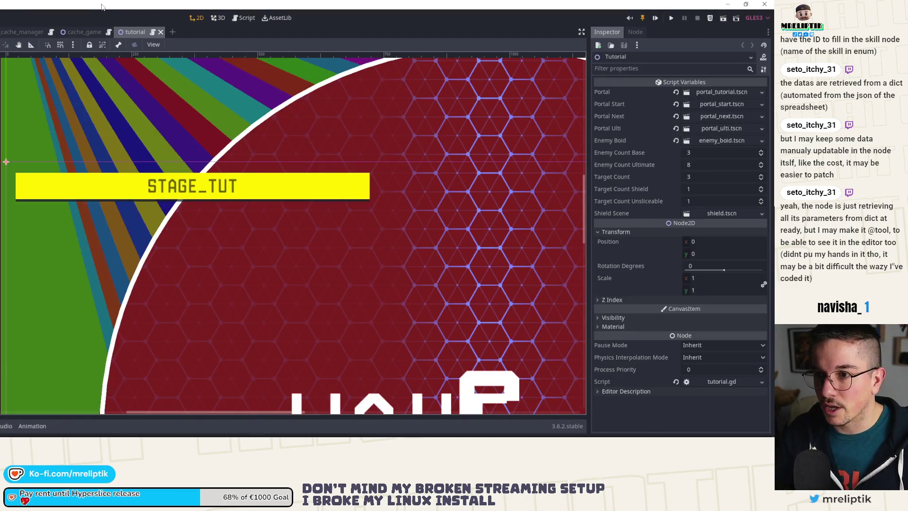
pyautogui.moveTo(101, 6); pyautogui.dragTo(220, 54)
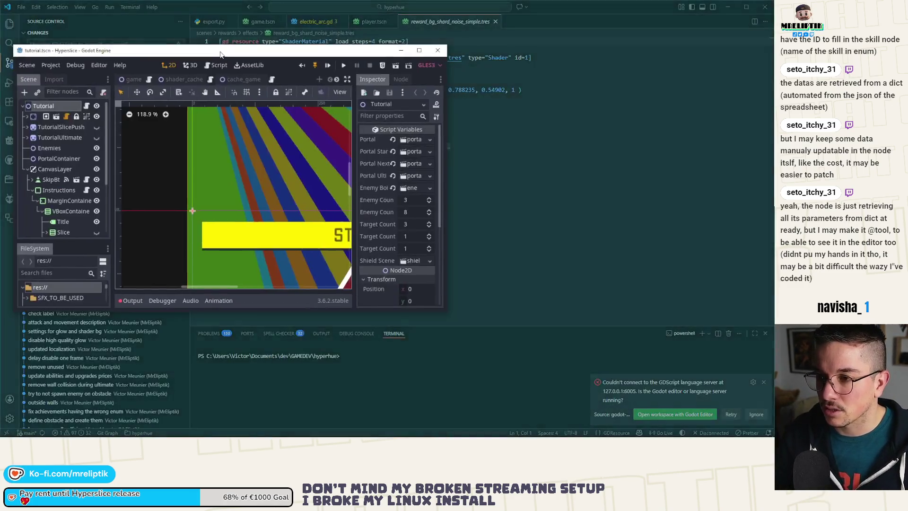
pyautogui.doubleClick(220, 51)
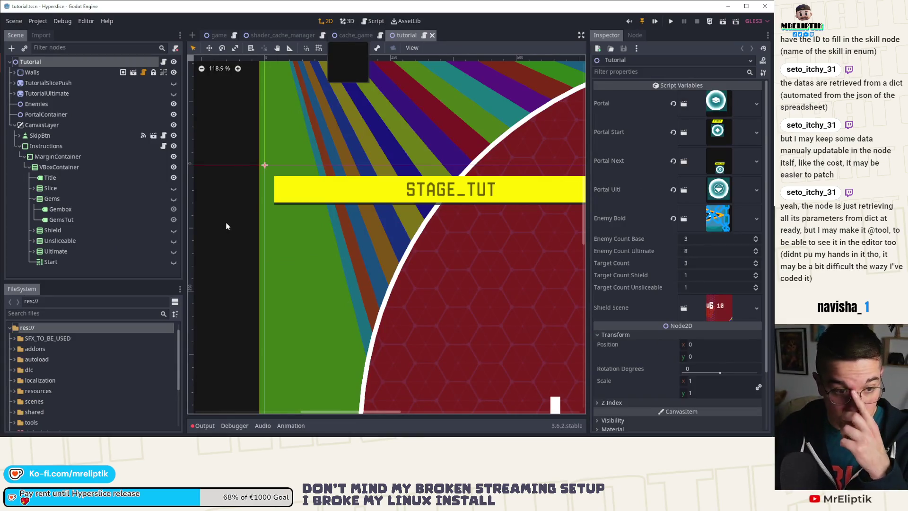
# In the cache_game scene, untick Cache Packed Scene Recursively on CacheGame.
pyautogui.scroll(-5, 310, 233)
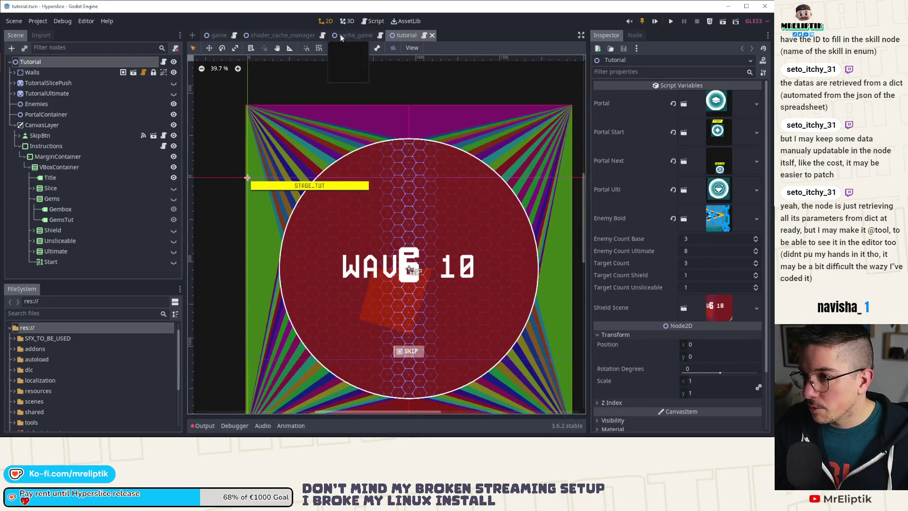
pyautogui.click(343, 35)
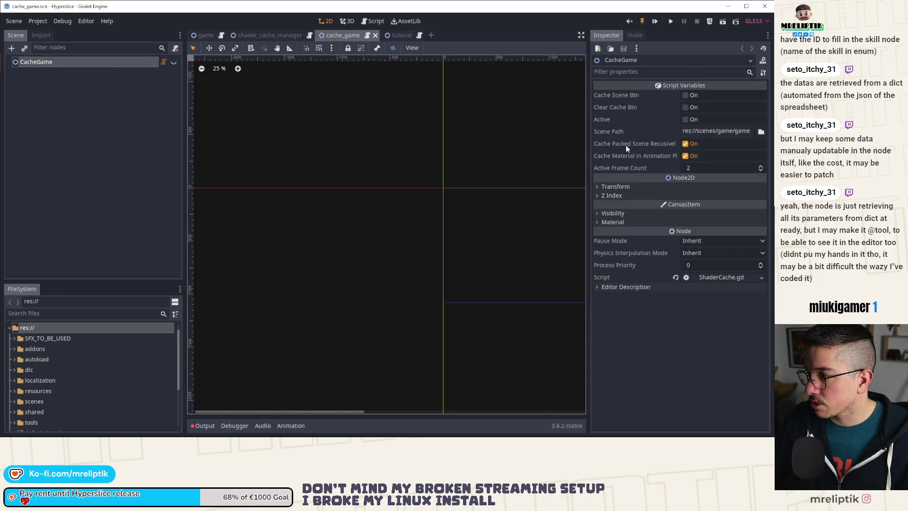
pyautogui.moveTo(588, 159); pyautogui.dragTo(539, 162)
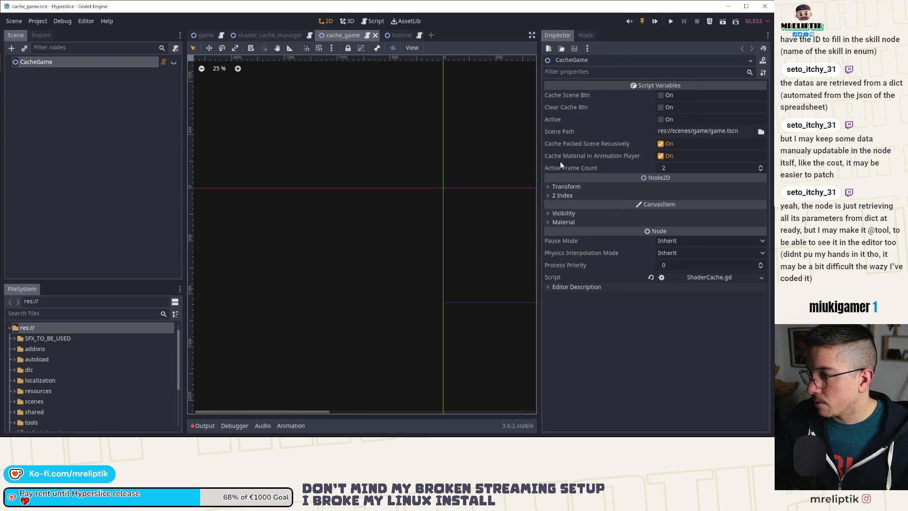
pyautogui.click(661, 143)
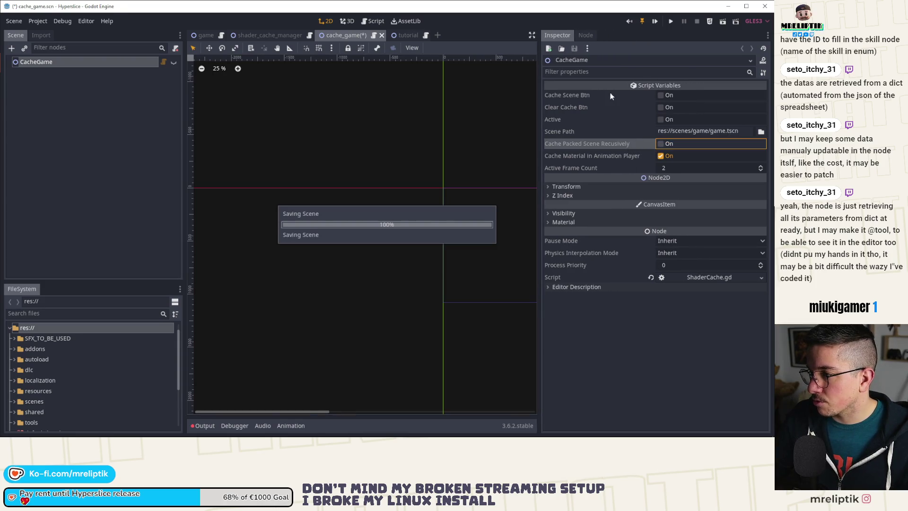
# In ShaderCache.gd's _ready, replace cache_scene(true) with the uncommented set_active(active) and save.
pyautogui.click(163, 61)
pyautogui.hscroll(-3, 346, 214)
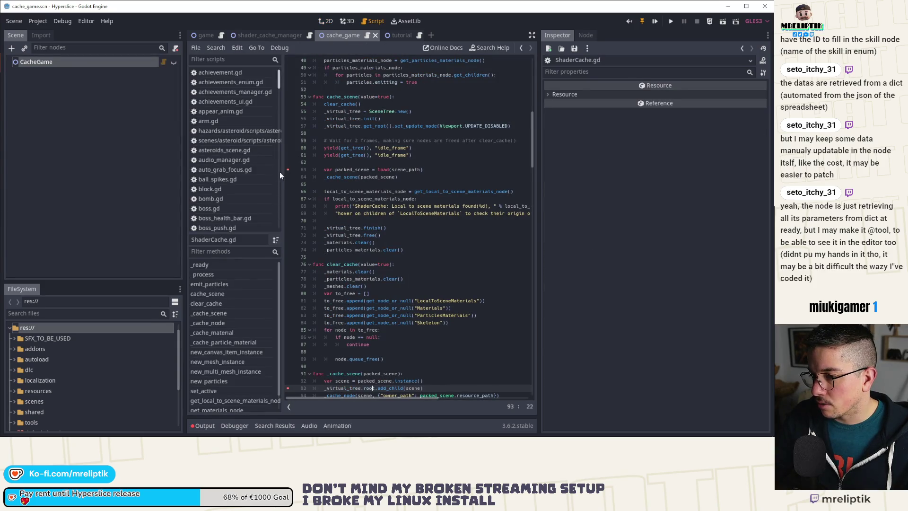
pyautogui.moveTo(538, 133); pyautogui.dragTo(605, 133)
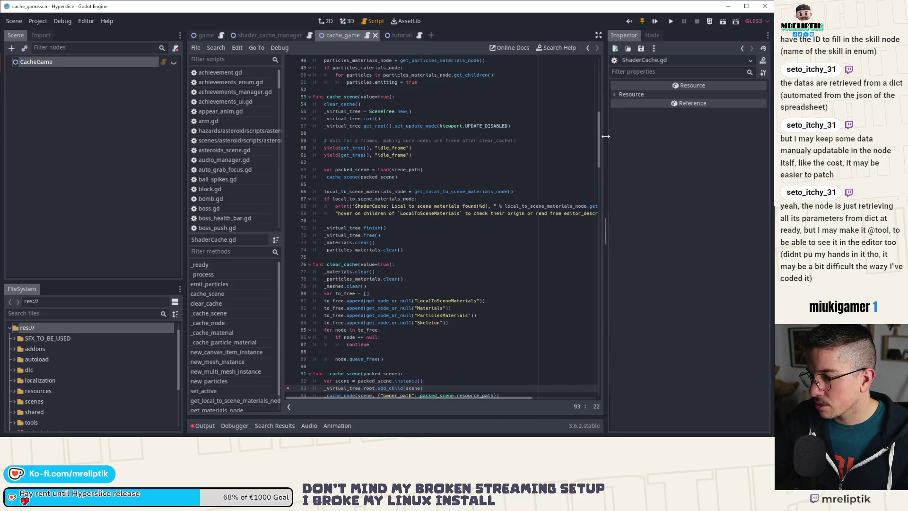
pyautogui.scroll(-3, 327, 301)
pyautogui.scroll(-4, 307, 283)
pyautogui.scroll(5, 475, 259)
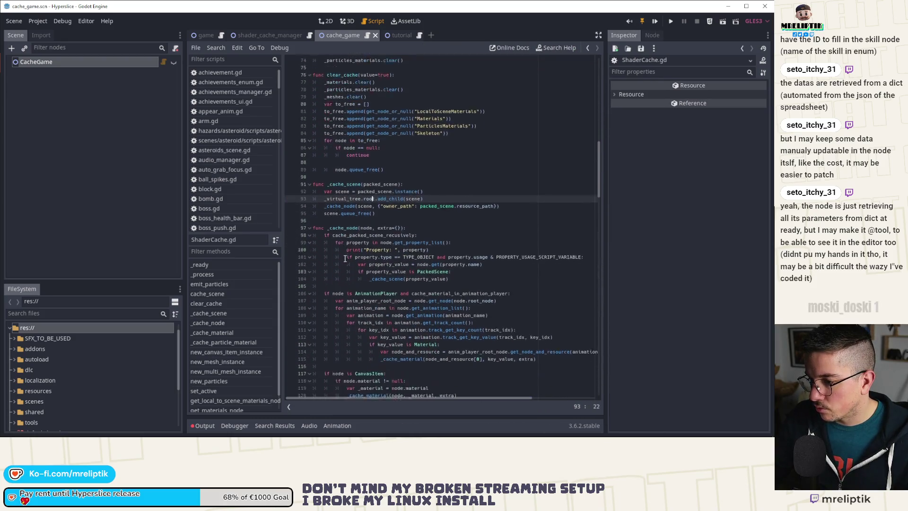
pyautogui.scroll(10, 475, 259)
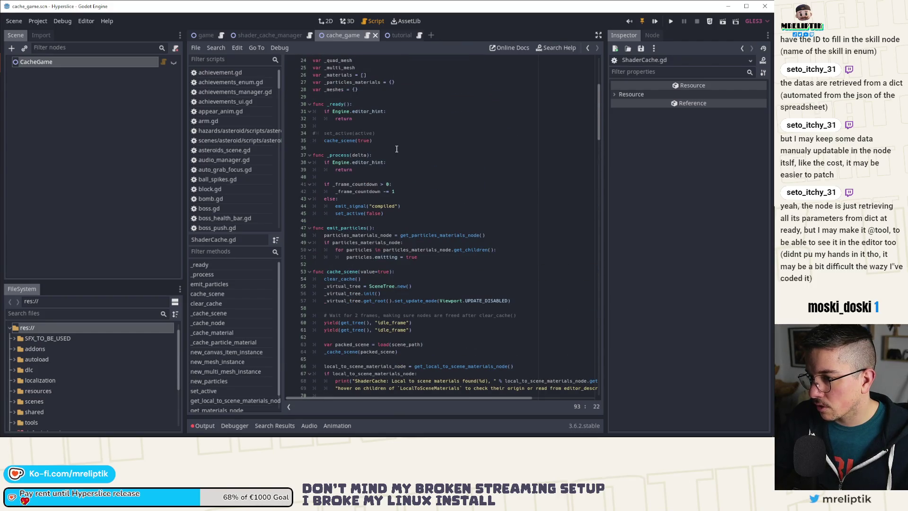
pyautogui.scroll(1, 360, 189)
pyautogui.click(385, 163)
pyautogui.hotkey('ctrl', 'shift', 'k')
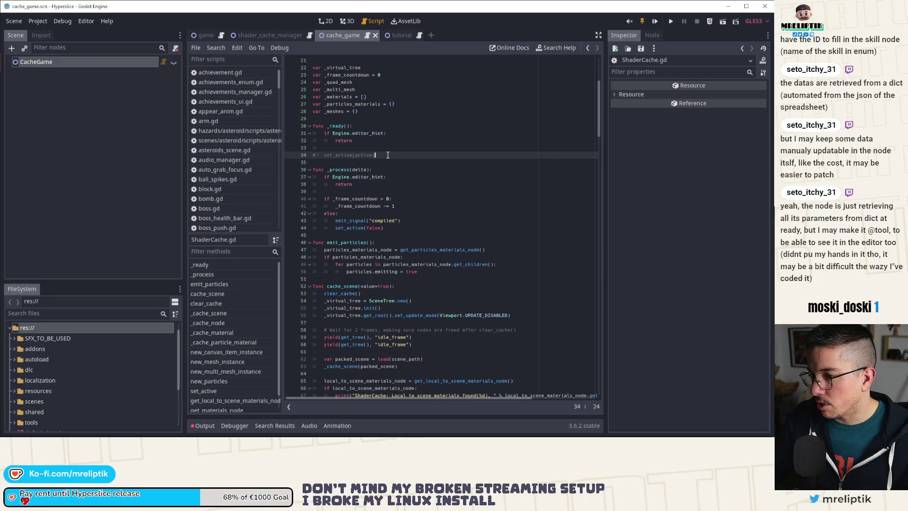
pyautogui.hotkey('ctrl', 'k')
pyautogui.hotkey('ctrl', 's')
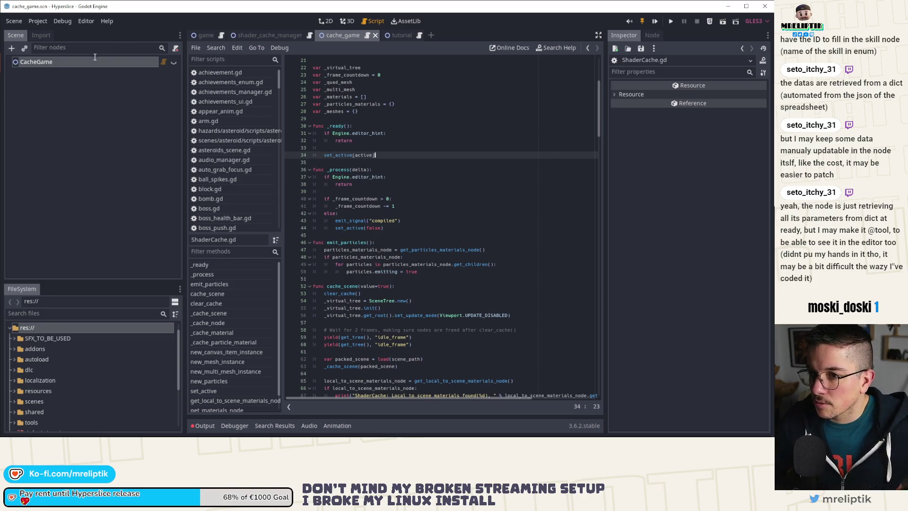
pyautogui.hotkey('alt', 'Tab')
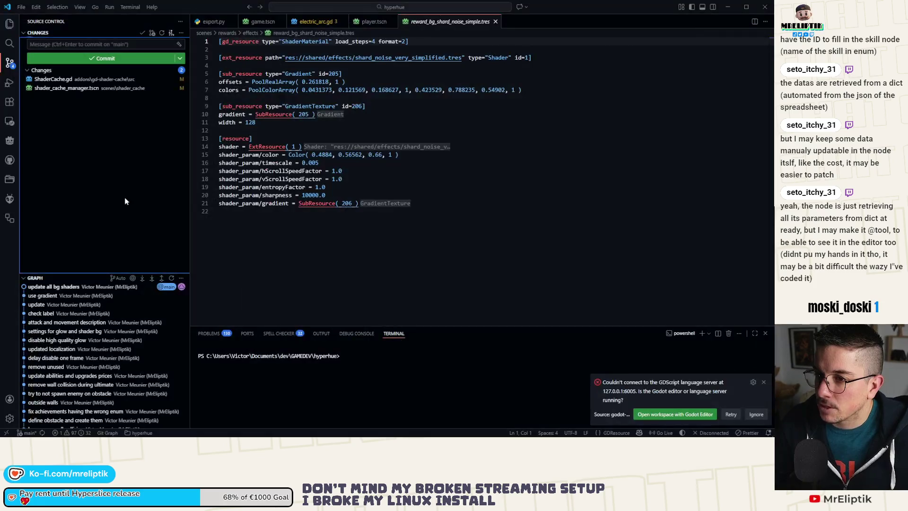
# Launch Godot 3.6 and open the Hyperslice project from the Project Manager.
pyautogui.press('super')
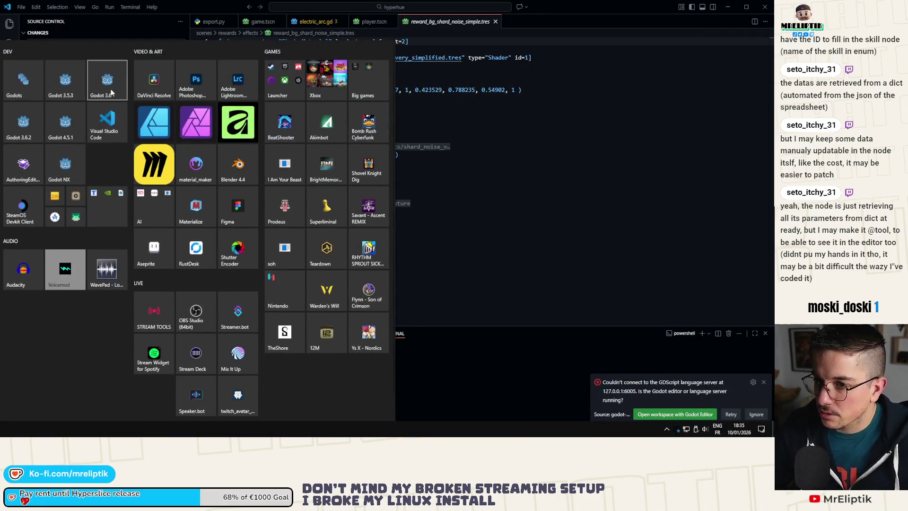
pyautogui.click(102, 97)
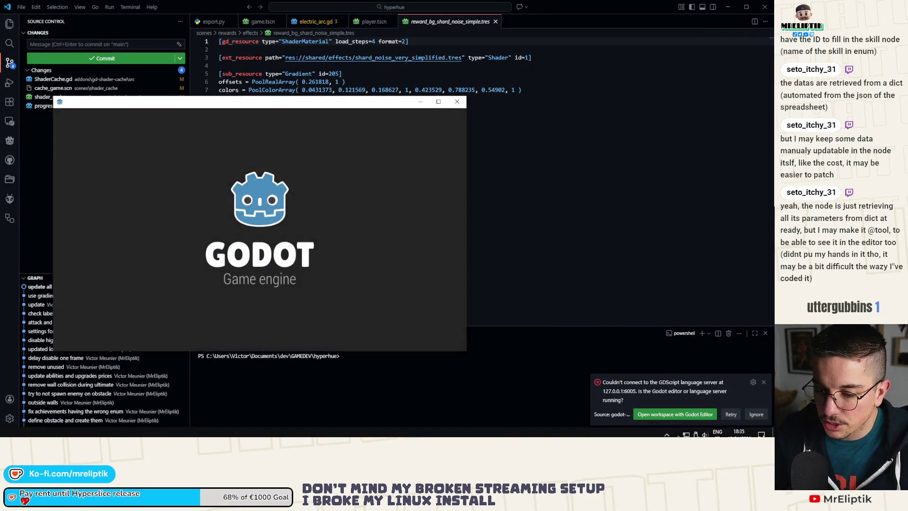
pyautogui.doubleClick(169, 143)
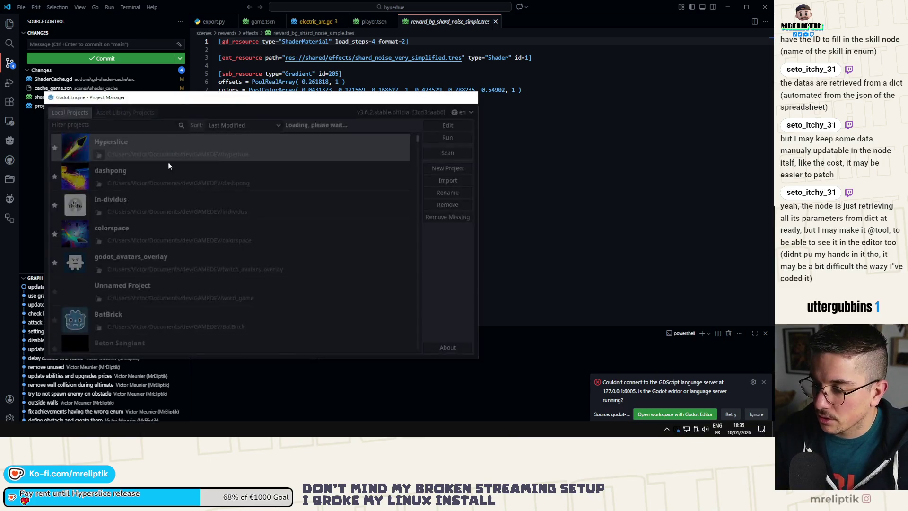
# Close the shared spreadsheet image viewer in Discord.
pyautogui.click(671, 432)
pyautogui.click(699, 397)
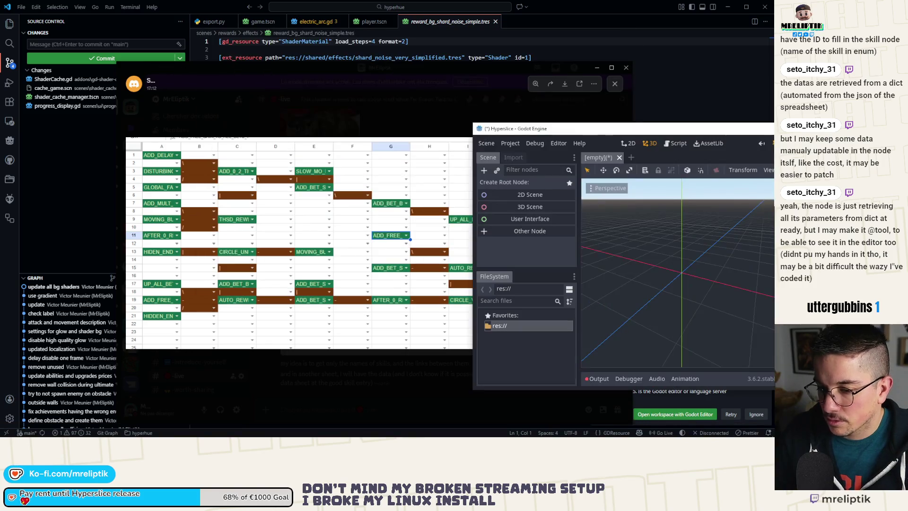
pyautogui.click(255, 63)
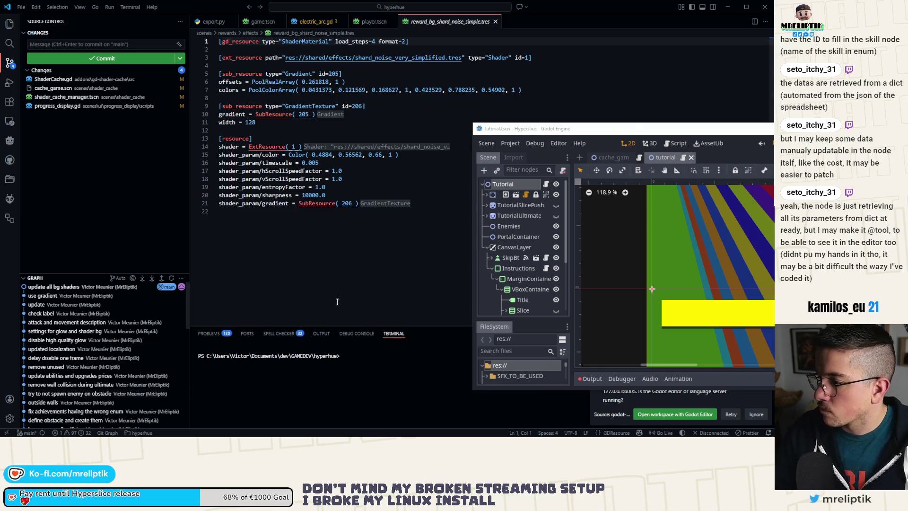
# Maximize the Godot editor and open ShaderCache.gd from the cache_game scene.
pyautogui.doubleClick(617, 129)
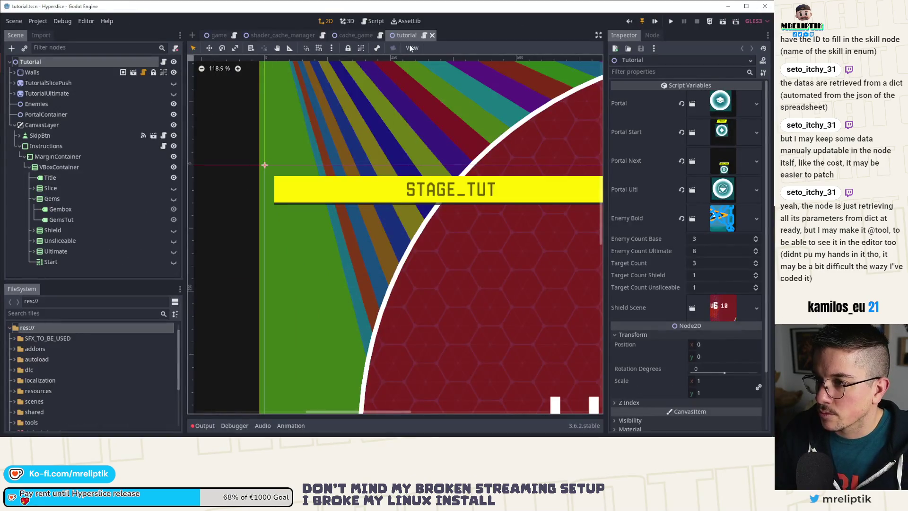
pyautogui.click(348, 36)
pyautogui.click(163, 62)
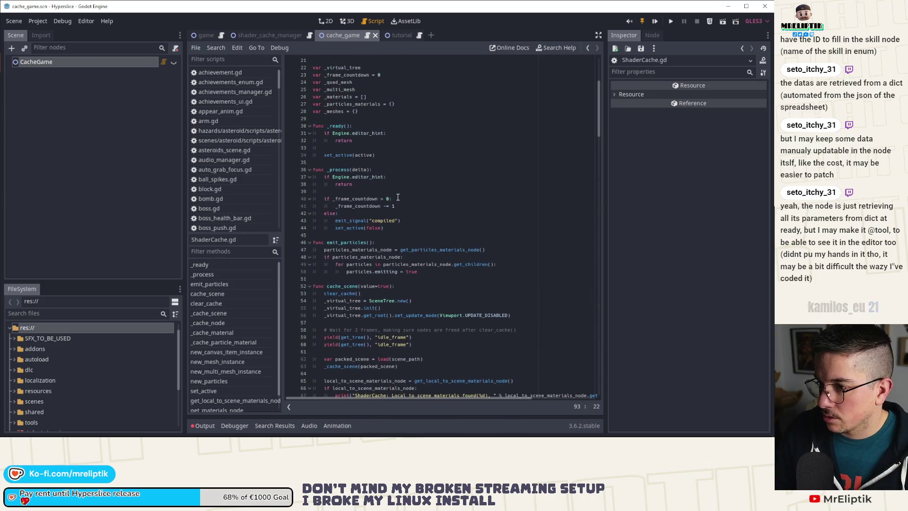
# Save, clear the CacheGame node's shader cache and run the scene to test it.
pyautogui.click(78, 152)
pyautogui.hotkey('ctrl', 's')
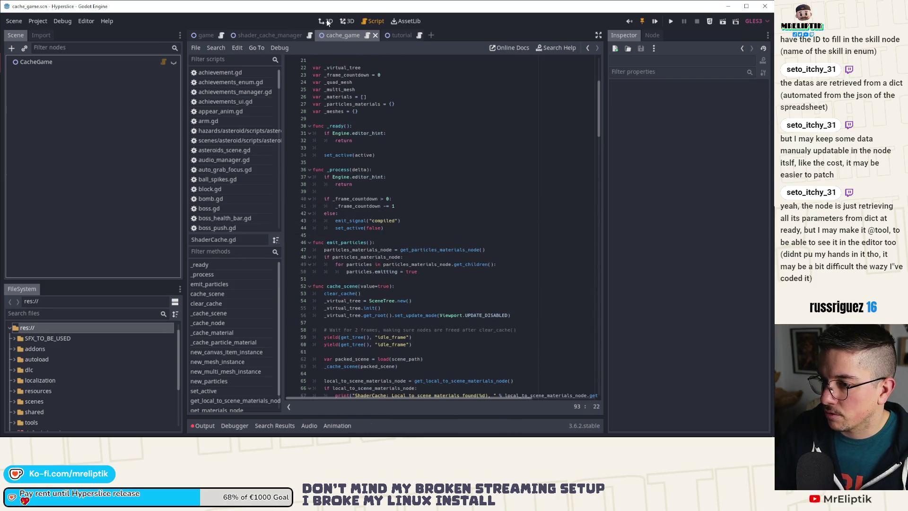
pyautogui.click(326, 21)
pyautogui.click(102, 62)
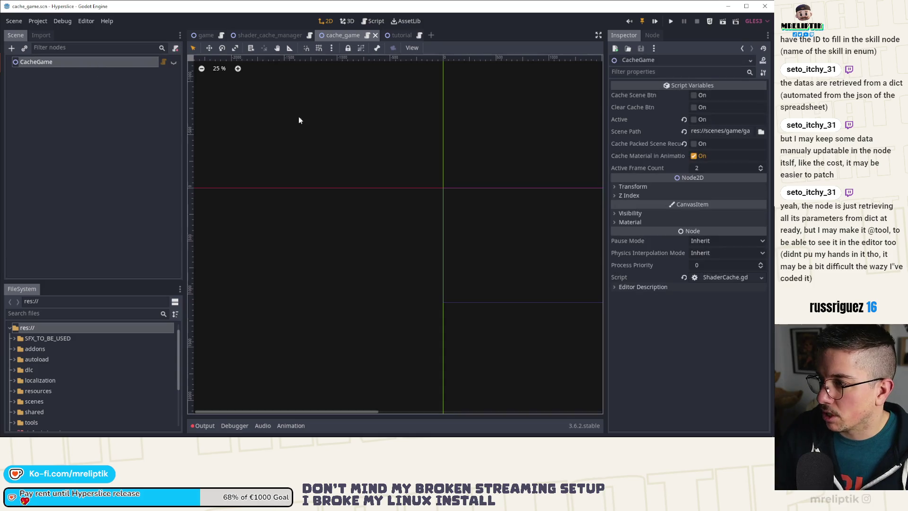
pyautogui.click(694, 108)
pyautogui.press('F6')
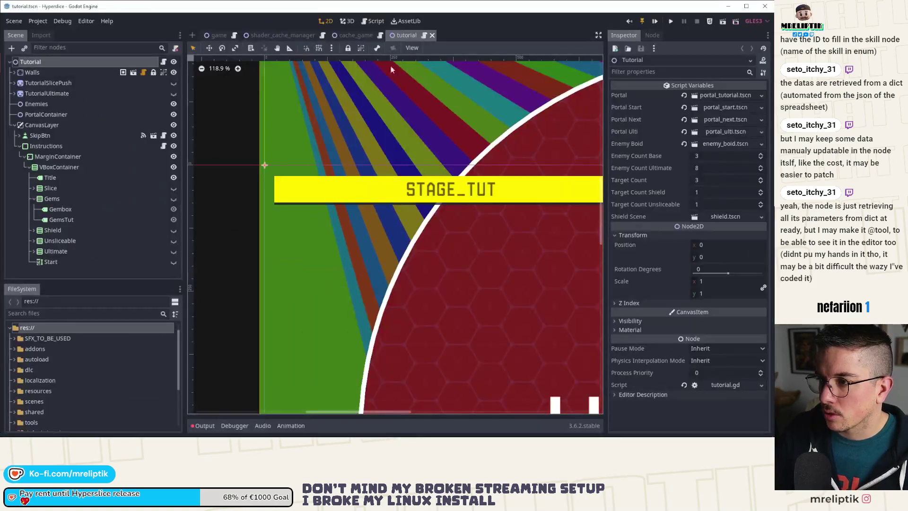
# Rebuild and save the CacheHome scene's shader cache, then close the cache_game and cache_home tabs.
pyautogui.click(387, 35)
pyautogui.click(265, 35)
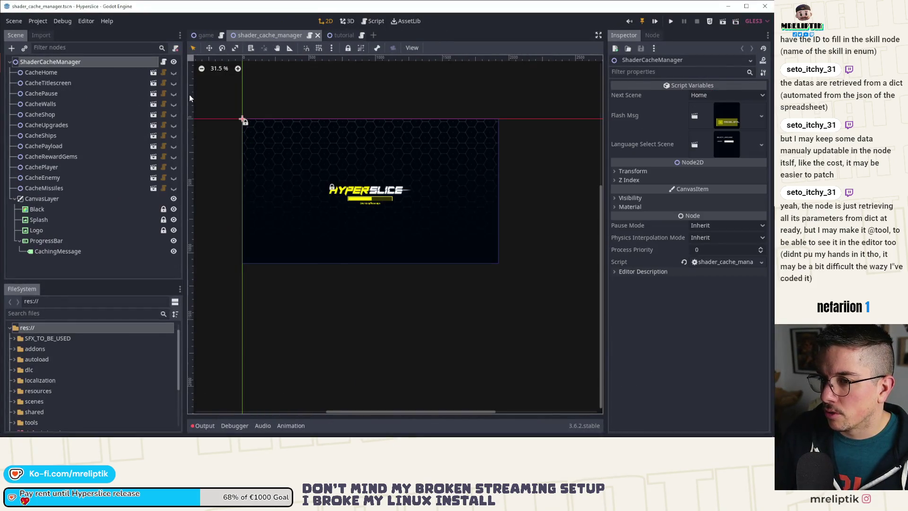
pyautogui.click(59, 73)
pyautogui.click(154, 72)
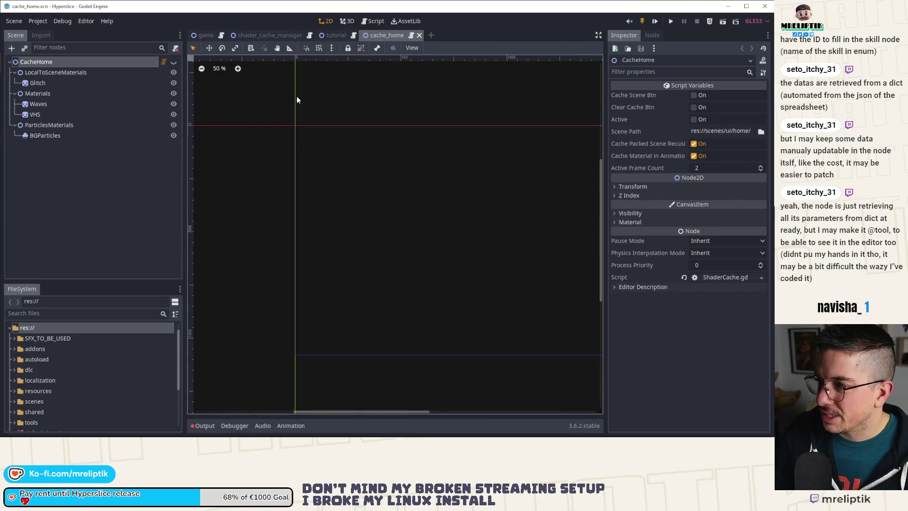
pyautogui.click(694, 95)
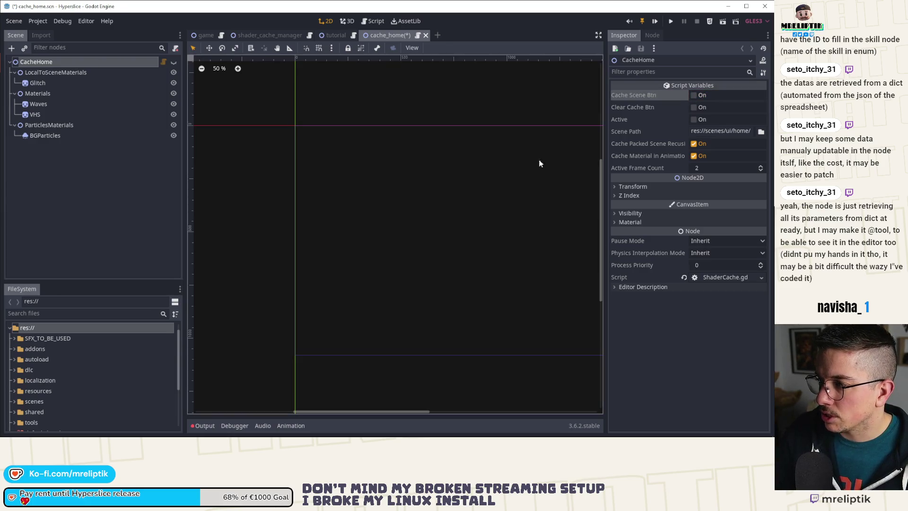
pyautogui.hotkey('ctrl', 's')
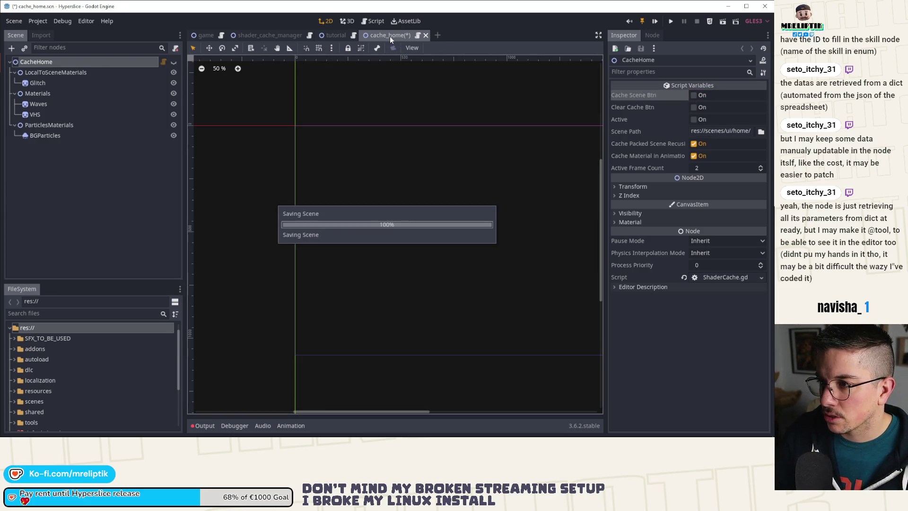
pyautogui.middleClick(390, 36)
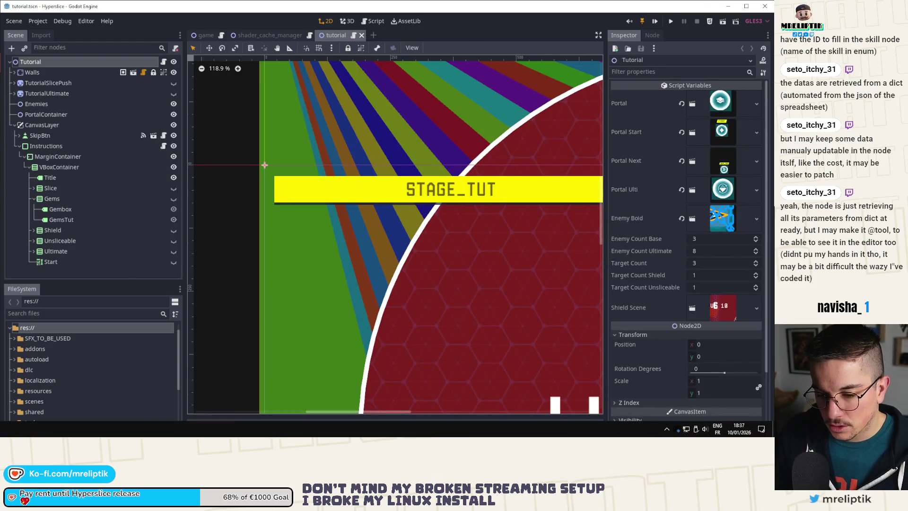
pyautogui.hotkey('alt', 'Tab')
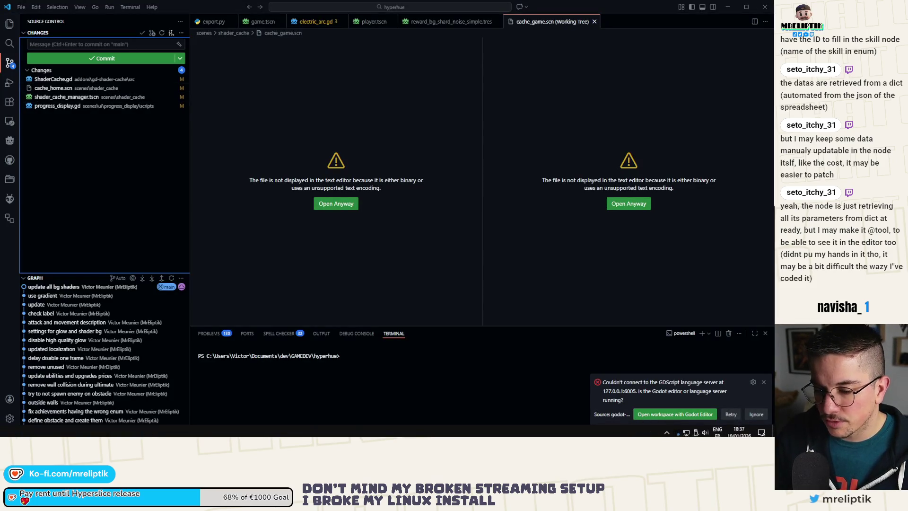
pyautogui.hotkey('alt', 'Tab')
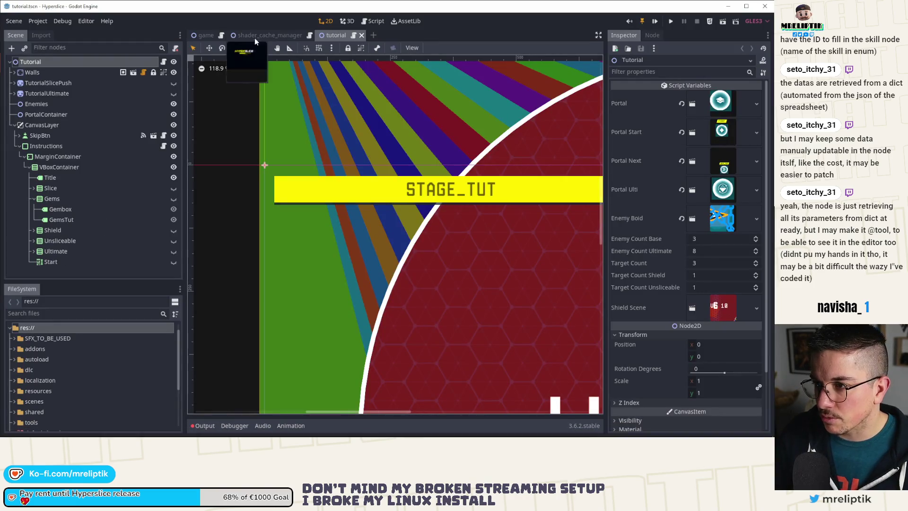
# Rebuild the CacheTitlescreen and CachePause shader caches, closing each scene afterward.
pyautogui.click(254, 36)
pyautogui.click(70, 81)
pyautogui.click(153, 83)
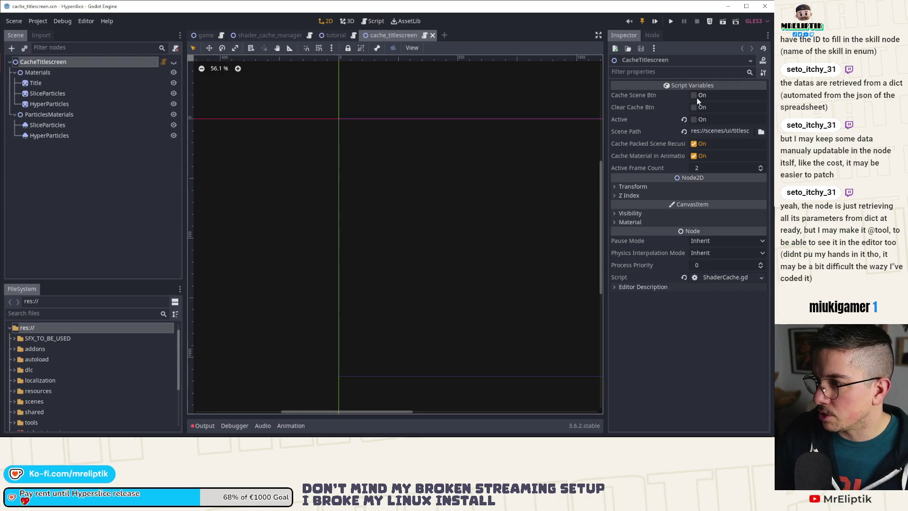
pyautogui.click(694, 95)
pyautogui.middleClick(381, 37)
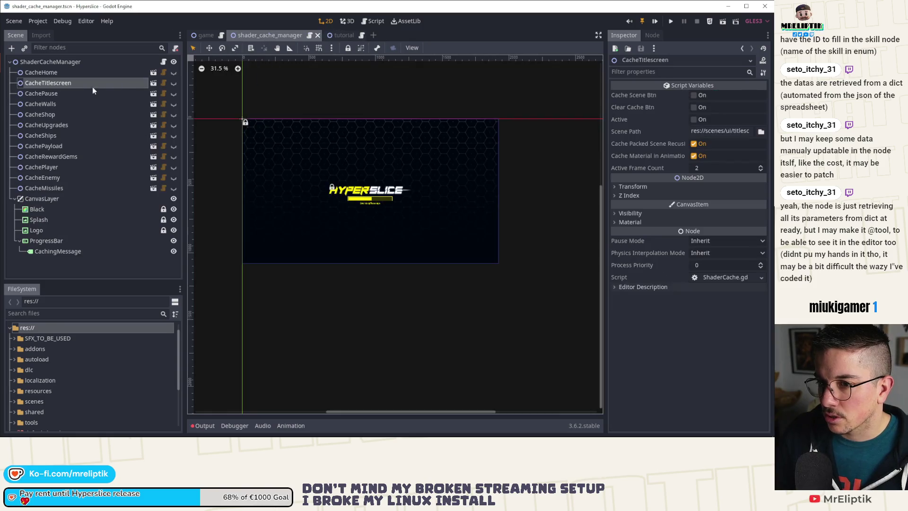
pyautogui.click(142, 94)
pyautogui.click(155, 92)
pyautogui.doubleClick(73, 61)
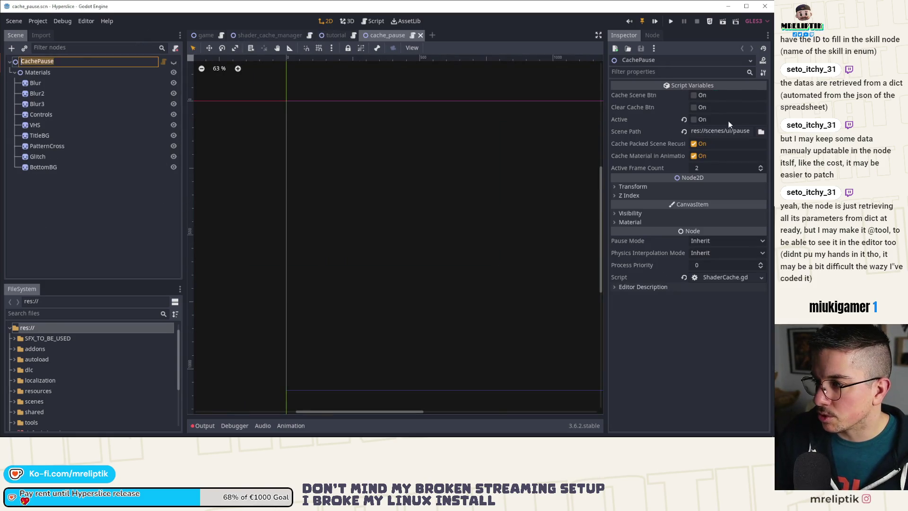
pyautogui.click(692, 95)
pyautogui.middleClick(385, 34)
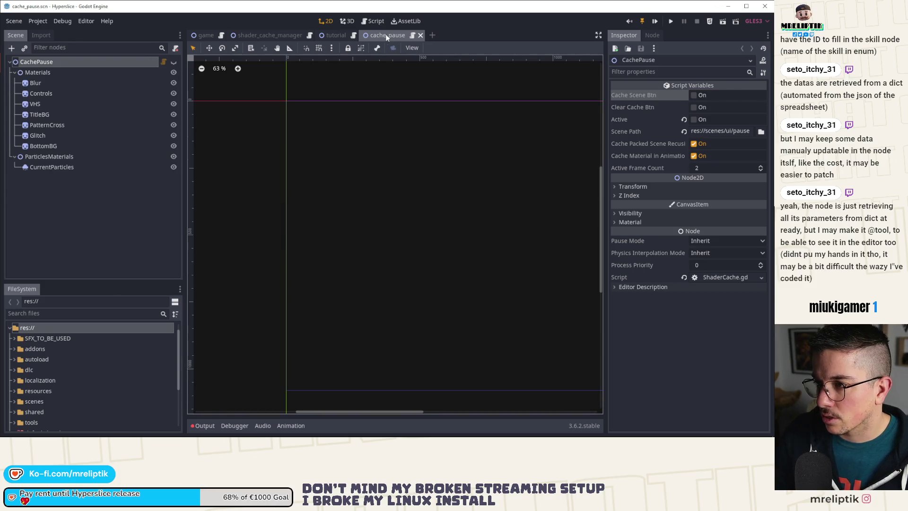
# Rebuild the CacheWalls and CacheShop shader caches, closing each scene afterward.
pyautogui.click(267, 35)
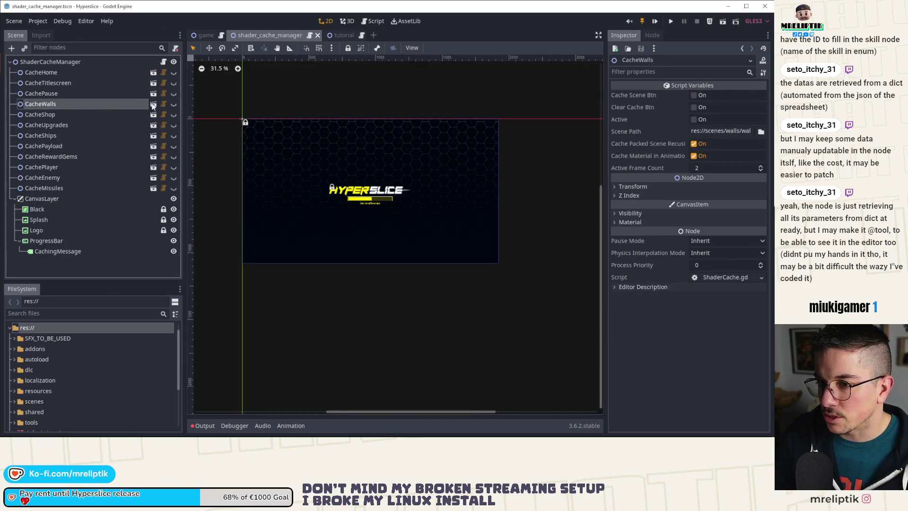
pyautogui.click(154, 103)
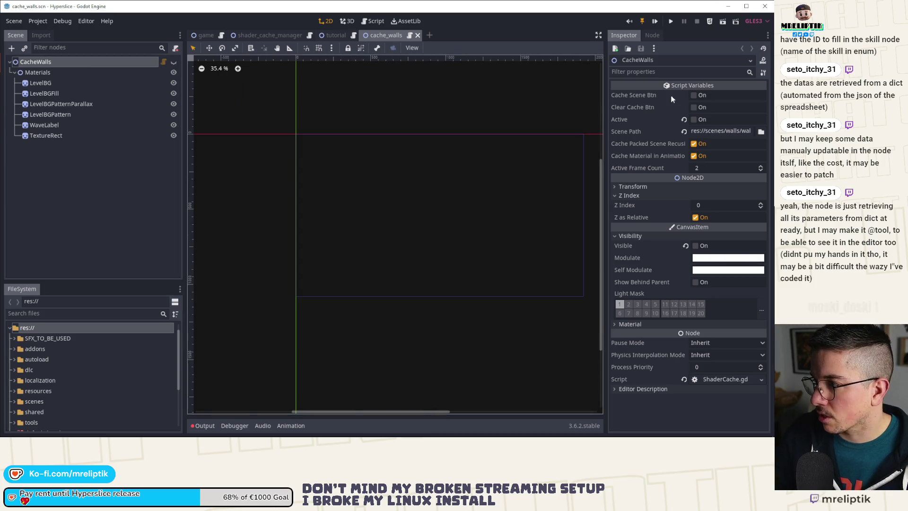
pyautogui.click(694, 95)
pyautogui.middleClick(400, 35)
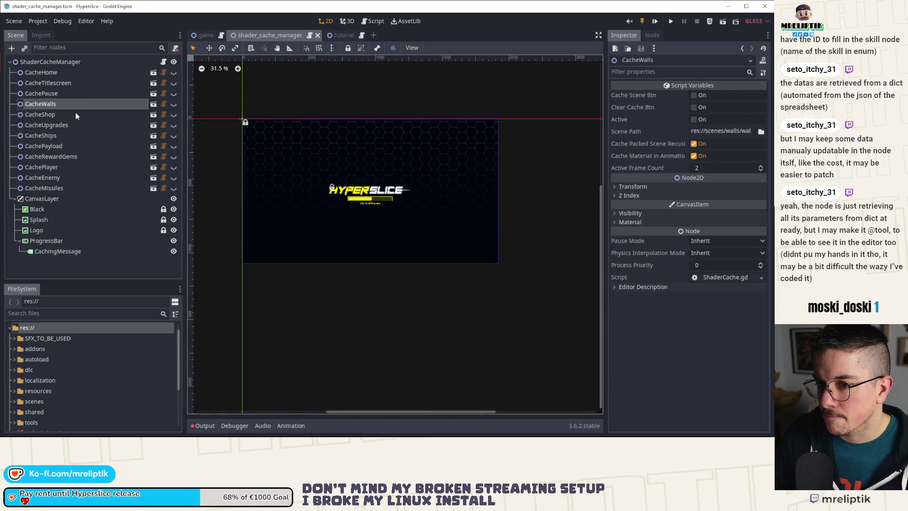
pyautogui.click(76, 114)
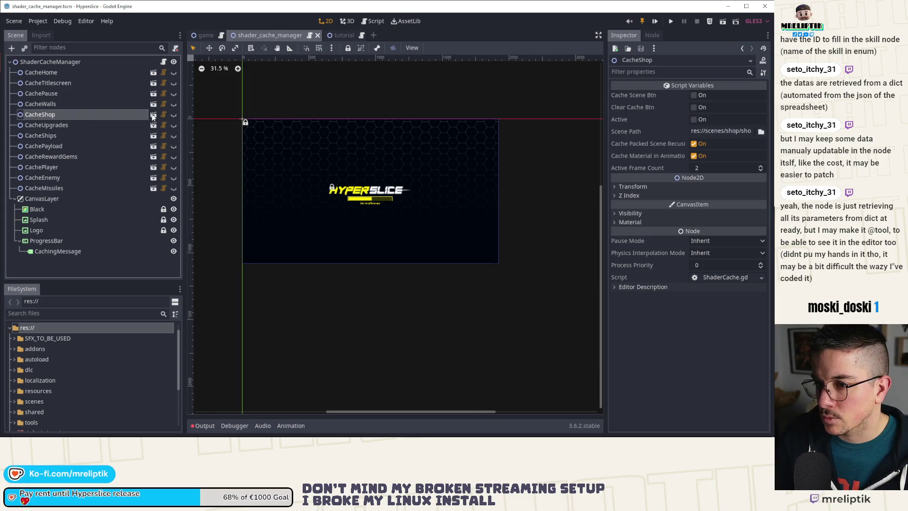
pyautogui.click(153, 114)
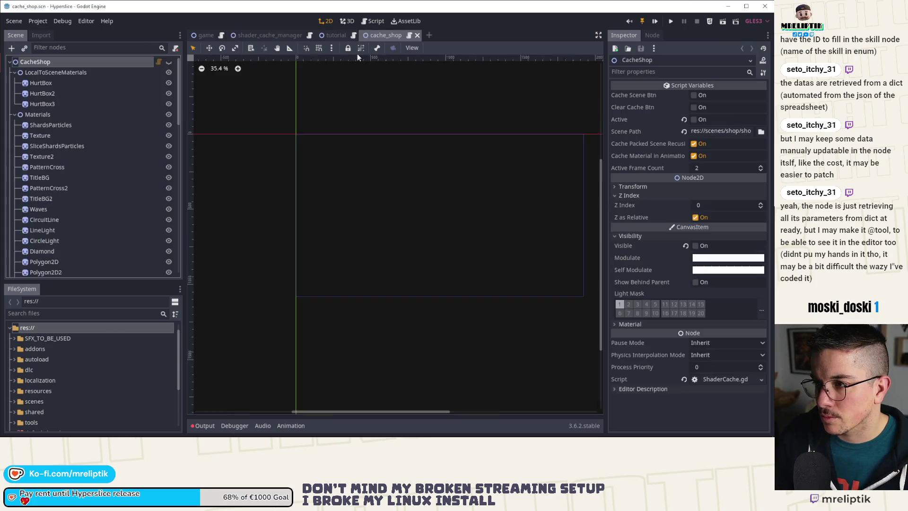
pyautogui.click(691, 95)
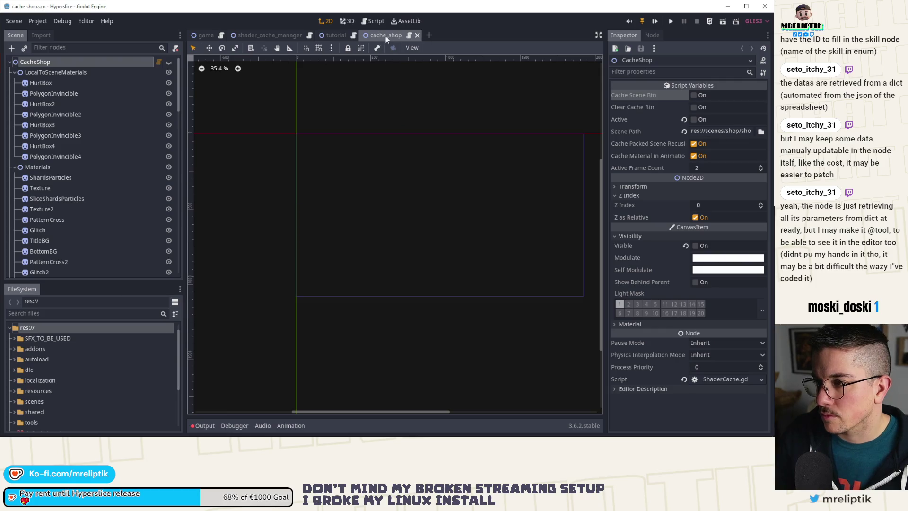
pyautogui.middleClick(386, 37)
# Rebuild the CacheUpgrades shader cache and open the CacheShips scene.
pyautogui.click(265, 35)
pyautogui.click(58, 126)
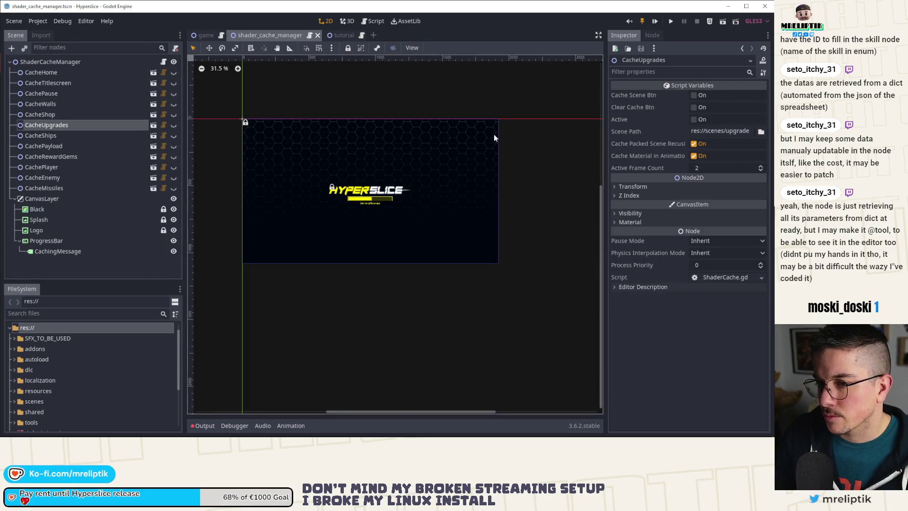
pyautogui.click(153, 125)
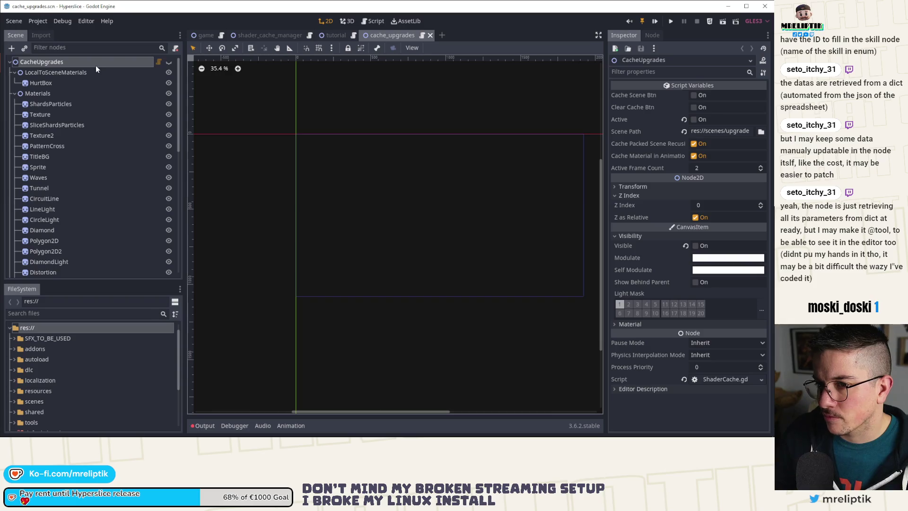
pyautogui.click(696, 96)
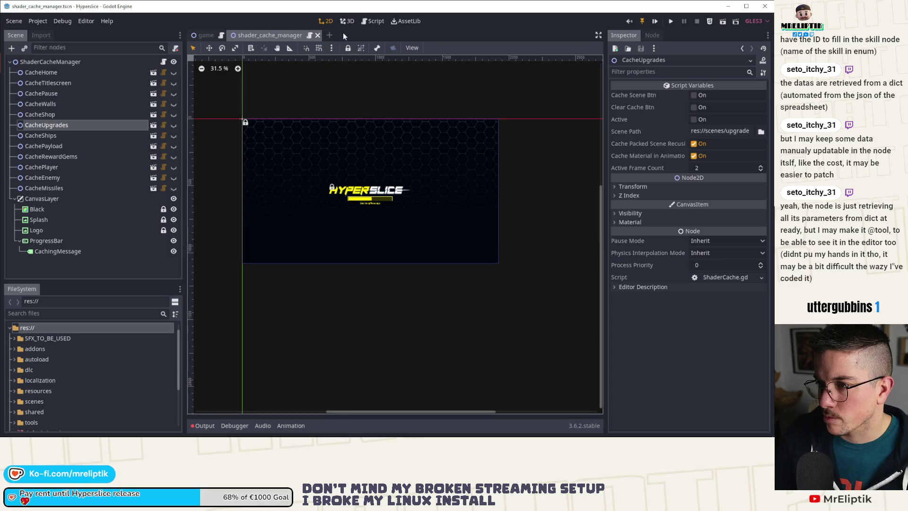
pyautogui.click(126, 135)
pyautogui.click(154, 136)
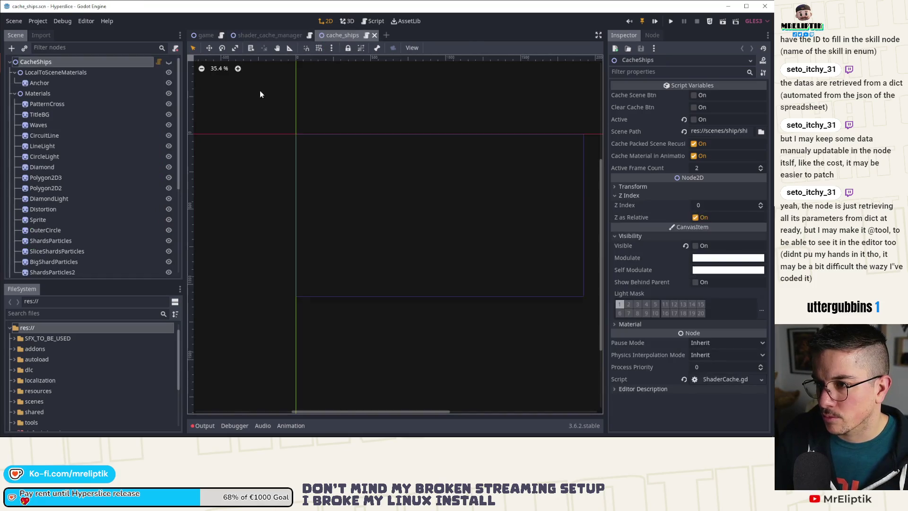
# Run shader caching for the ships, CachePayload and CacheRewardGems scenes.
pyautogui.click(692, 95)
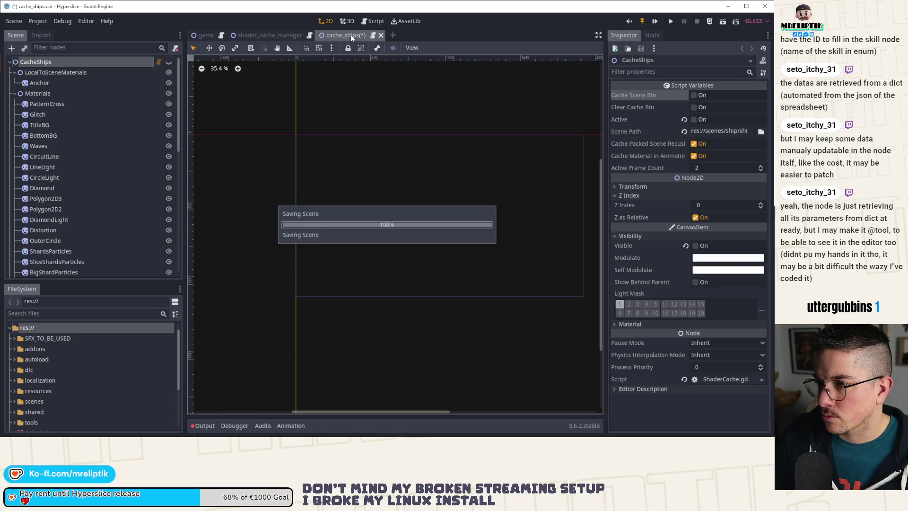
pyautogui.click(83, 145)
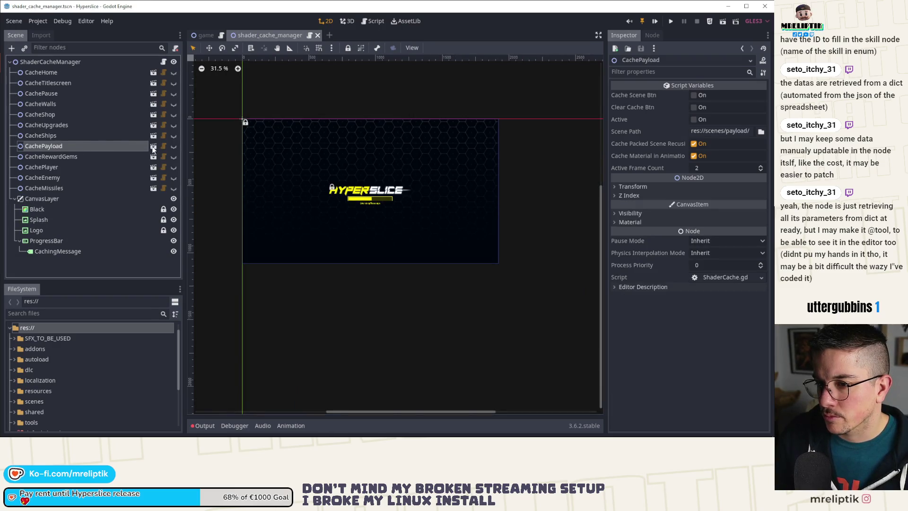
pyautogui.click(153, 146)
pyautogui.click(700, 96)
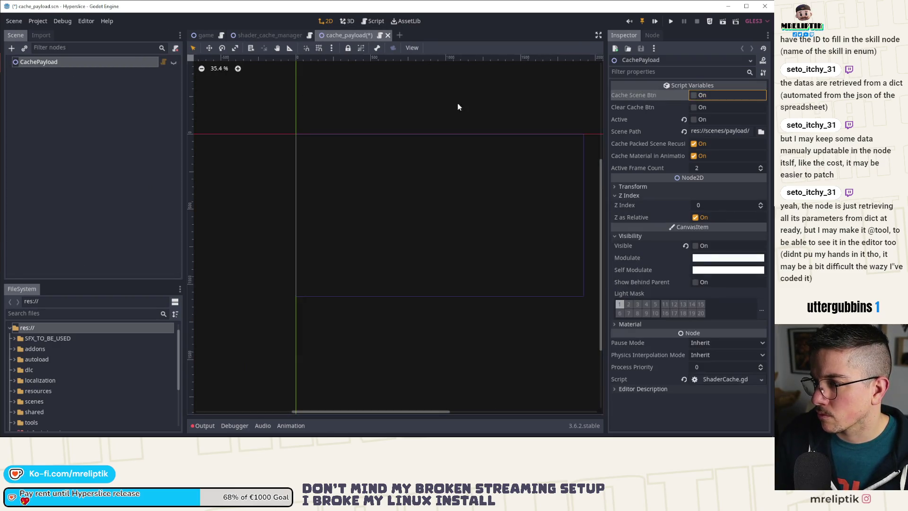
pyautogui.click(106, 156)
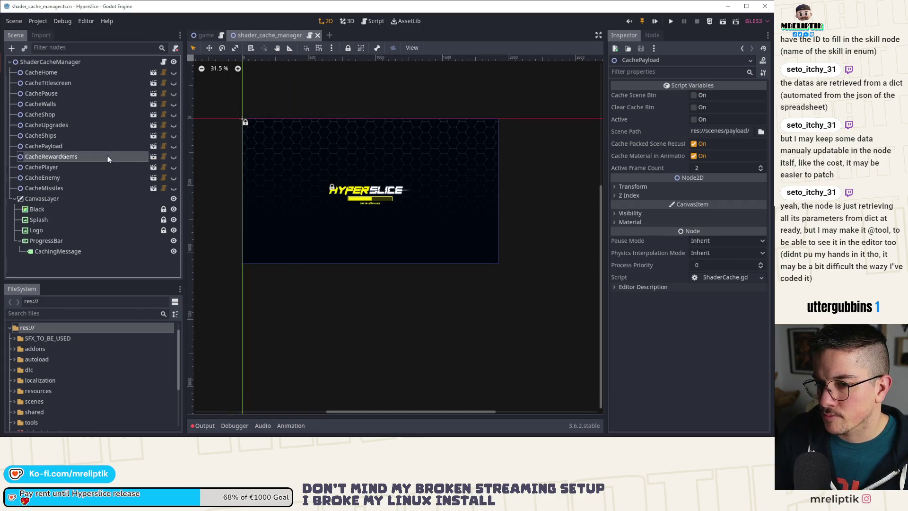
pyautogui.click(153, 157)
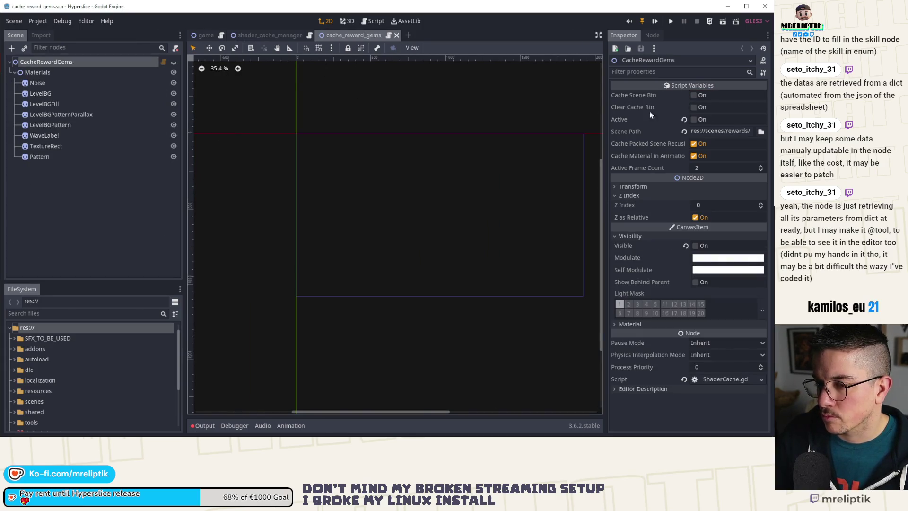
pyautogui.click(694, 95)
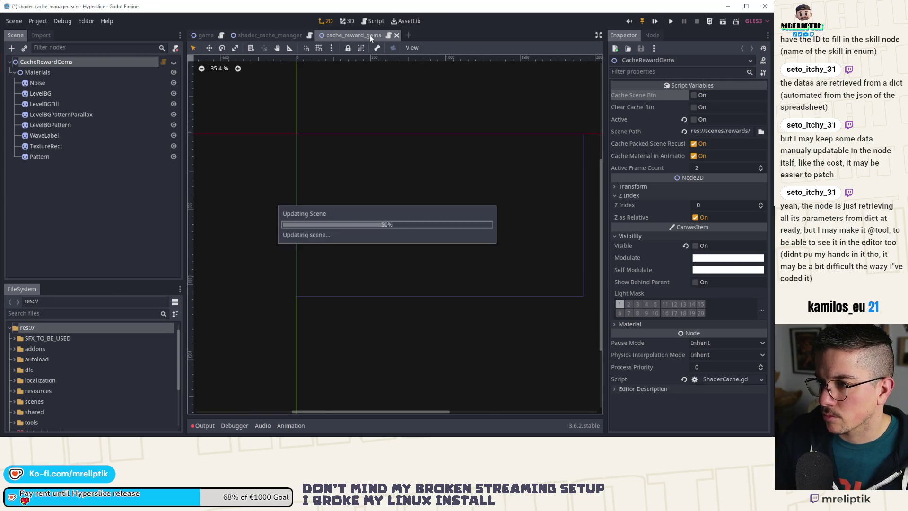
# Open and close the CachePlayer scene, then save and close the CacheEnemy scene.
pyautogui.click(95, 167)
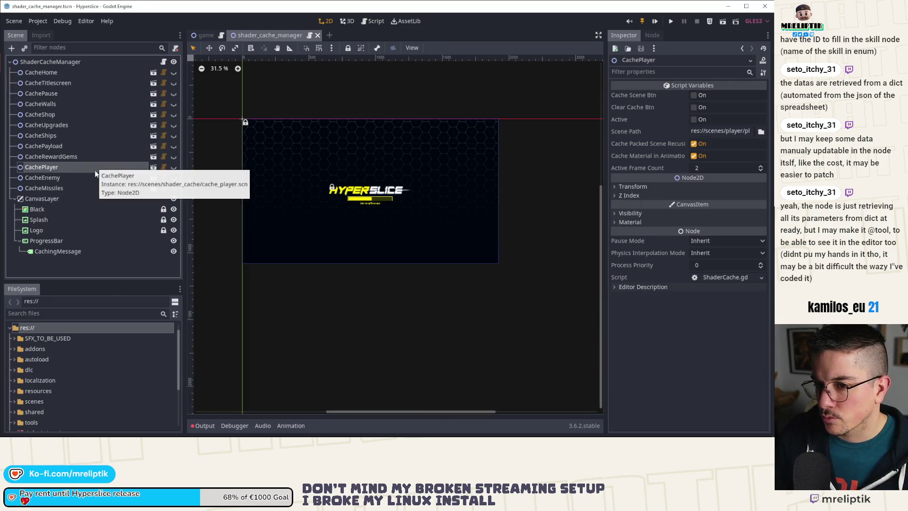
pyautogui.click(153, 167)
pyautogui.click(377, 35)
pyautogui.click(124, 178)
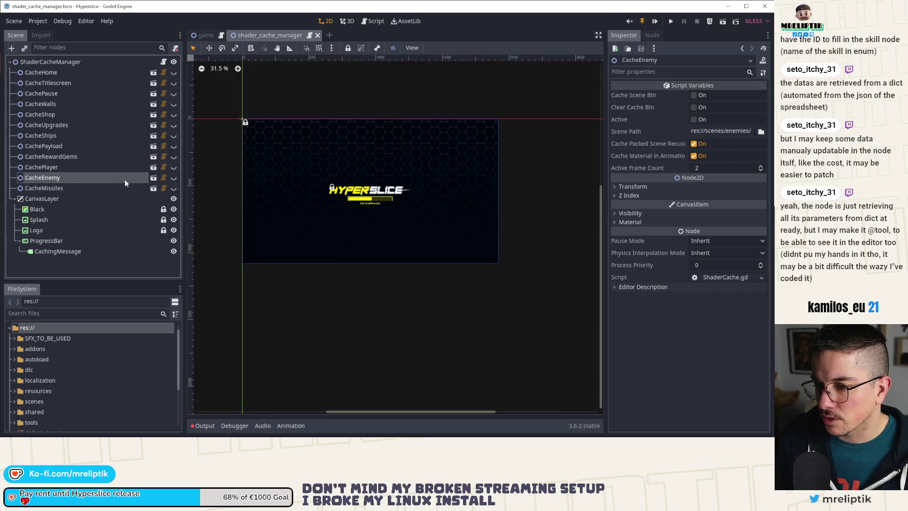
pyautogui.click(153, 178)
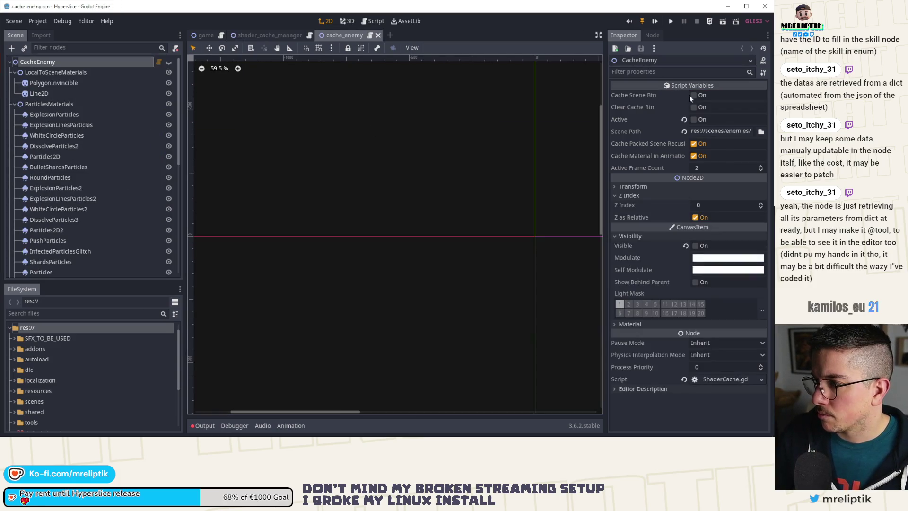
pyautogui.hotkey('ctrl', 's')
pyautogui.middleClick(347, 34)
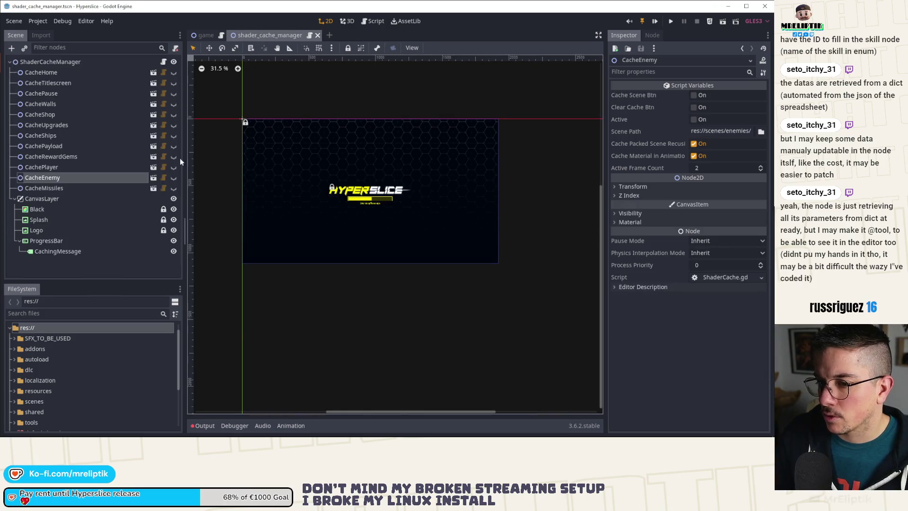
# Save and close the CacheMissiles scene, then reopen it.
pyautogui.click(154, 189)
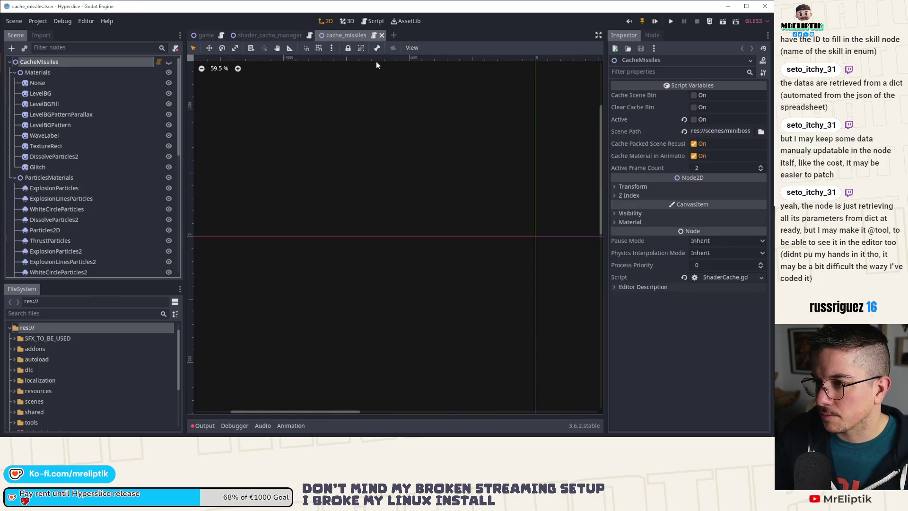
pyautogui.hotkey('ctrl', 's')
pyautogui.middleClick(346, 33)
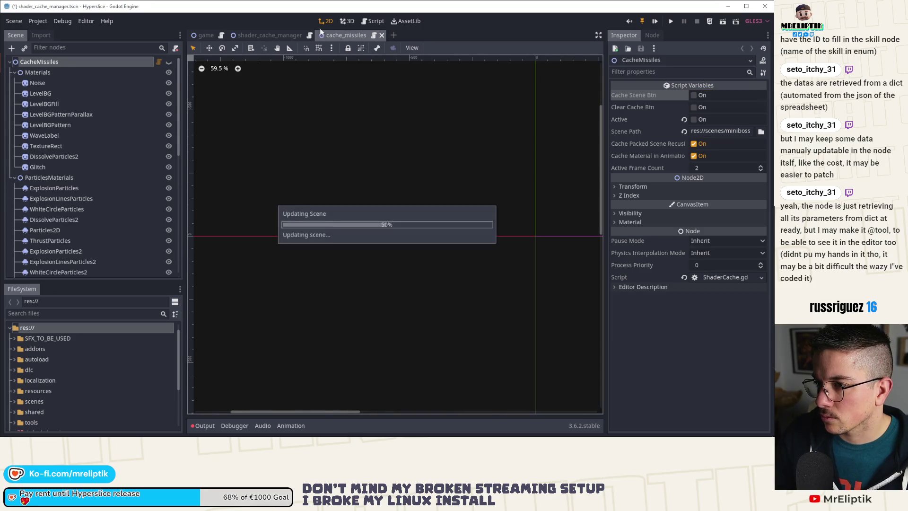
pyautogui.click(115, 188)
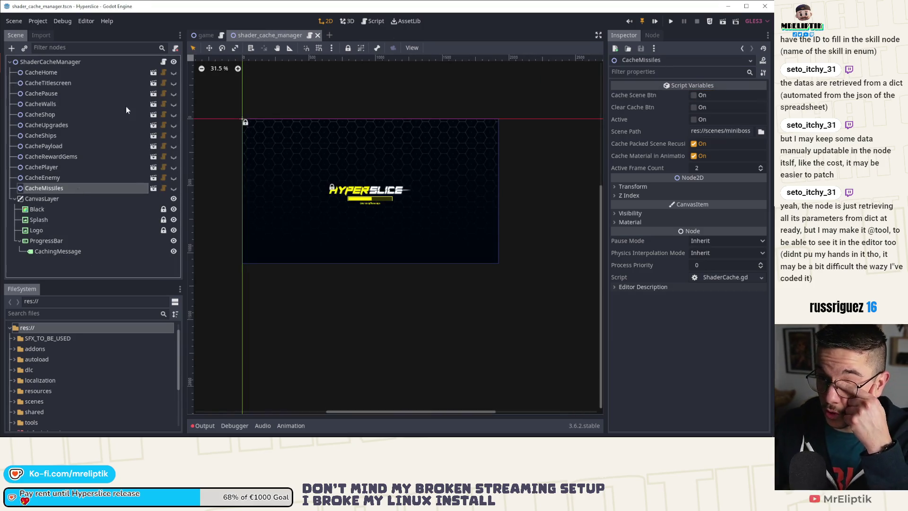
pyautogui.click(153, 188)
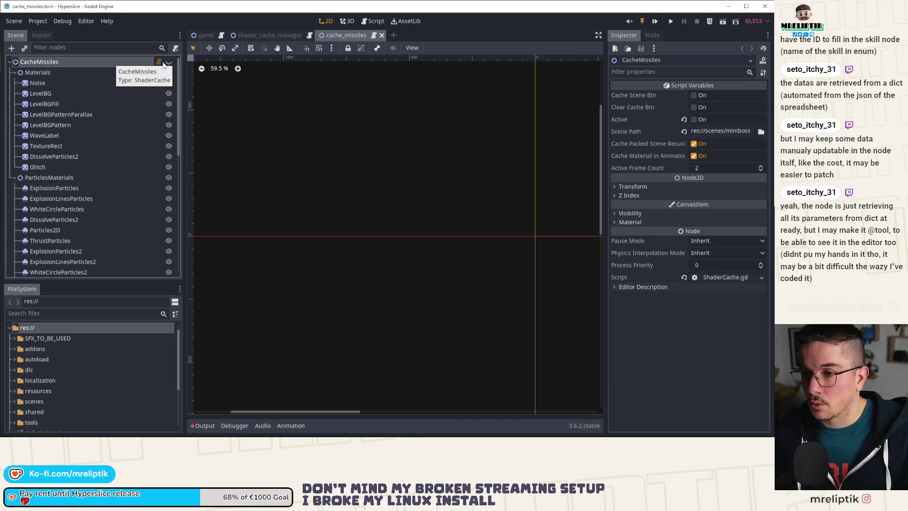
# Create a new scene with a ShaderCache root node.
pyautogui.click(393, 35)
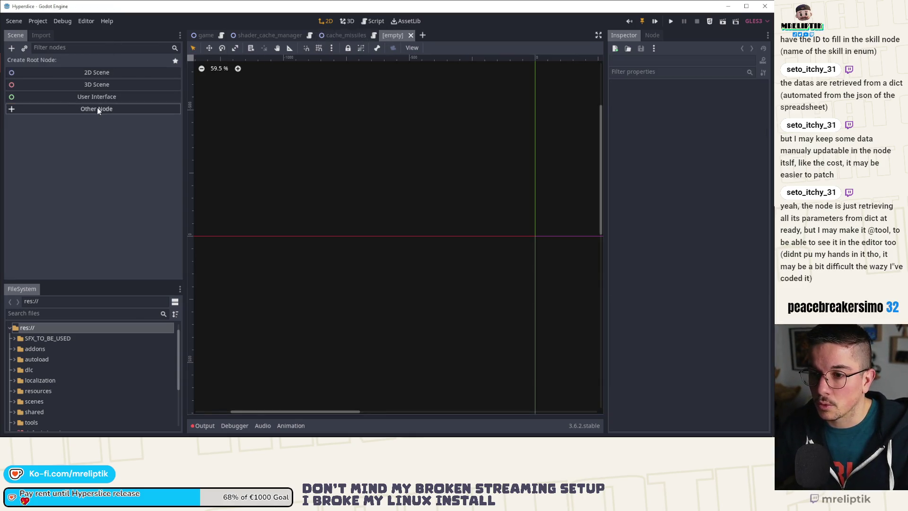
pyautogui.click(97, 108)
pyautogui.write('shader')
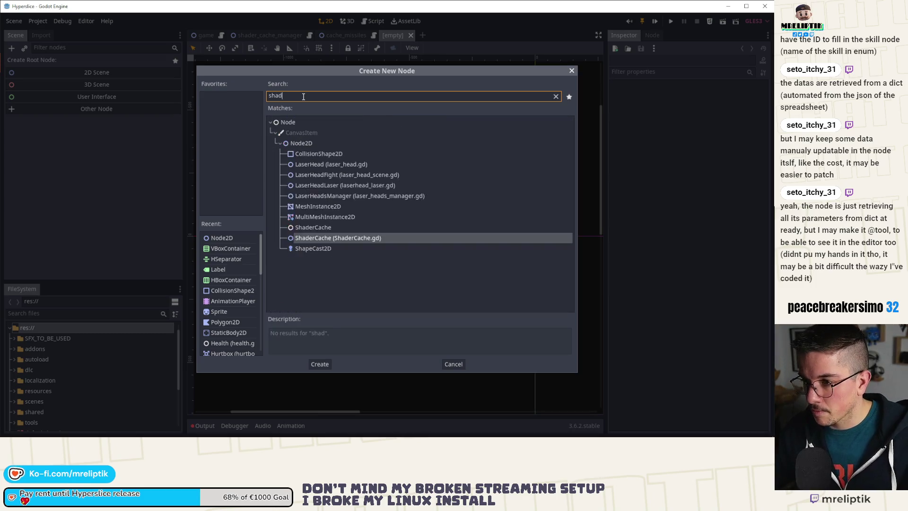
pyautogui.doubleClick(319, 185)
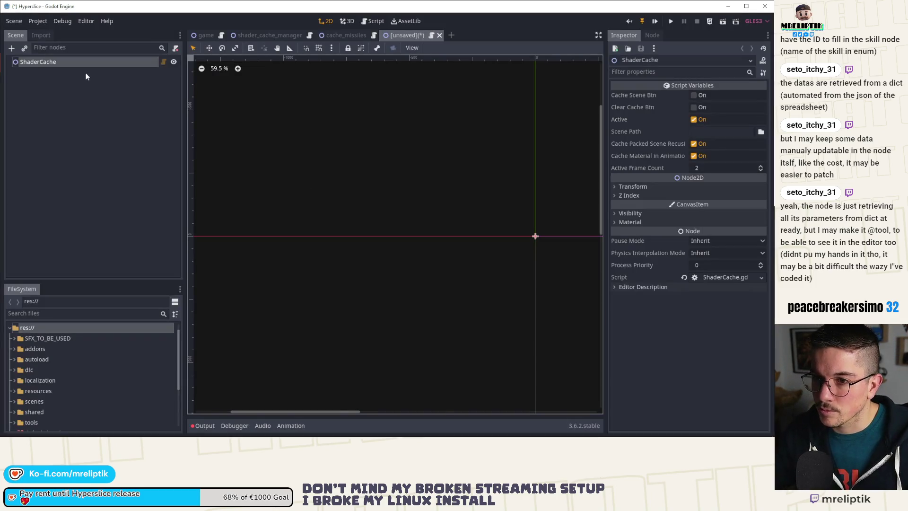
# Set the ShaderCache Scene Path to bosses/boss/boss_scene.tscn and save the scene.
pyautogui.click(760, 133)
pyautogui.doubleClick(573, 114)
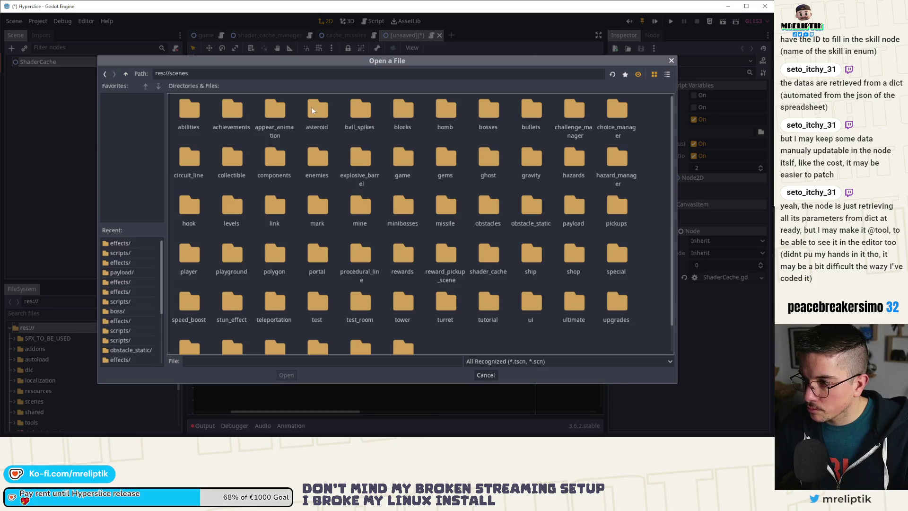
pyautogui.doubleClick(487, 108)
pyautogui.doubleClick(199, 110)
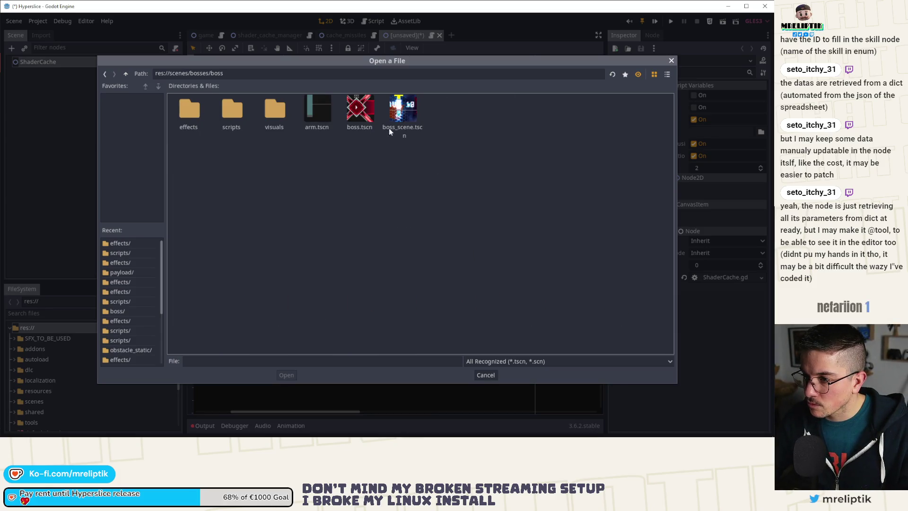
pyautogui.doubleClick(392, 115)
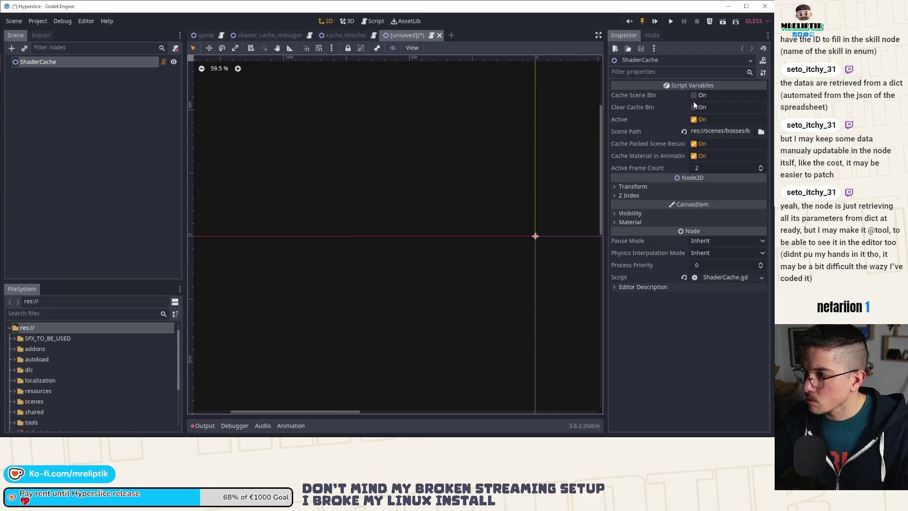
pyautogui.hotkey('ctrl', 's')
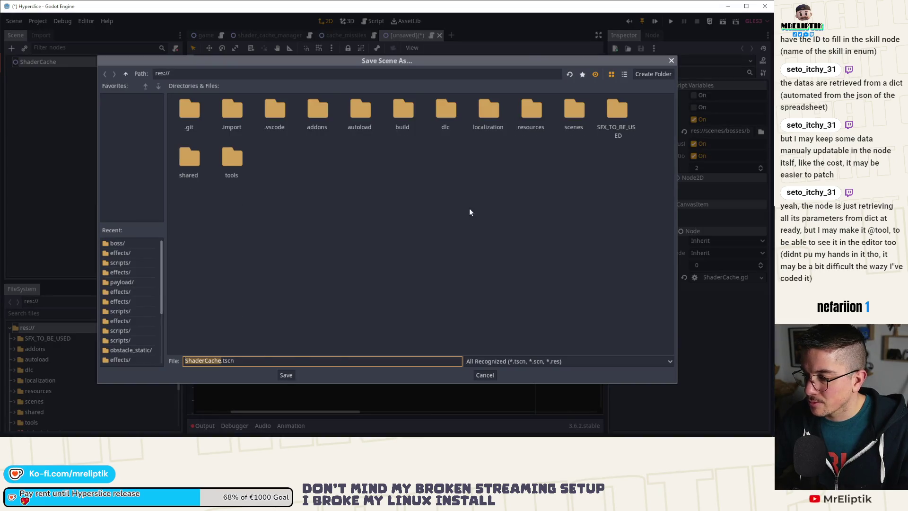
# Save the new scene as cache_boss inside res://scenes/shader_cache.
pyautogui.doubleClick(573, 111)
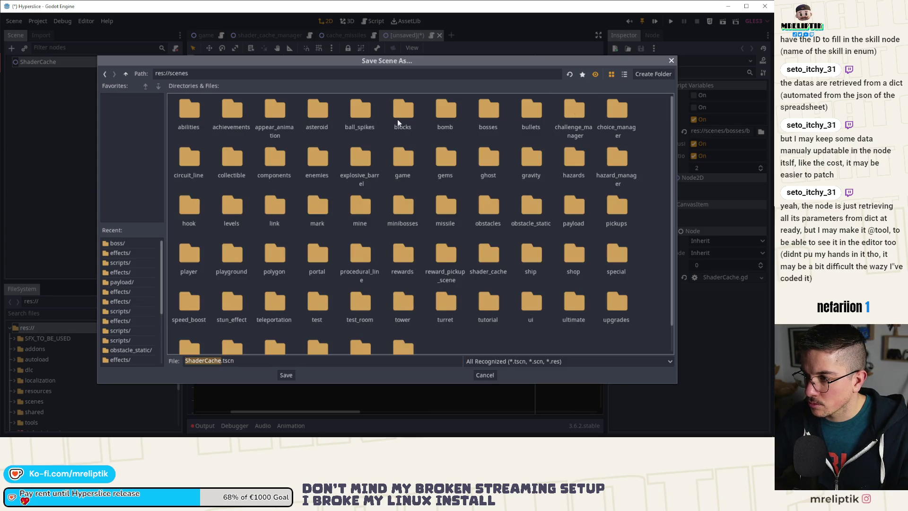
pyautogui.scroll(-2, 391, 248)
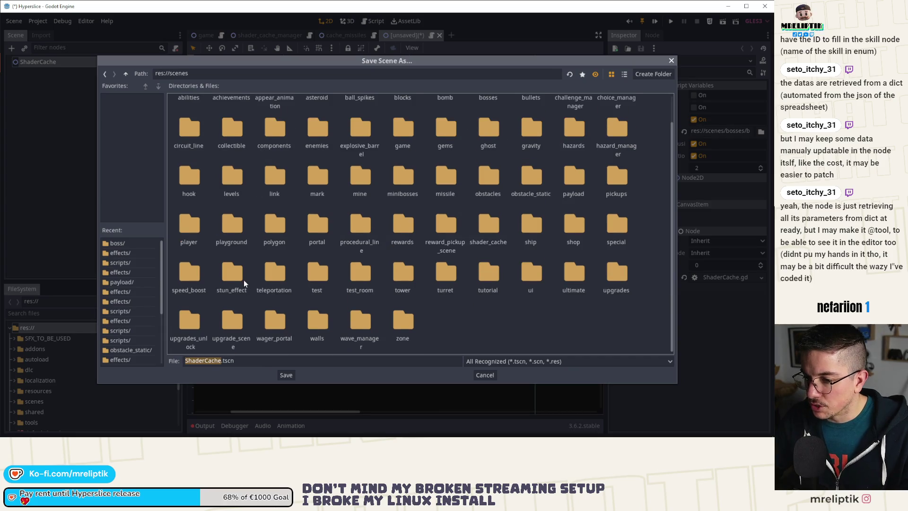
pyautogui.doubleClick(481, 231)
pyautogui.click(194, 361)
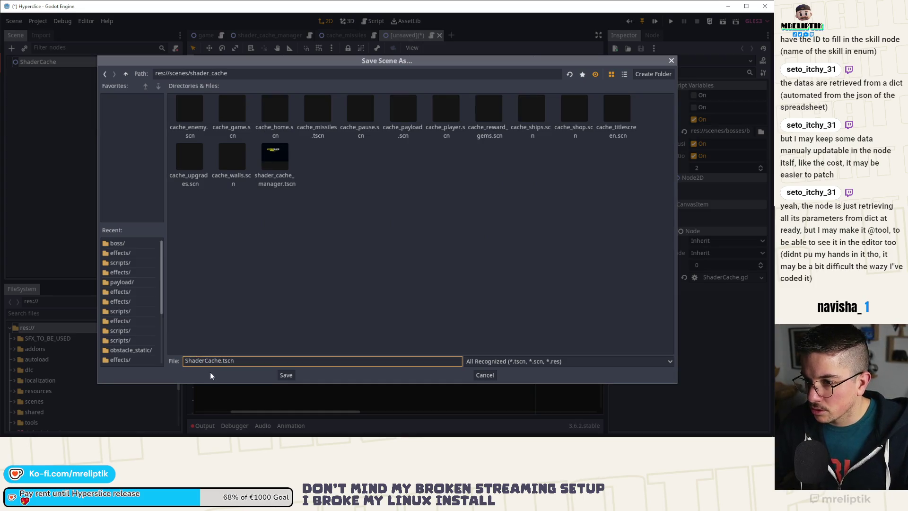
pyautogui.moveTo(208, 361); pyautogui.dragTo(180, 372)
pyautogui.write('che')
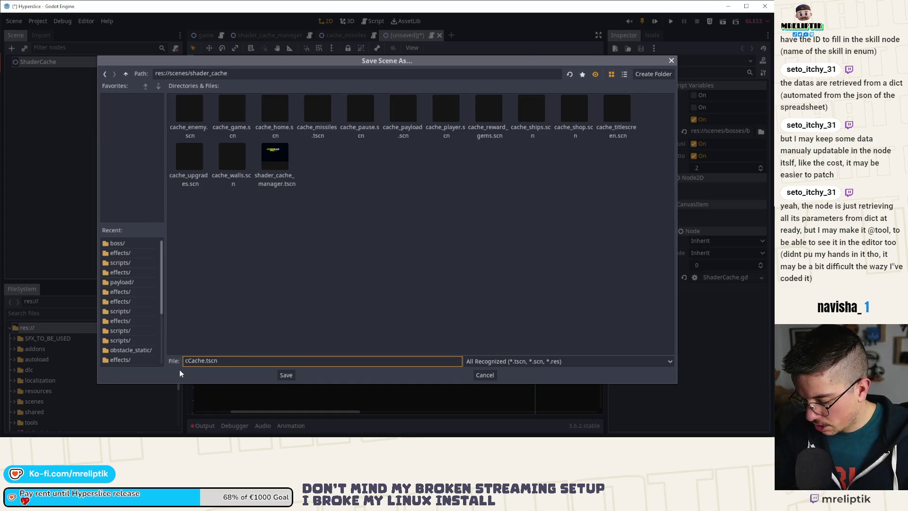
pyautogui.write('_boss')
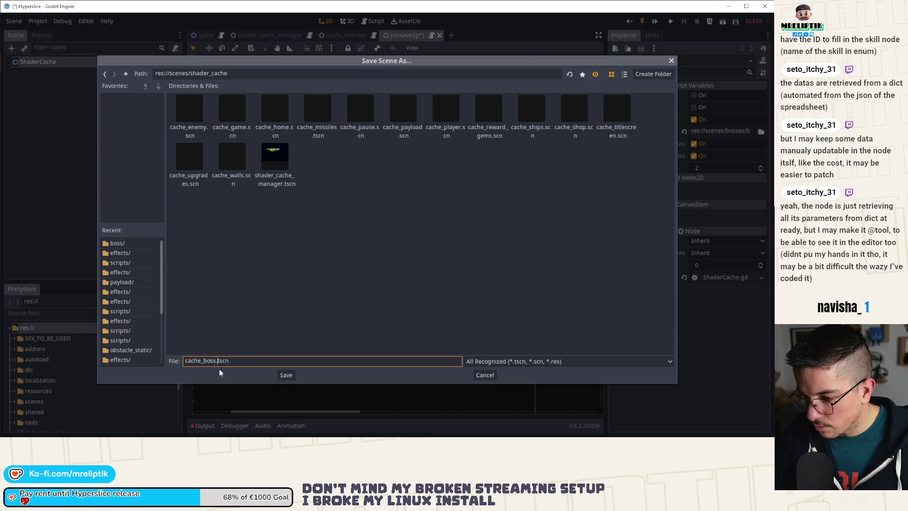
pyautogui.click(285, 375)
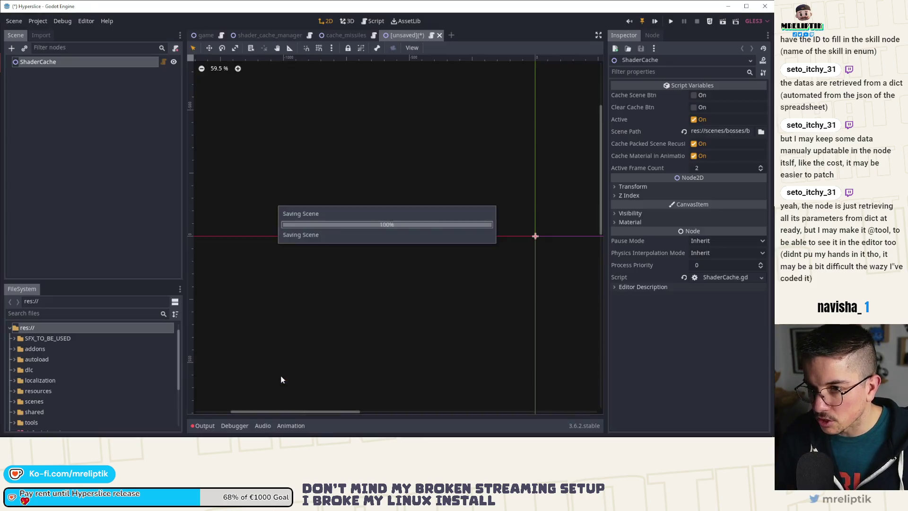
pyautogui.click(45, 62)
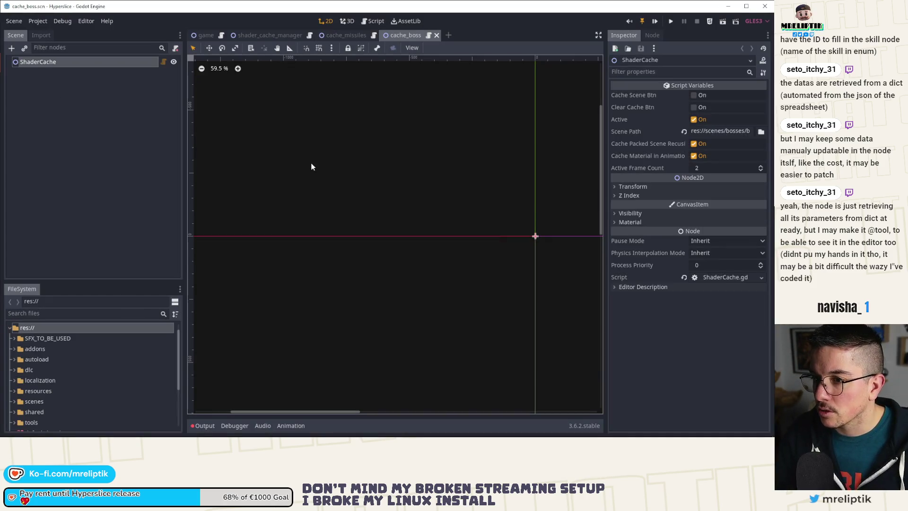
# Turn off cache_boss's Active setting, save and close it, and close cache_missiles.
pyautogui.click(347, 36)
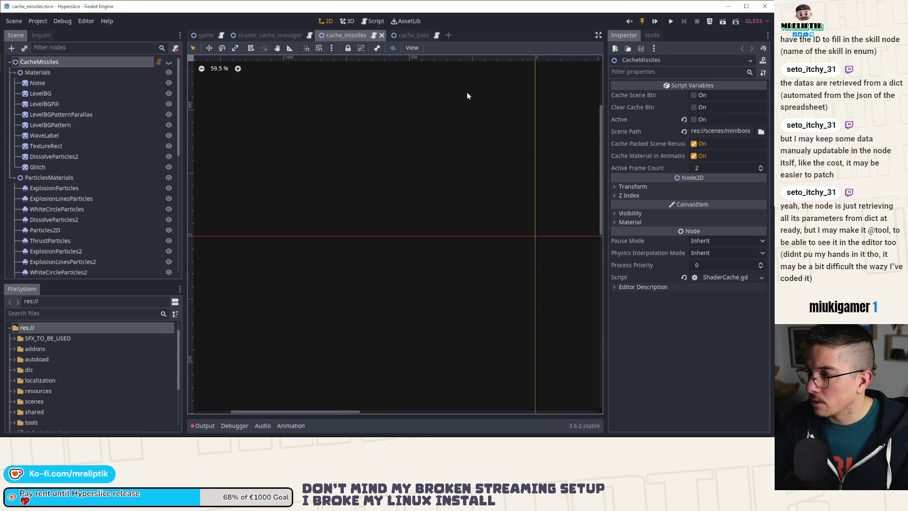
pyautogui.click(412, 36)
pyautogui.click(693, 120)
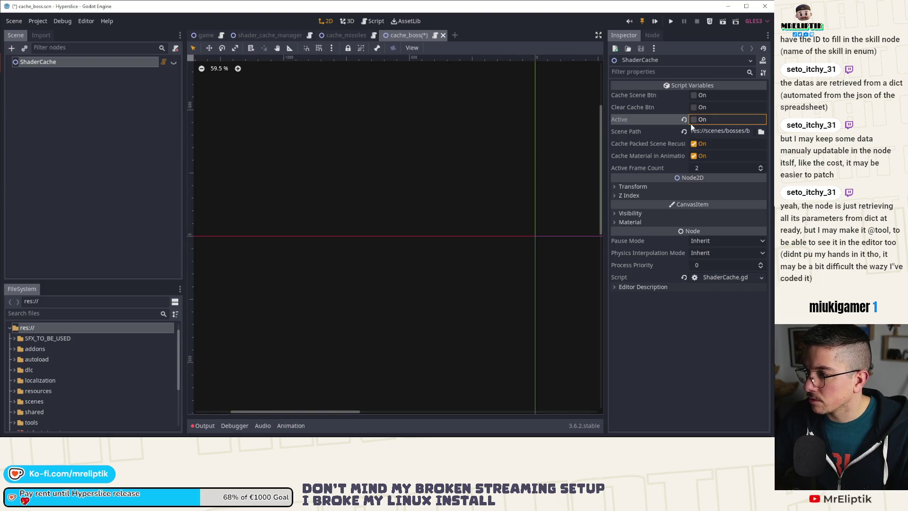
pyautogui.click(690, 94)
pyautogui.hotkey('ctrl', 'shift', 'w')
pyautogui.press('Return')
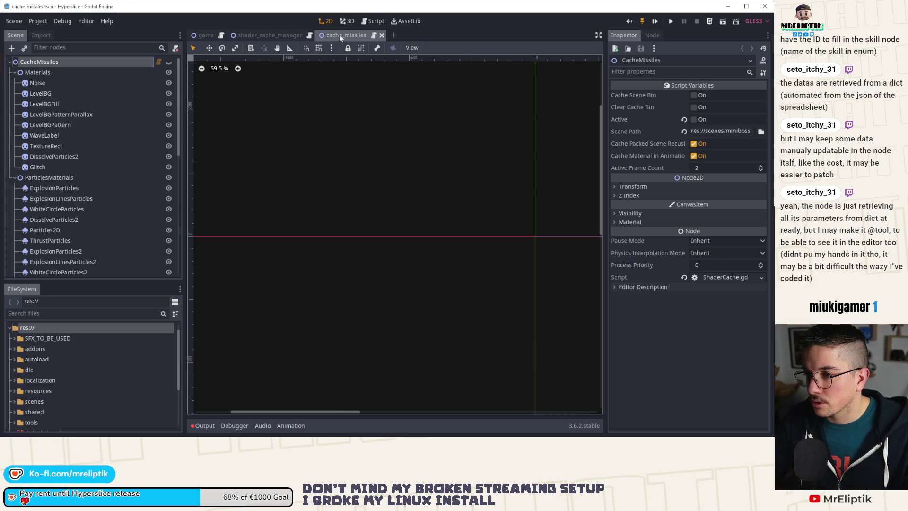
pyautogui.middleClick(339, 35)
# Instance cache_boss.scn under ShaderCacheManager and move it above CanvasLayer.
pyautogui.rightClick(45, 65)
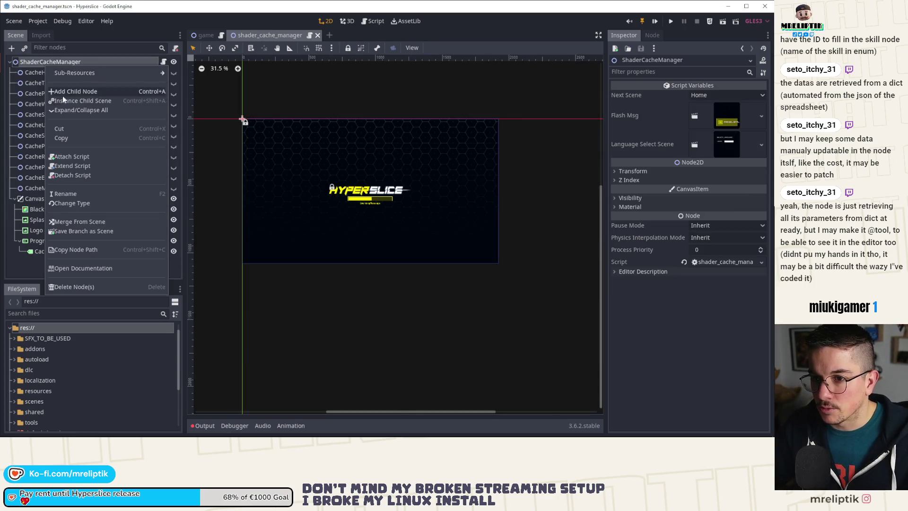
pyautogui.click(61, 101)
pyautogui.write('cache_')
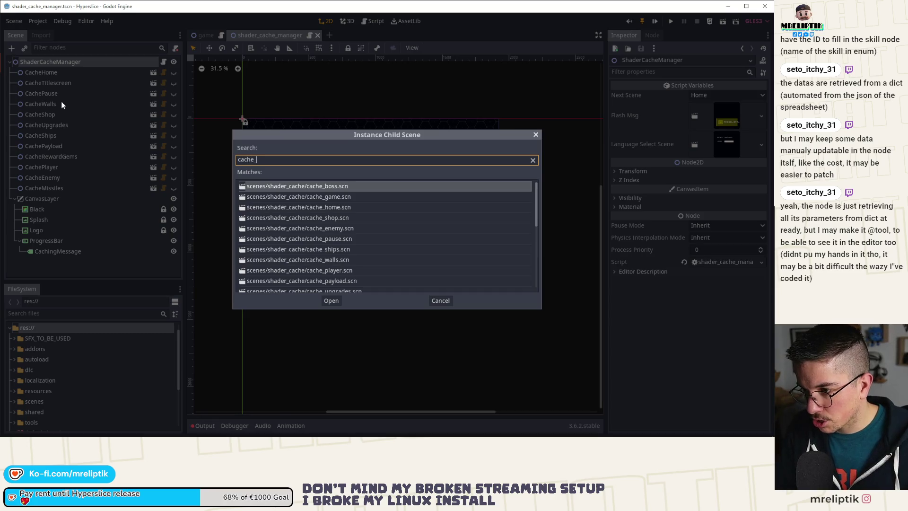
pyautogui.press('Return')
pyautogui.moveTo(42, 263); pyautogui.dragTo(48, 194)
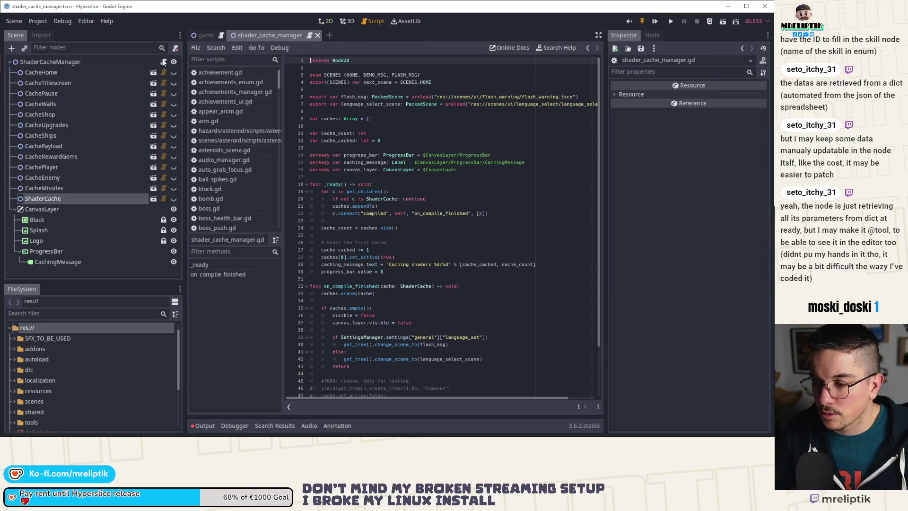
# Check the shader_cache_manager script, then close that scene to leave the game scene.
pyautogui.click(163, 61)
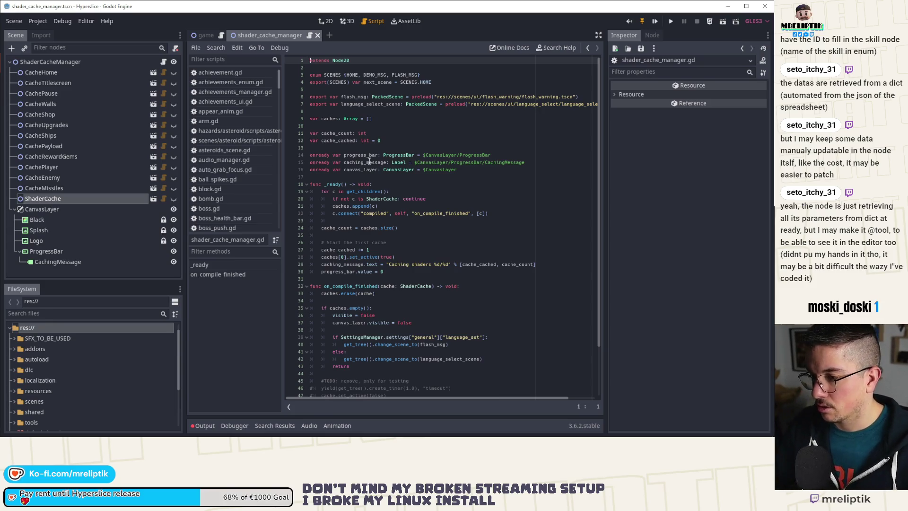
pyautogui.click(323, 21)
pyautogui.scroll(-1, 245, 110)
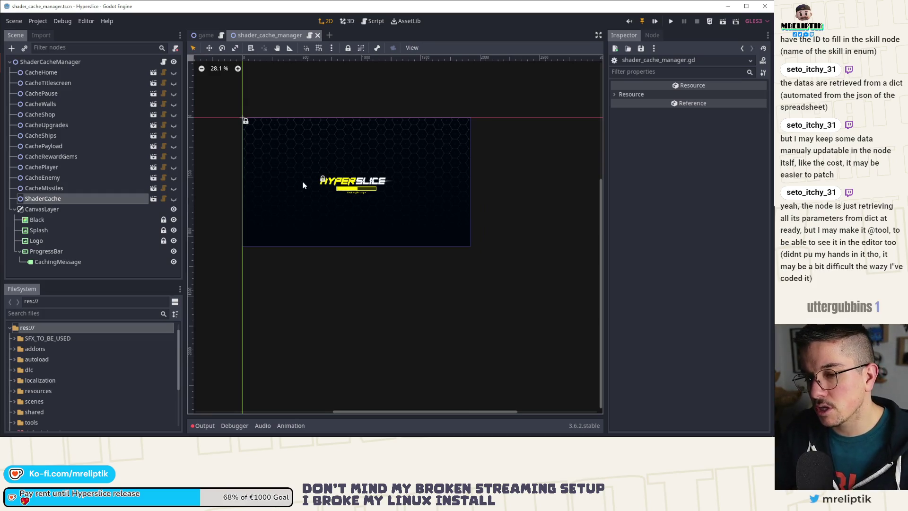
pyautogui.middleClick(277, 35)
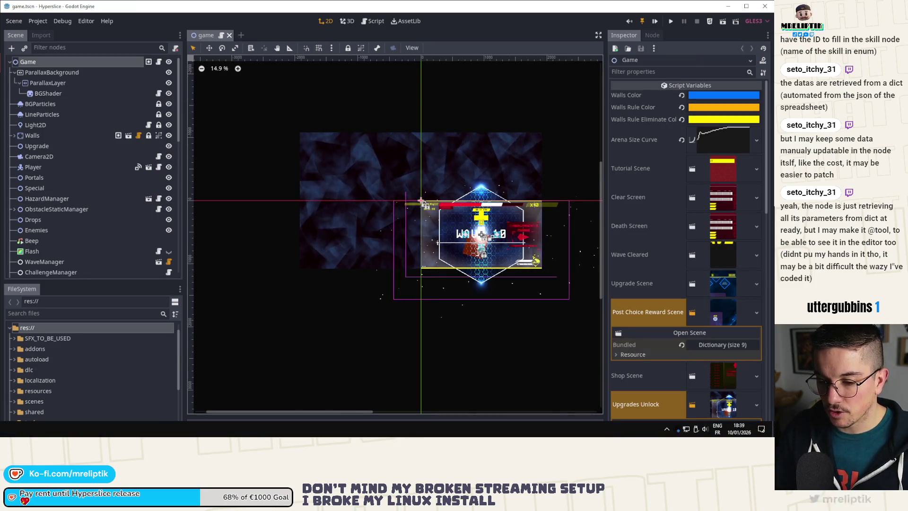
pyautogui.hotkey('alt', 'Tab')
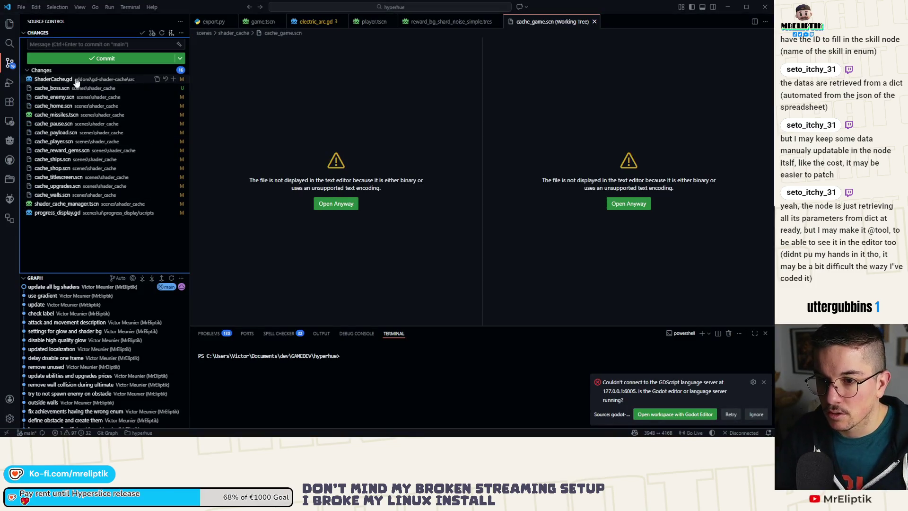
# Discard the changes to ShaderCache.gd.
pyautogui.click(67, 80)
pyautogui.click(71, 88)
pyautogui.click(66, 80)
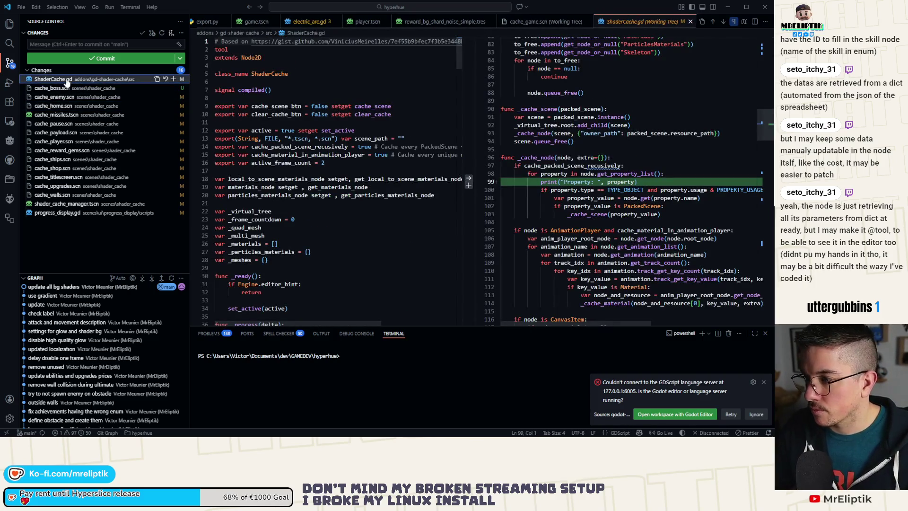
pyautogui.moveTo(162, 91)
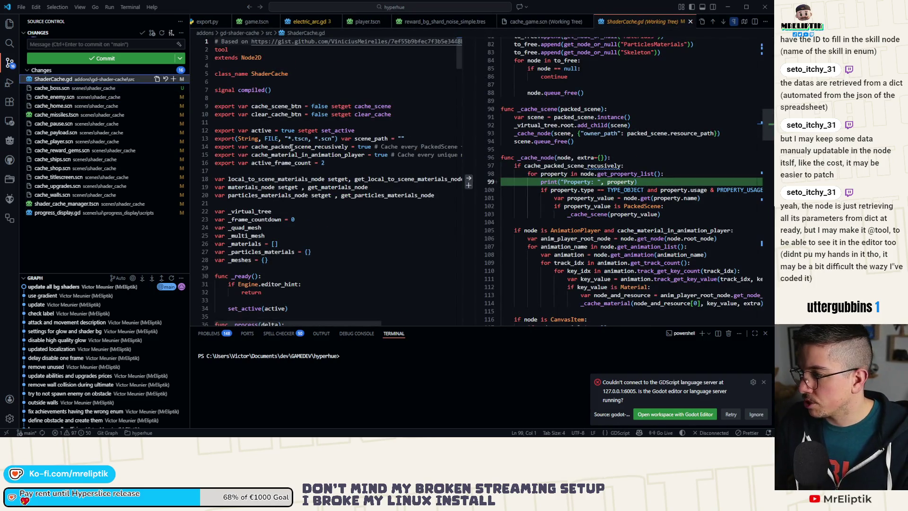
pyautogui.click(166, 80)
pyautogui.press('Return')
# Review the diffs of progress_display.gd, shader_cache_manager.tscn and cache_missiles.tscn.
pyautogui.click(65, 205)
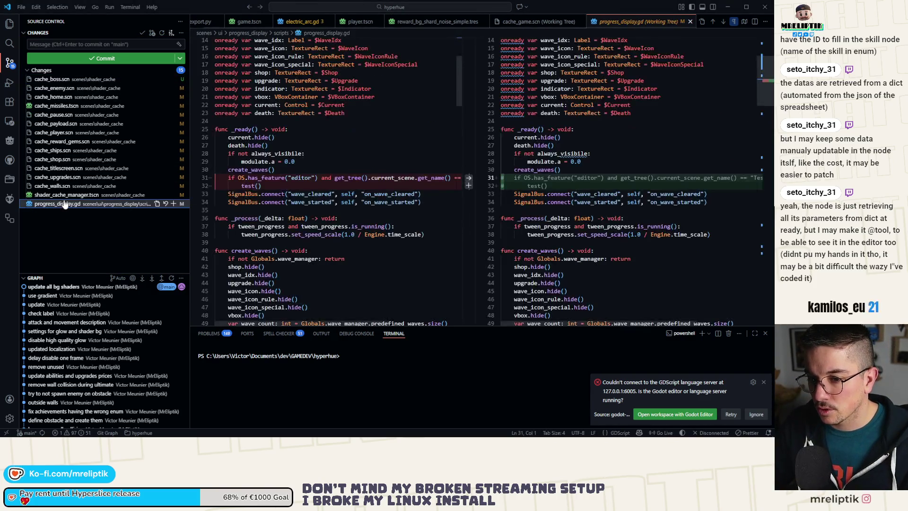
pyautogui.click(63, 195)
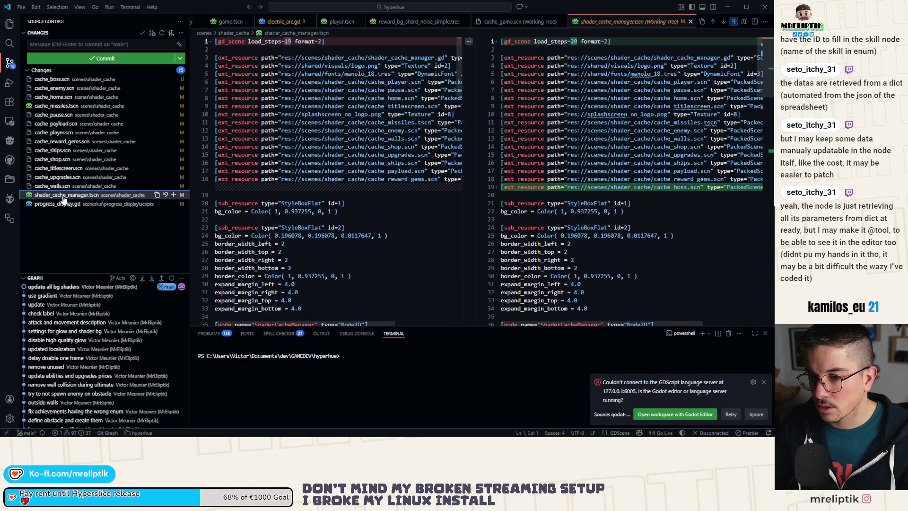
pyautogui.click(63, 204)
pyautogui.click(63, 195)
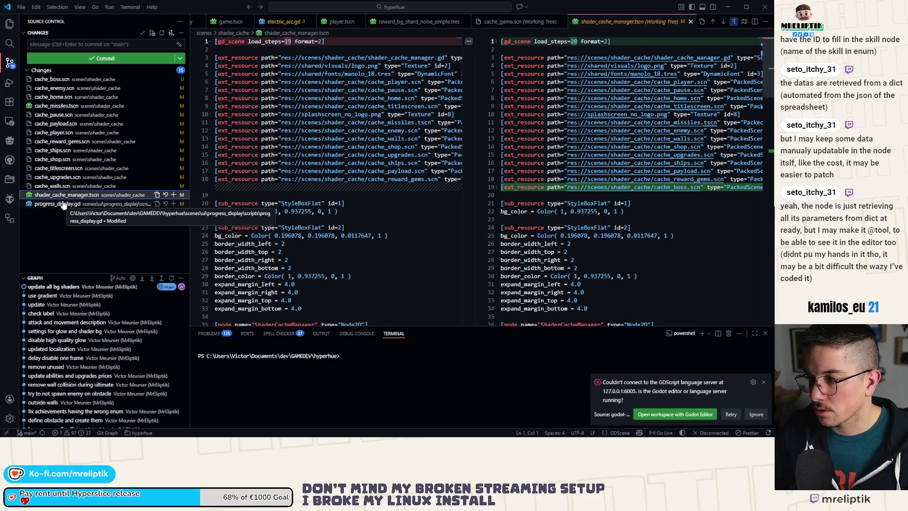
pyautogui.click(63, 204)
pyautogui.click(58, 106)
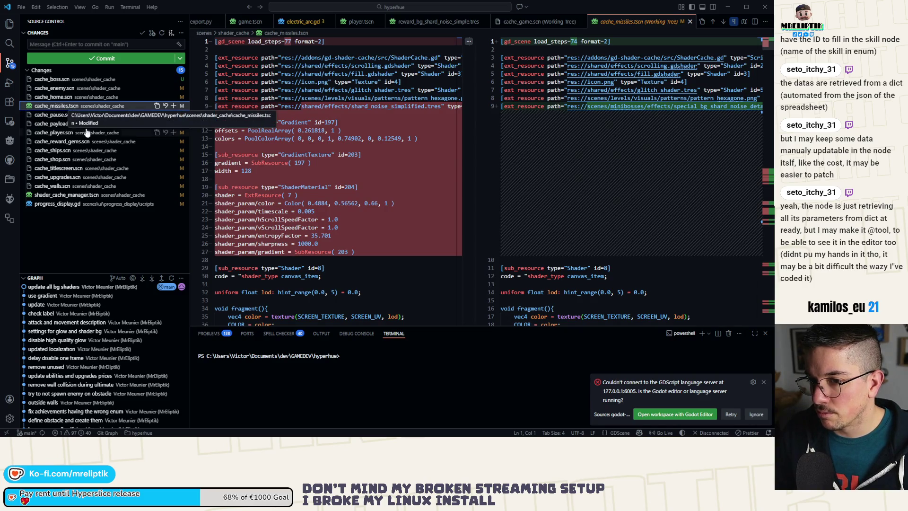
pyautogui.click(92, 204)
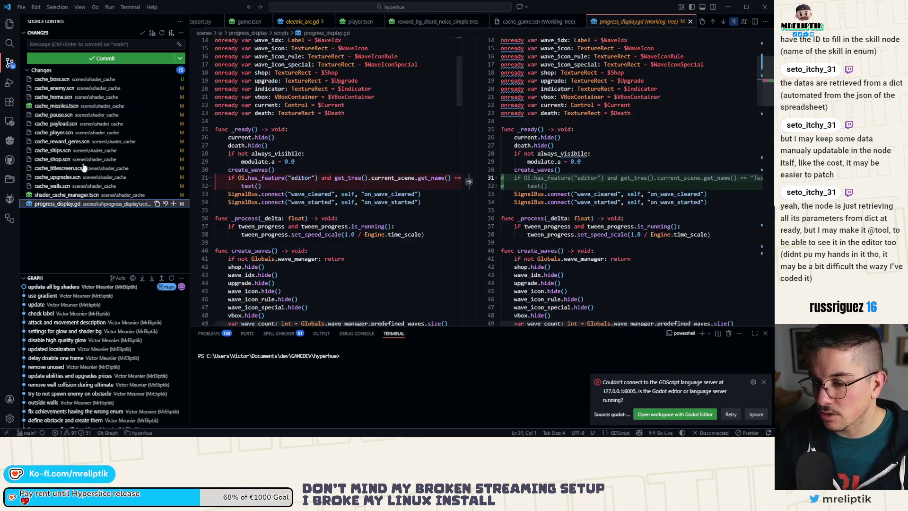
# Stage all changes and commit them with the message 'shader cache'.
pyautogui.click(171, 70)
pyautogui.click(70, 44)
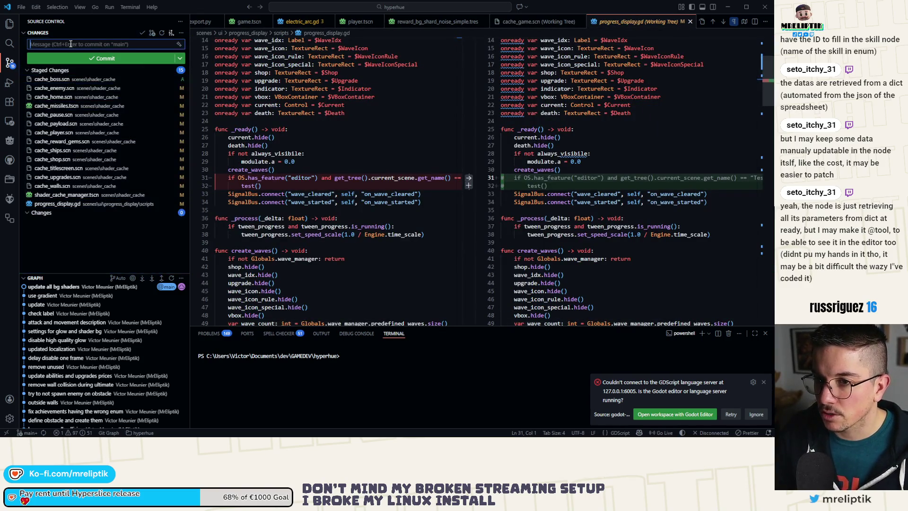
pyautogui.write('shader cache')
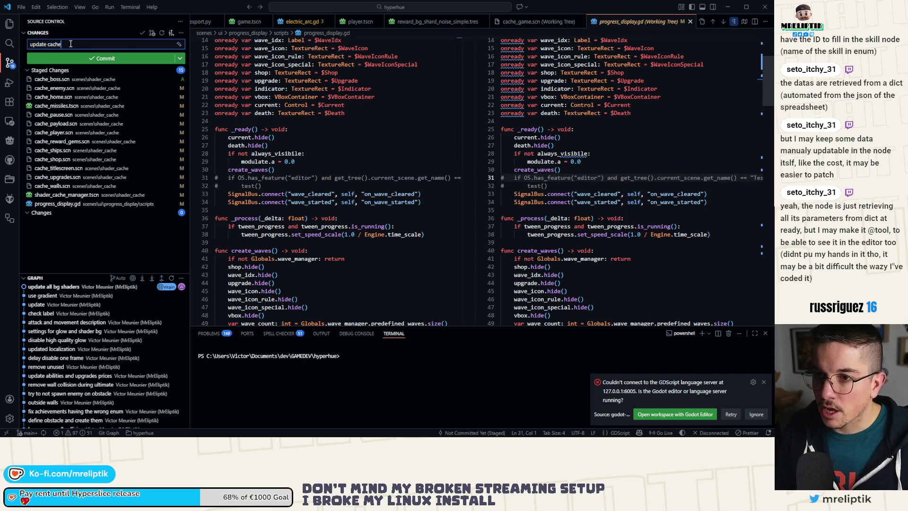
pyautogui.hotkey('ctrl', 'Return')
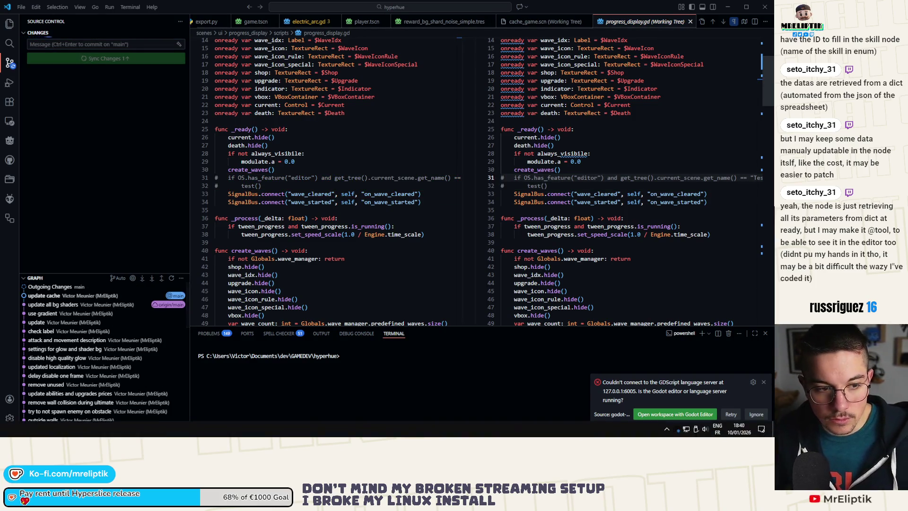
pyautogui.hotkey('alt', 'Tab')
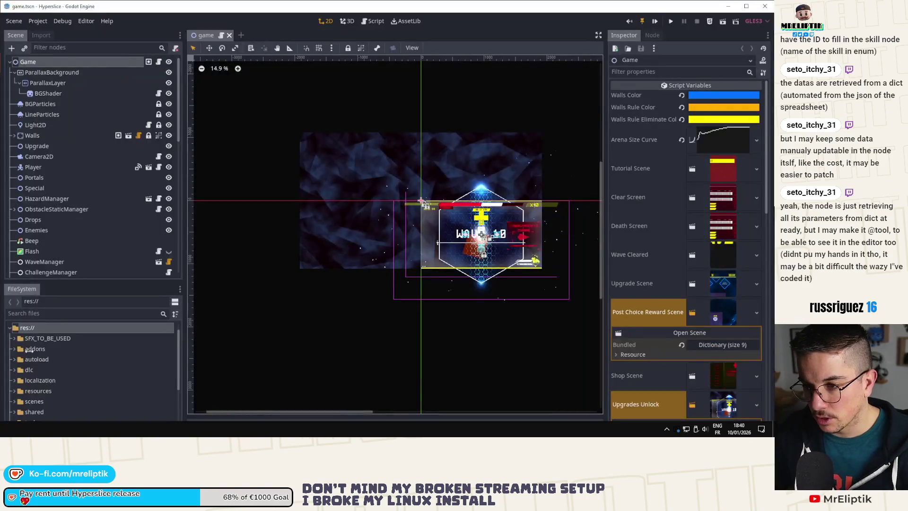
# Open player.tscn through the quick scene search.
pyautogui.scroll(-2, 334, 153)
pyautogui.moveTo(334, 153); pyautogui.dragTo(270, 125)
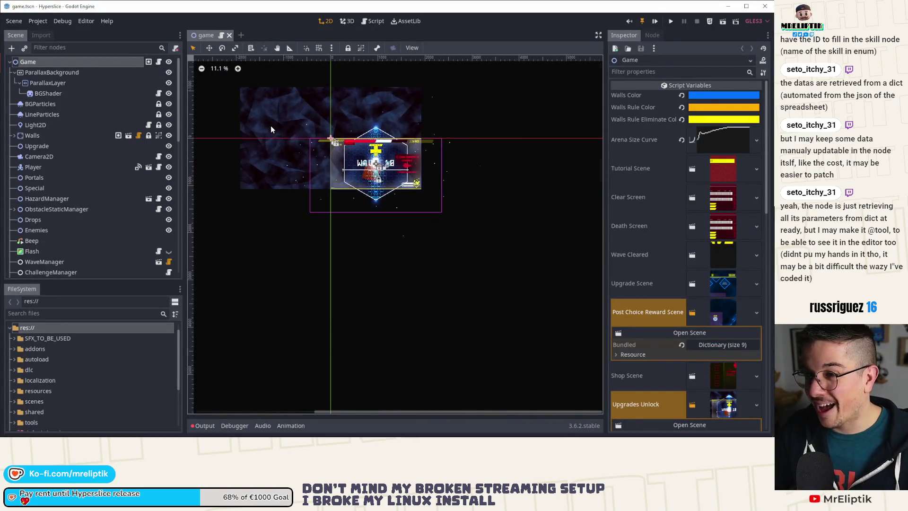
pyautogui.scroll(2, 271, 126)
pyautogui.hotkey('ctrl', 'shift', 'o')
pyautogui.write('player')
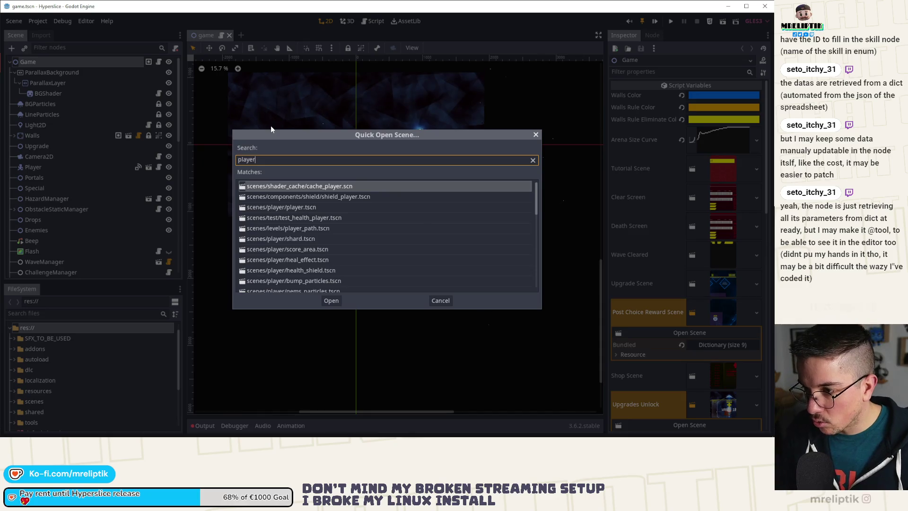
pyautogui.press('Down')
pyautogui.press('Return')
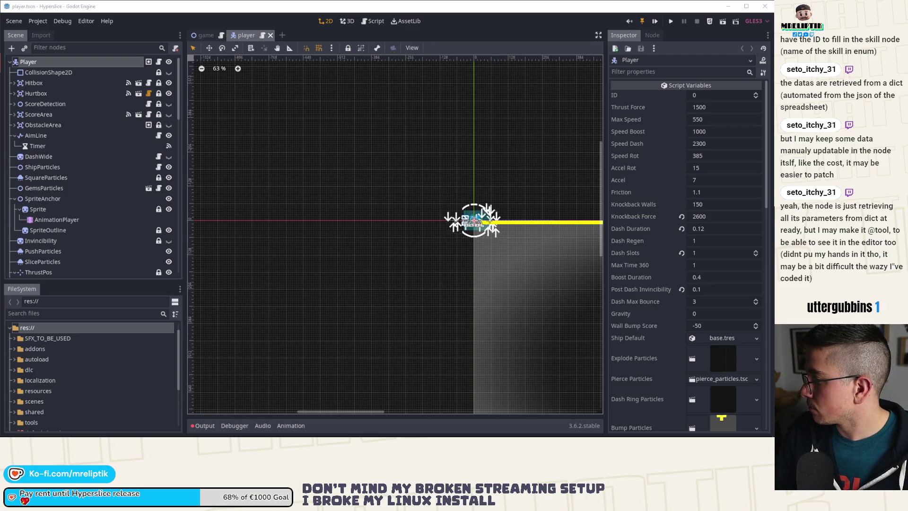
# Test-run the game, then open the Player node's player.gd script.
pyautogui.press('F5')
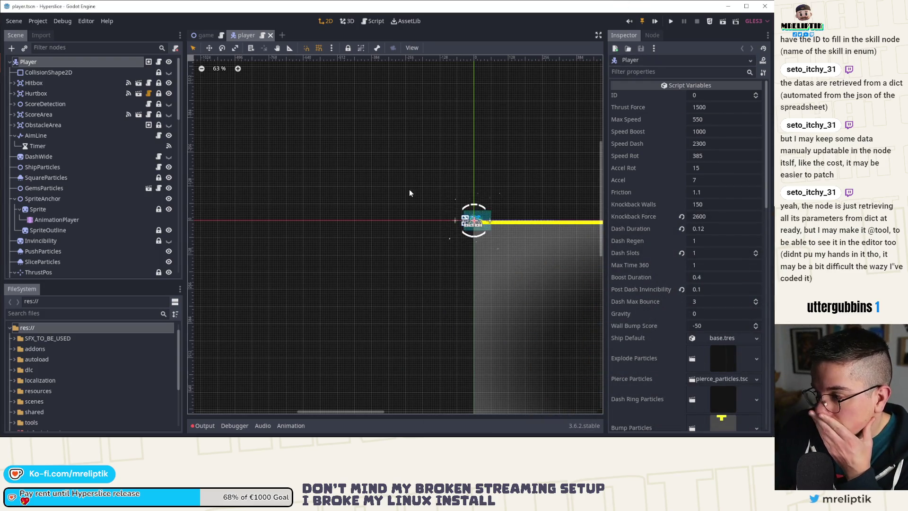
pyautogui.moveTo(409, 192); pyautogui.dragTo(313, 181)
pyautogui.click(159, 62)
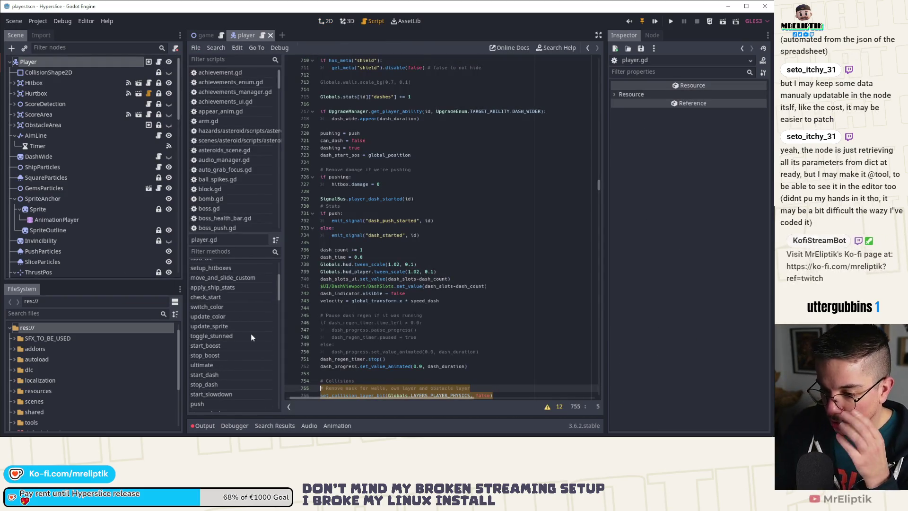
# Open the game scene's script and jump to the on_waves_finished function.
pyautogui.scroll(-2, 223, 326)
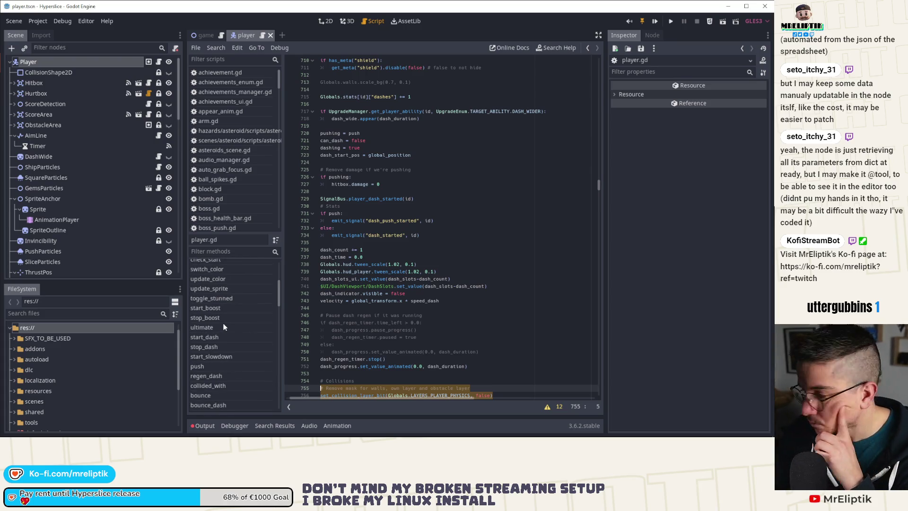
pyautogui.scroll(-7, 223, 331)
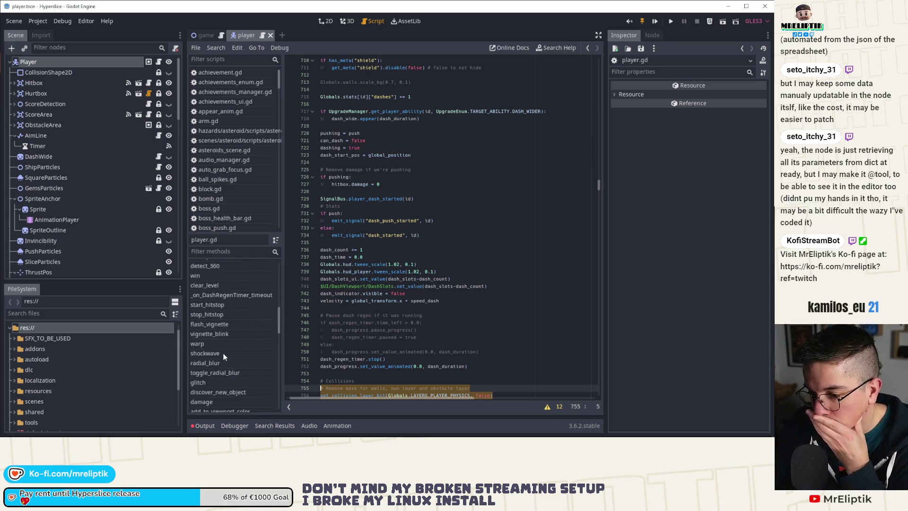
pyautogui.scroll(-2, 220, 357)
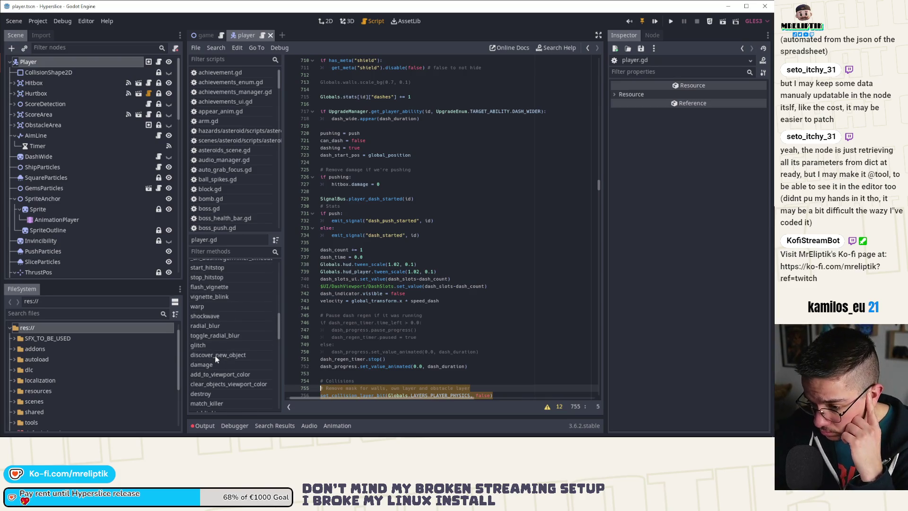
pyautogui.scroll(-8, 219, 376)
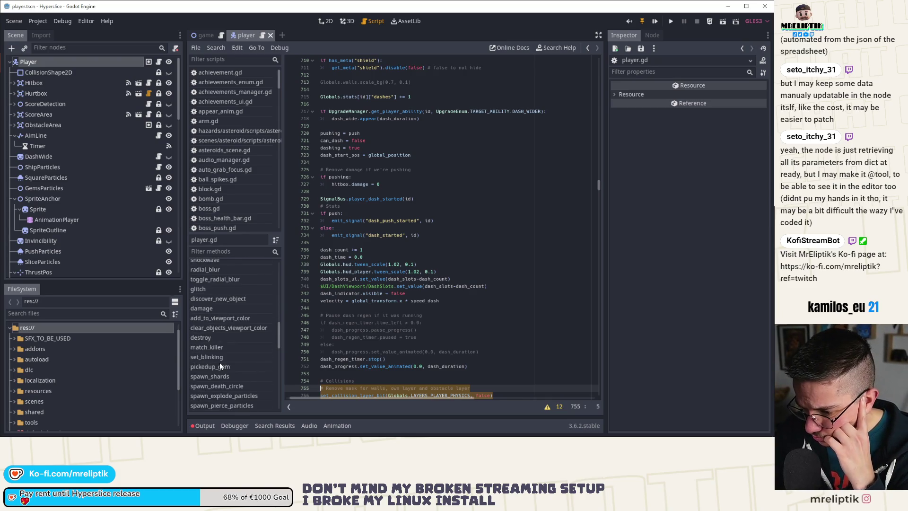
pyautogui.scroll(-3, 238, 375)
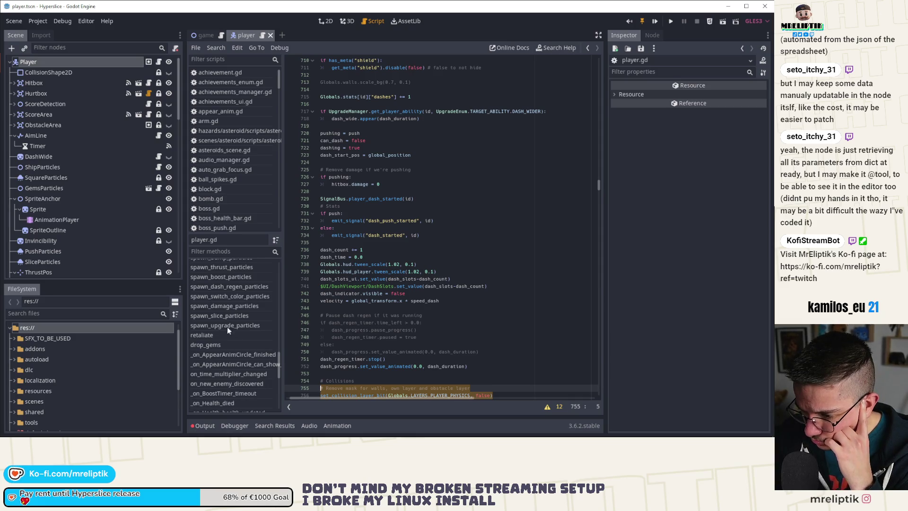
pyautogui.click(204, 35)
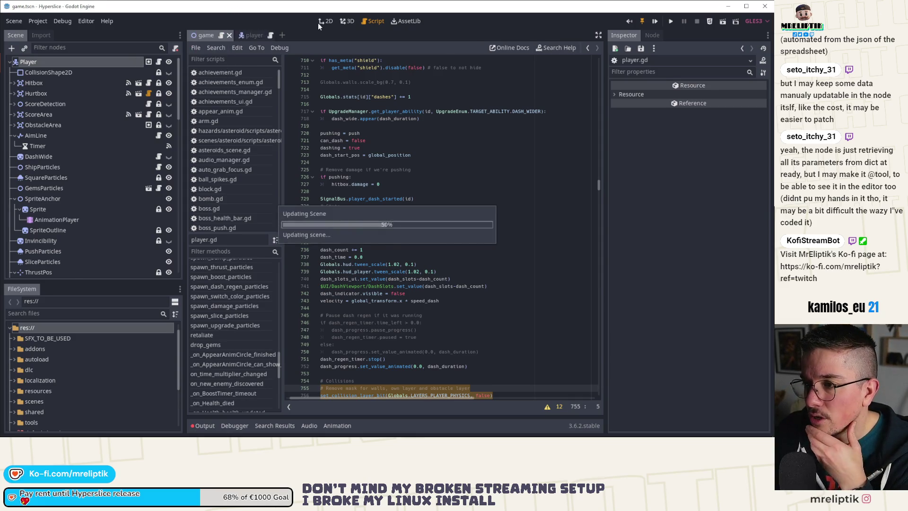
pyautogui.click(452, 248)
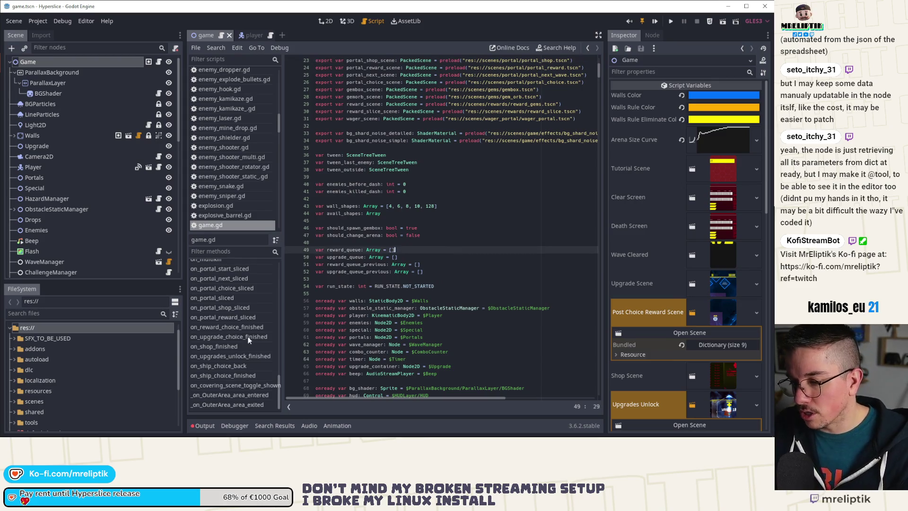
pyautogui.scroll(5, 221, 307)
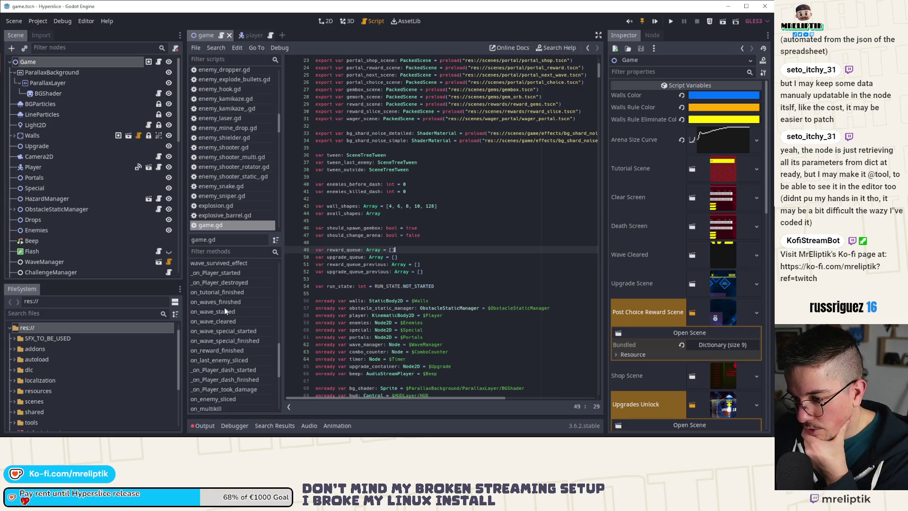
pyautogui.click(245, 304)
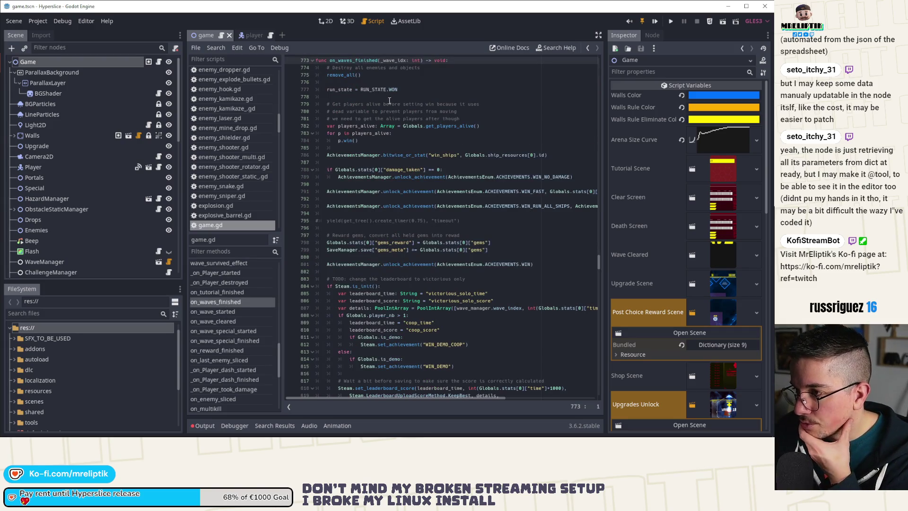
# Delete the leaderboard TODO comment line.
pyautogui.scroll(-4, 439, 117)
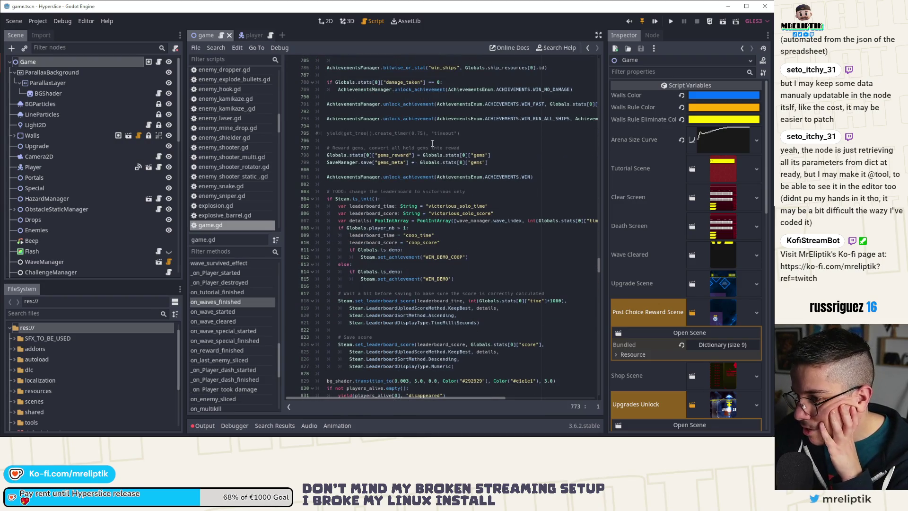
pyautogui.scroll(-3, 374, 194)
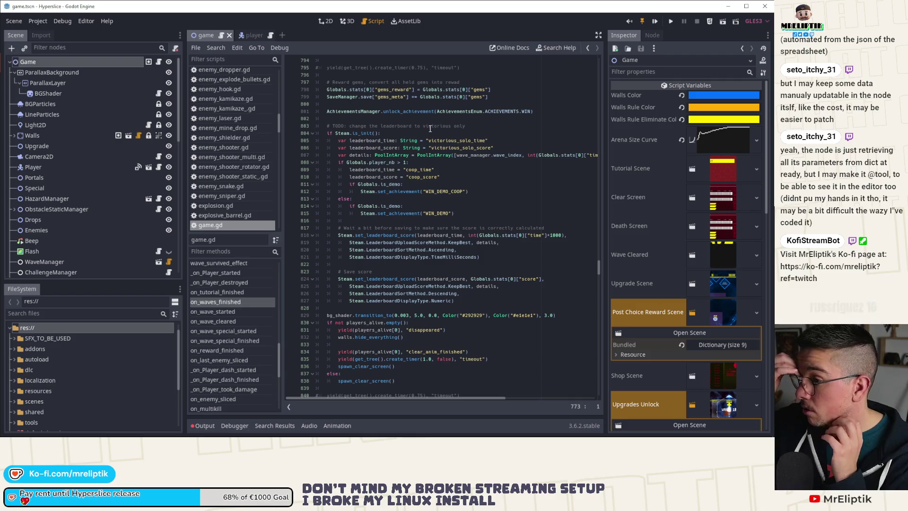
pyautogui.click(439, 117)
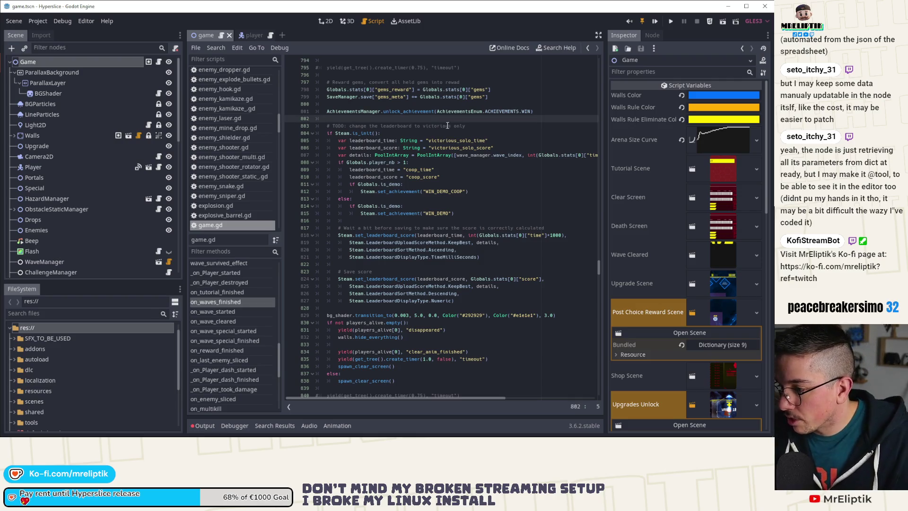
pyautogui.press('Down')
pyautogui.hotkey('ctrl', 'shift', 'k')
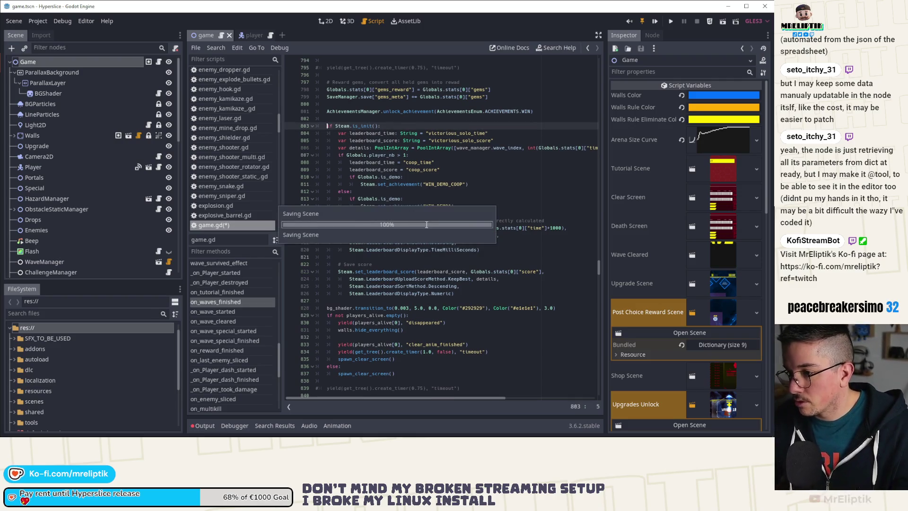
# Select and delete the long commented-out code block after on_wave_cleared.
pyautogui.scroll(-3, 430, 226)
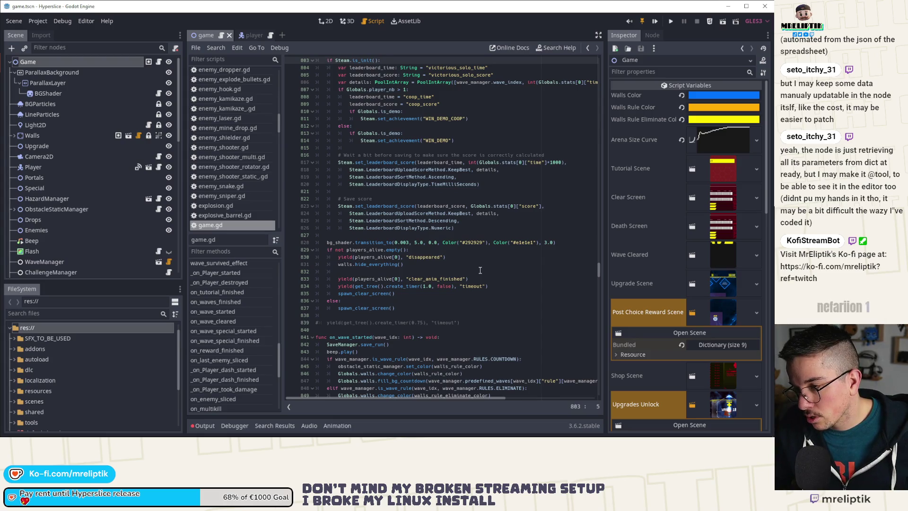
pyautogui.scroll(2, 480, 270)
pyautogui.scroll(3, 480, 270)
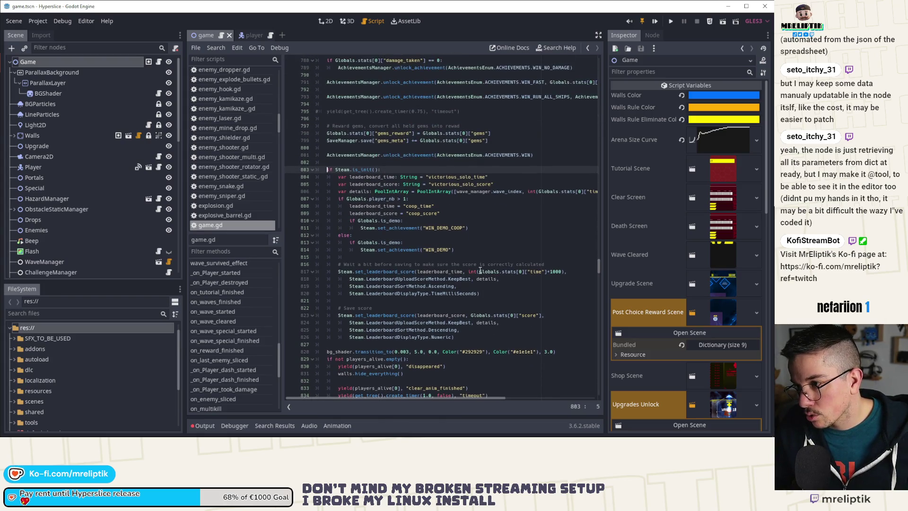
pyautogui.scroll(4, 480, 270)
pyautogui.scroll(-6, 479, 275)
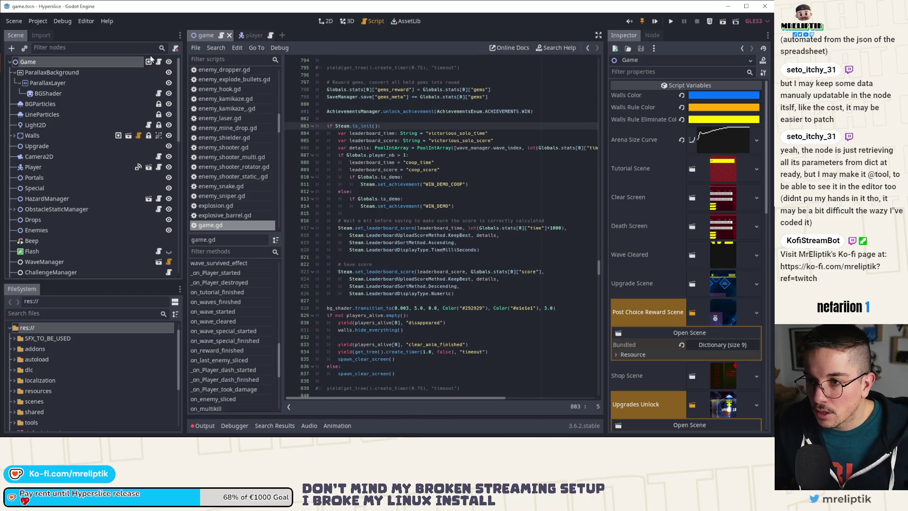
pyautogui.scroll(-8, 434, 351)
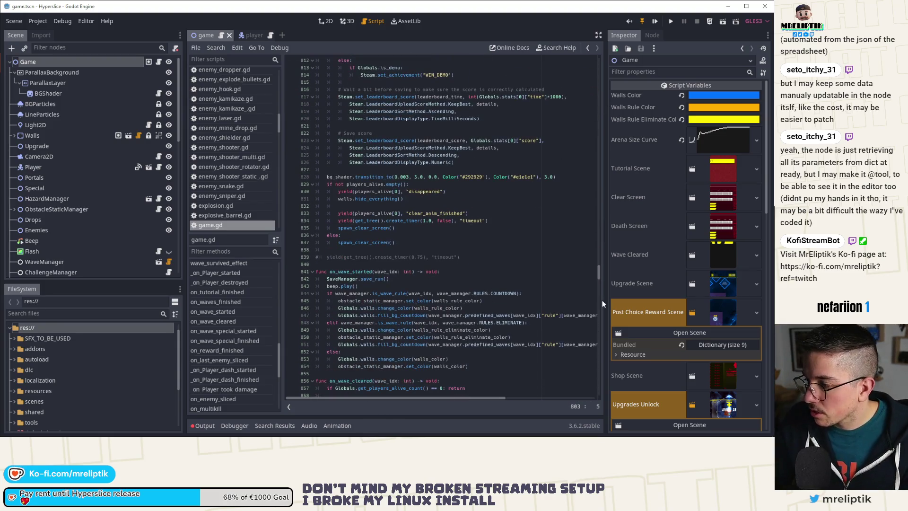
pyautogui.scroll(-20, 434, 351)
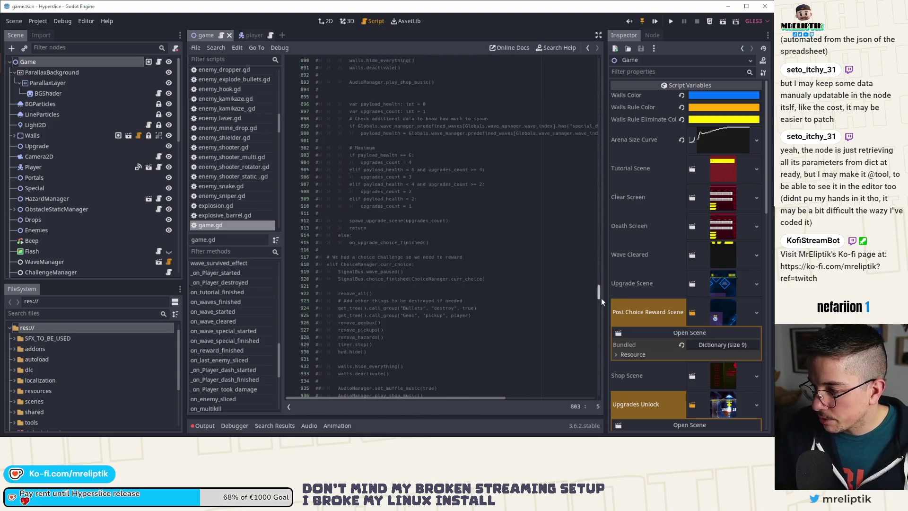
pyautogui.scroll(11, 404, 253)
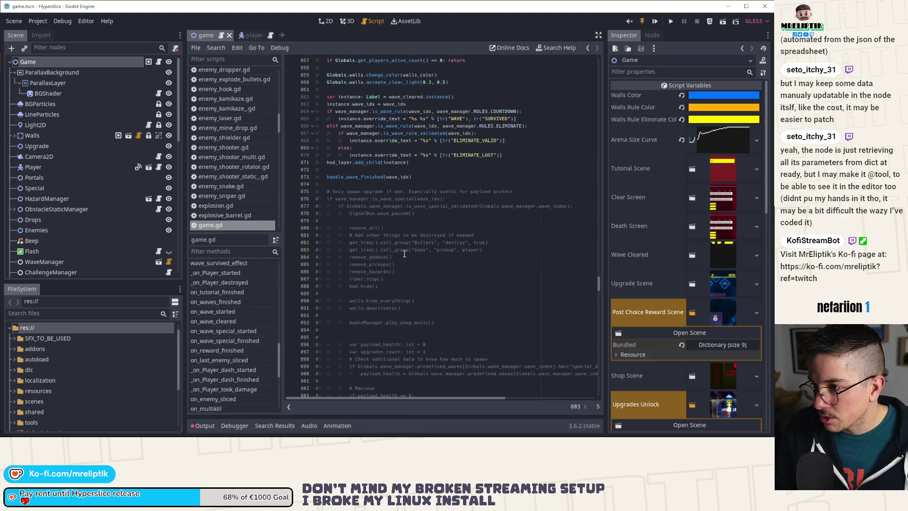
pyautogui.scroll(7, 404, 254)
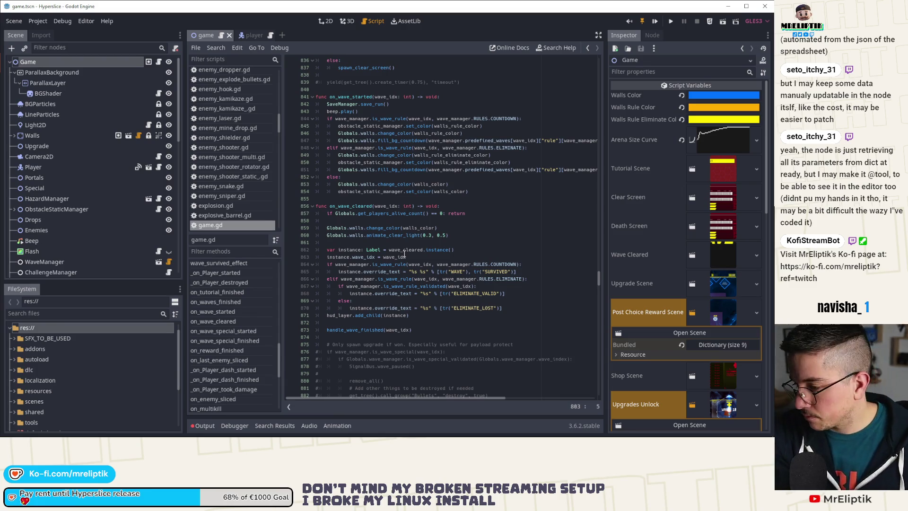
pyautogui.scroll(-20, 404, 254)
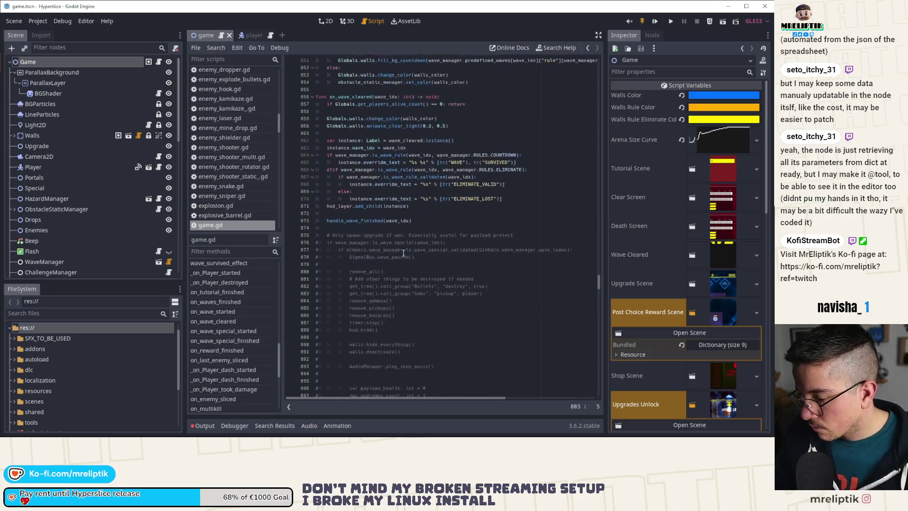
pyautogui.scroll(-20, 392, 254)
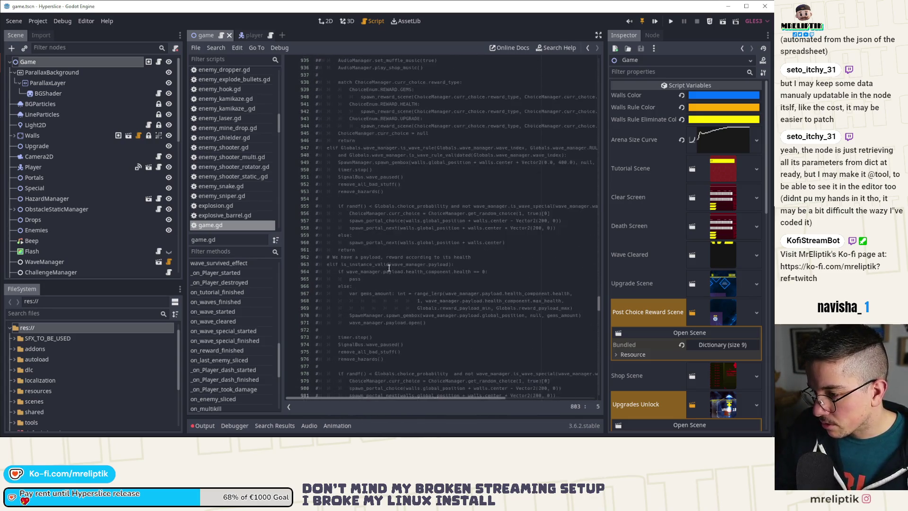
pyautogui.scroll(-13, 377, 271)
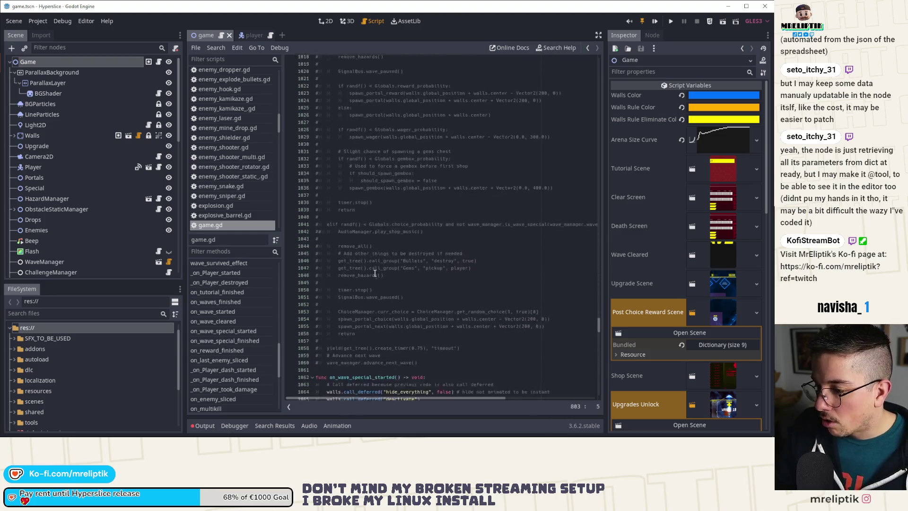
pyautogui.moveTo(453, 239)
pyautogui.mouseDown()
pyautogui.moveTo(251, 26)
pyautogui.moveTo(338, 126)
pyautogui.moveTo(322, 52)
pyautogui.moveTo(306, 264)
pyautogui.mouseUp()
pyautogui.press('Delete')
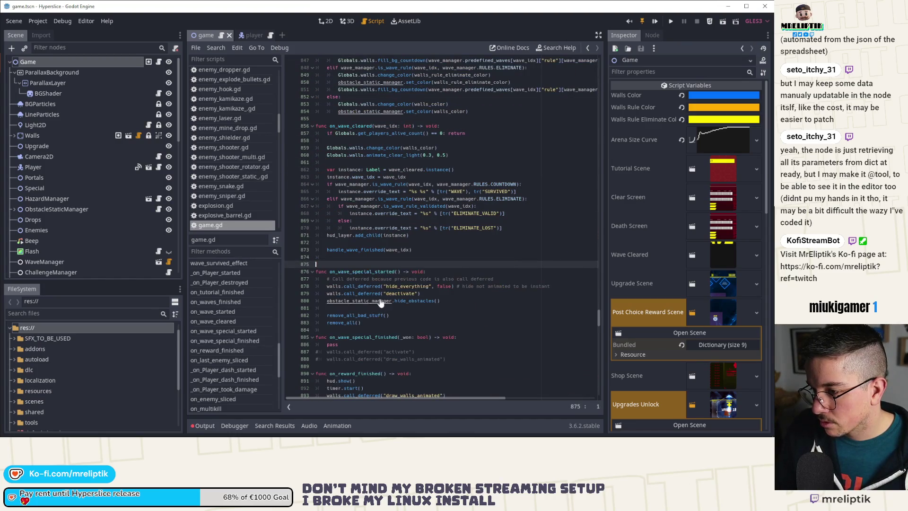
# Save game.gd and view its changes in VS Code's Source Control.
pyautogui.click(327, 264)
pyautogui.hotkey('ctrl', 's')
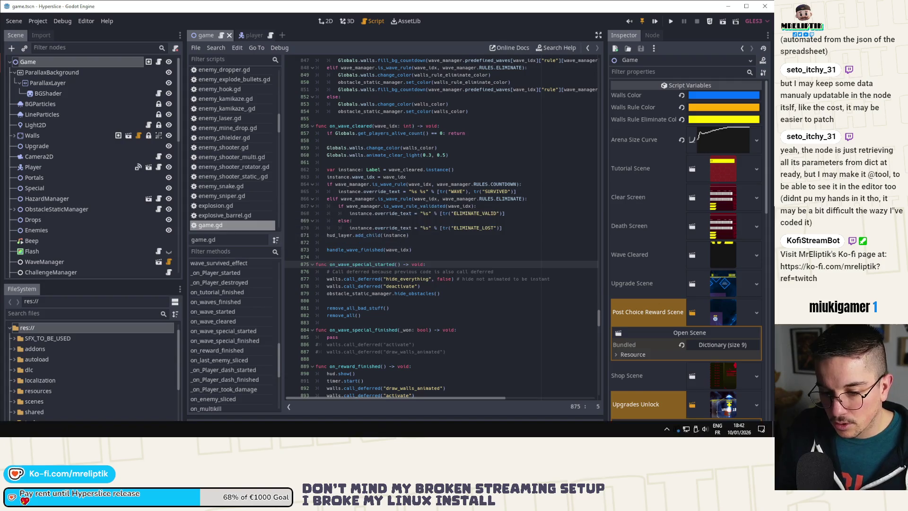
pyautogui.hotkey('alt', 'Tab')
pyautogui.click(71, 79)
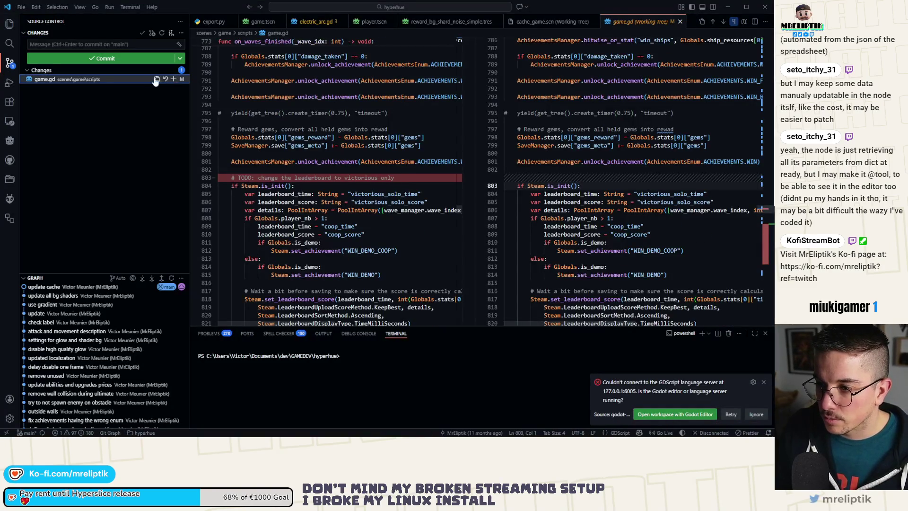
# Stage game.gd, commit it as 'remove unused wave finishe code', and return to Godot.
pyautogui.click(174, 79)
pyautogui.click(111, 44)
pyautogui.write('remove unus')
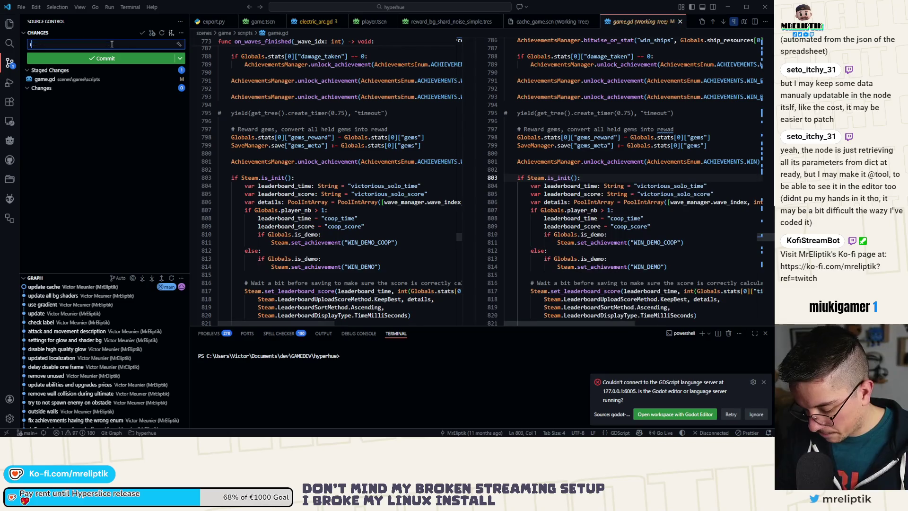
pyautogui.write('ed wave')
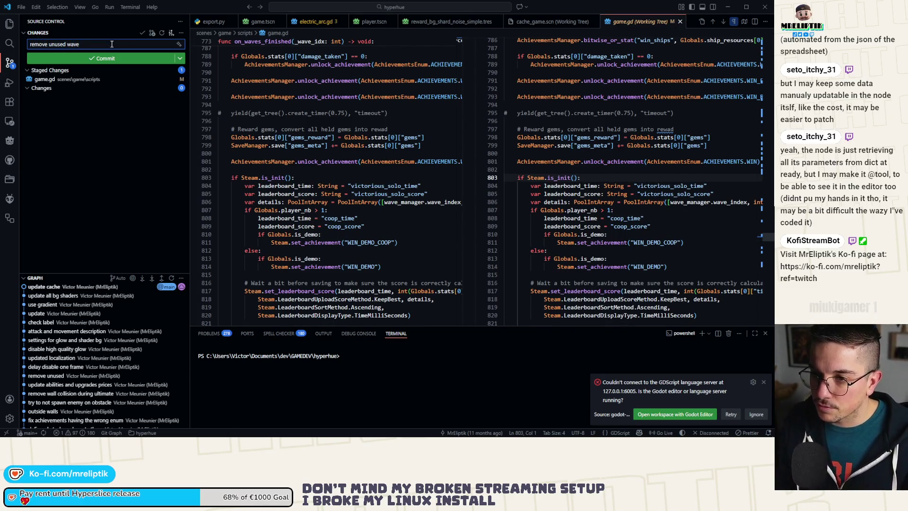
pyautogui.write(' finishe')
pyautogui.press('BackSpace')
pyautogui.press('BackSpace')
pyautogui.write('d c')
pyautogui.hotkey('ctrl', 'Return')
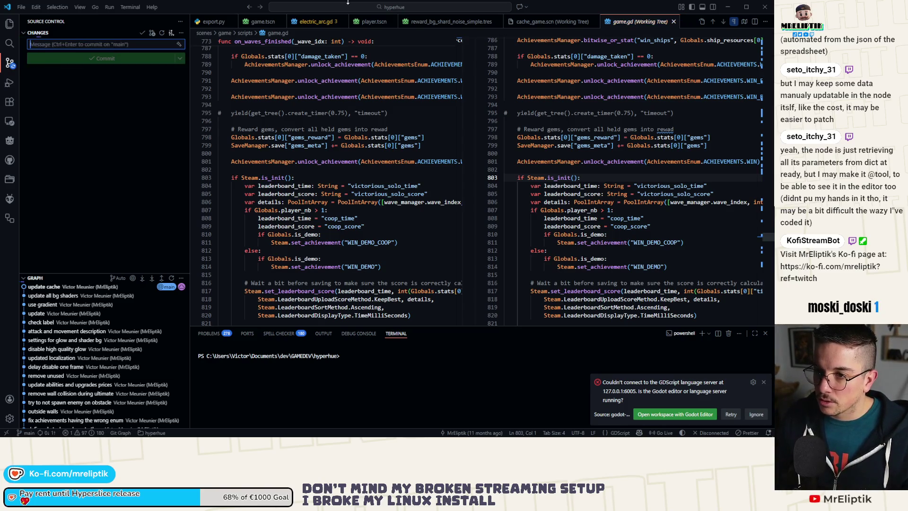
pyautogui.hotkey('alt', 'Tab')
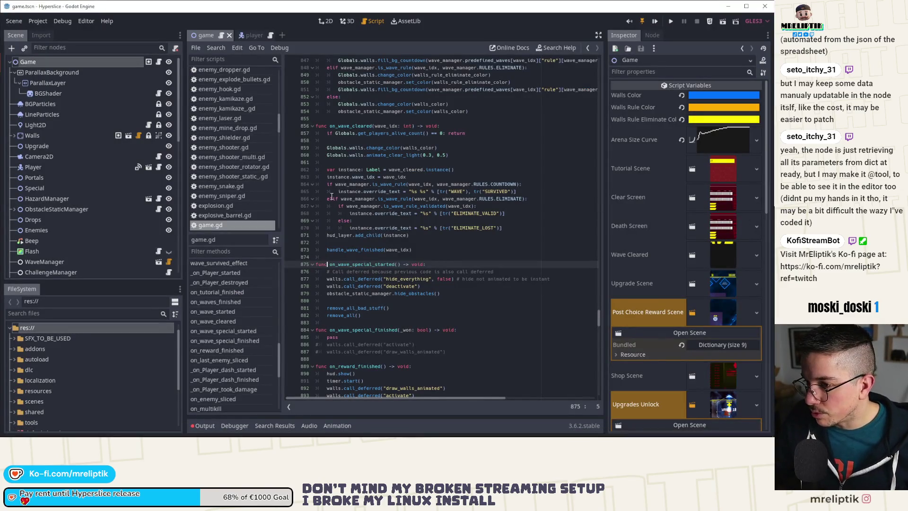
# Go to on_waves_finished and highlight every use of spawn_clear_screen.
pyautogui.moveTo(282, 185); pyautogui.dragTo(272, 185)
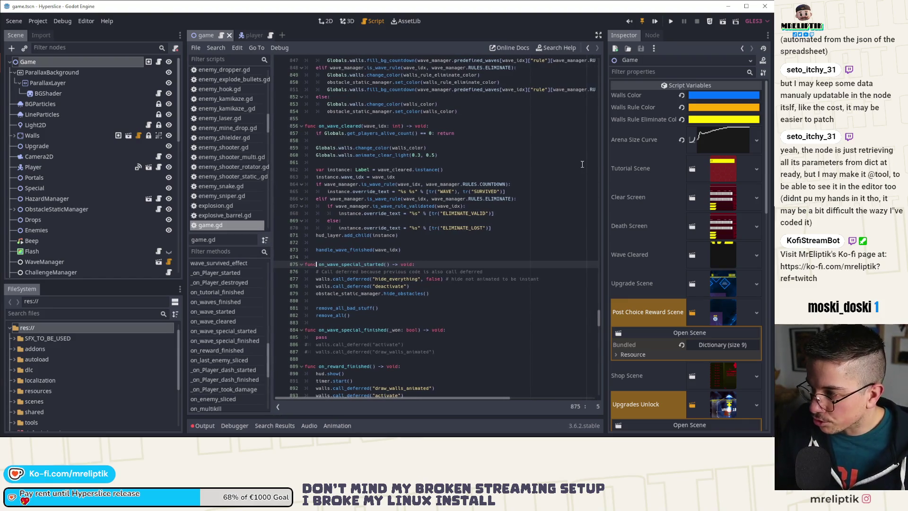
pyautogui.scroll(-3, 480, 169)
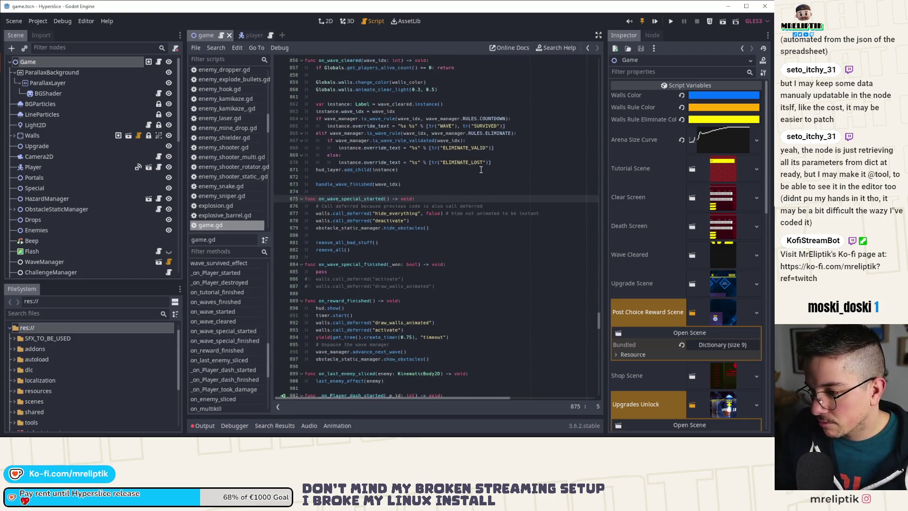
pyautogui.scroll(-3, 456, 212)
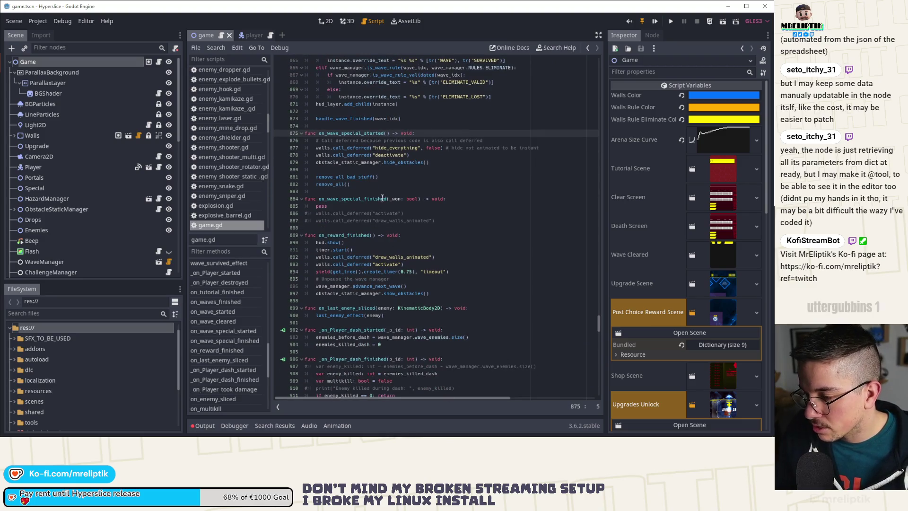
pyautogui.scroll(10, 359, 204)
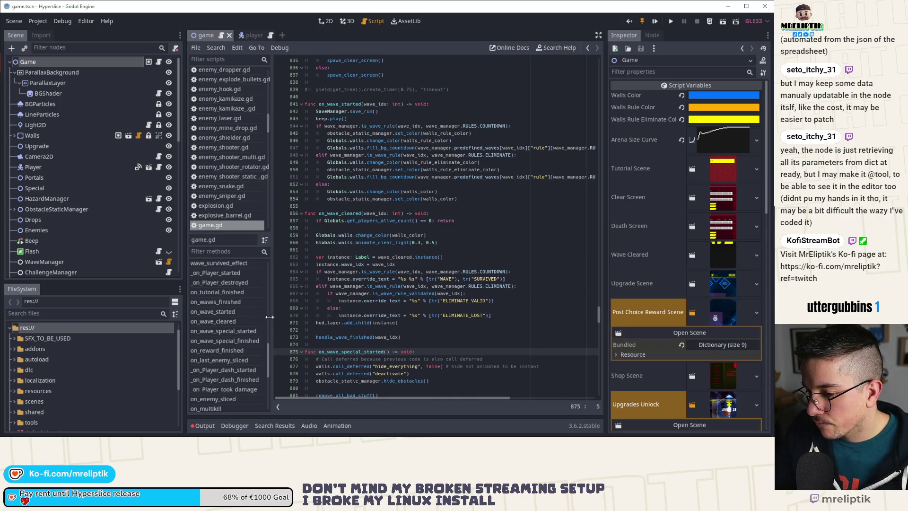
pyautogui.click(242, 301)
pyautogui.scroll(-10, 324, 290)
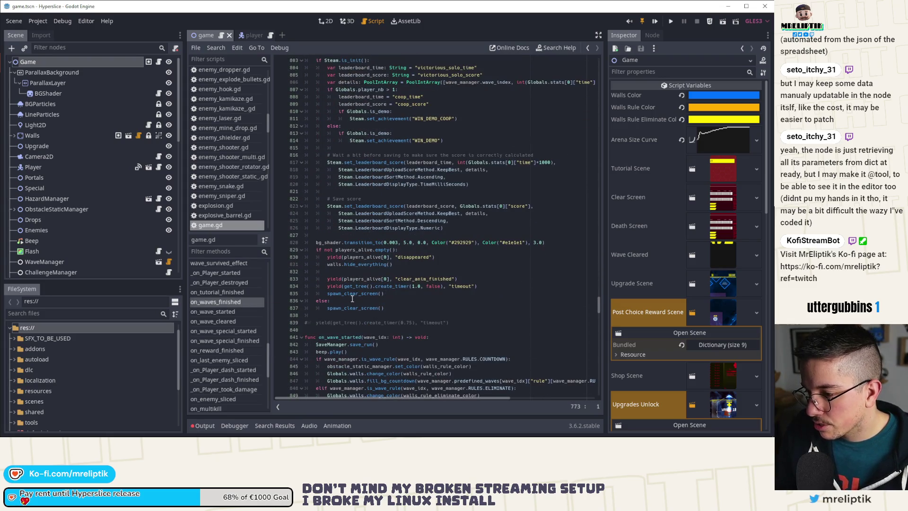
pyautogui.doubleClick(355, 293)
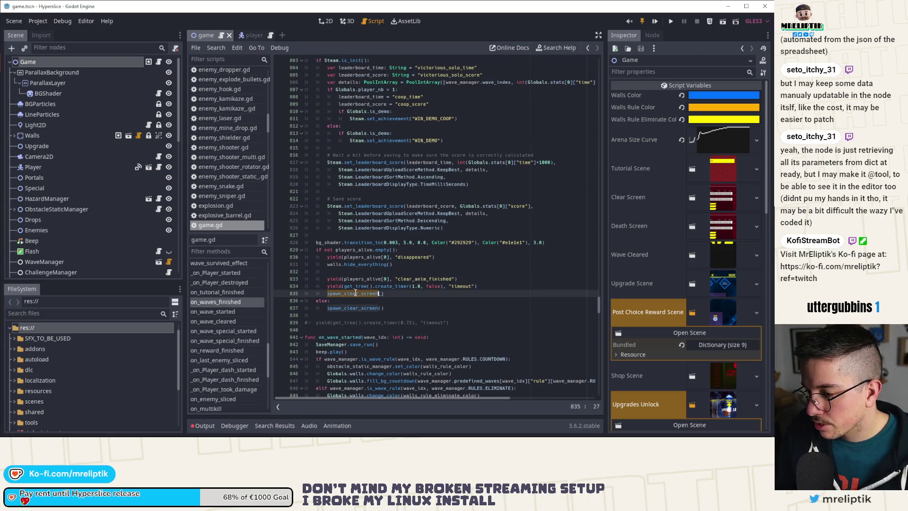
pyautogui.click(370, 246)
# Inspect the hide_everything and players_alive calls, then narrow the scene tree to widen the code.
pyautogui.click(364, 264)
pyautogui.doubleClick(364, 264)
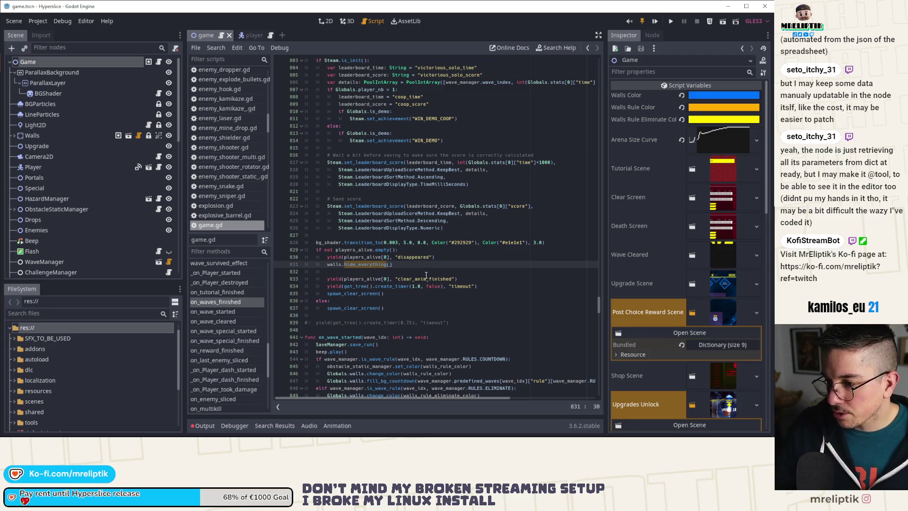
pyautogui.doubleClick(349, 250)
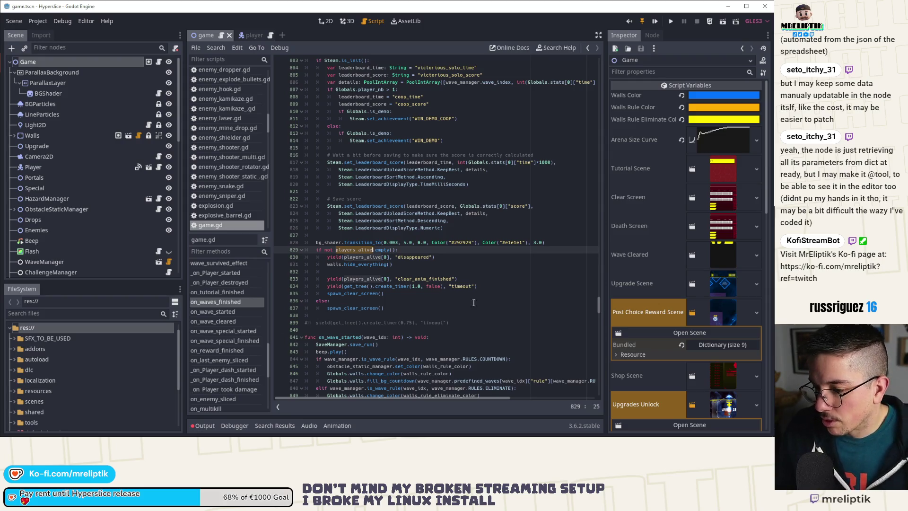
pyautogui.click(475, 286)
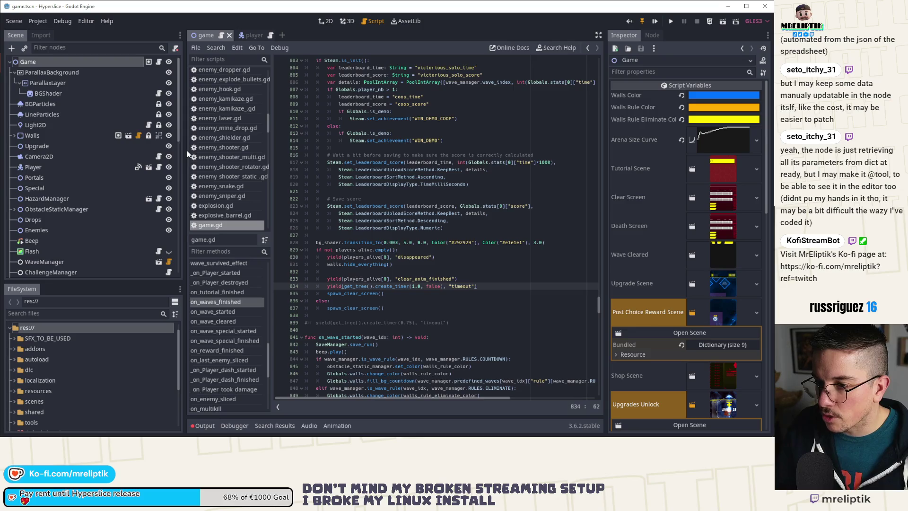
pyautogui.moveTo(186, 153); pyautogui.dragTo(146, 153)
pyautogui.click(416, 269)
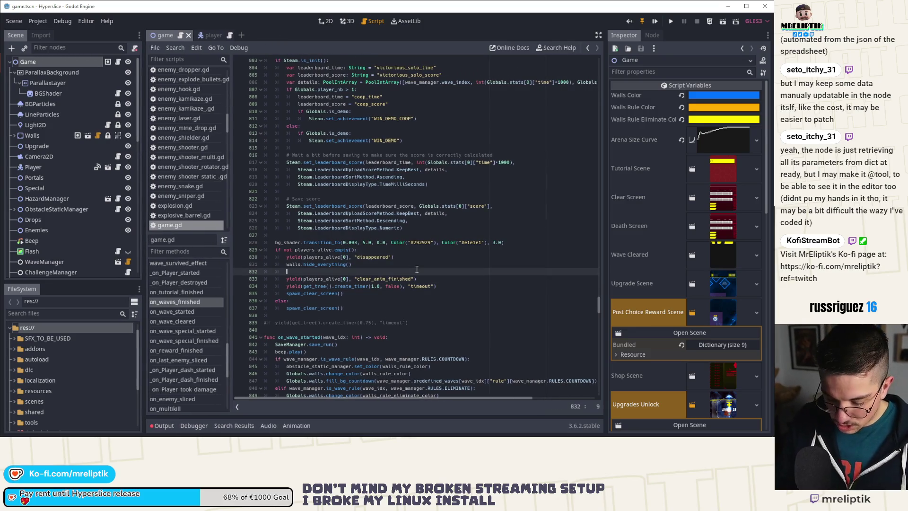
# Search the script for 'start(1' to find the wave start override.
pyautogui.hotkey('ctrl', 'f')
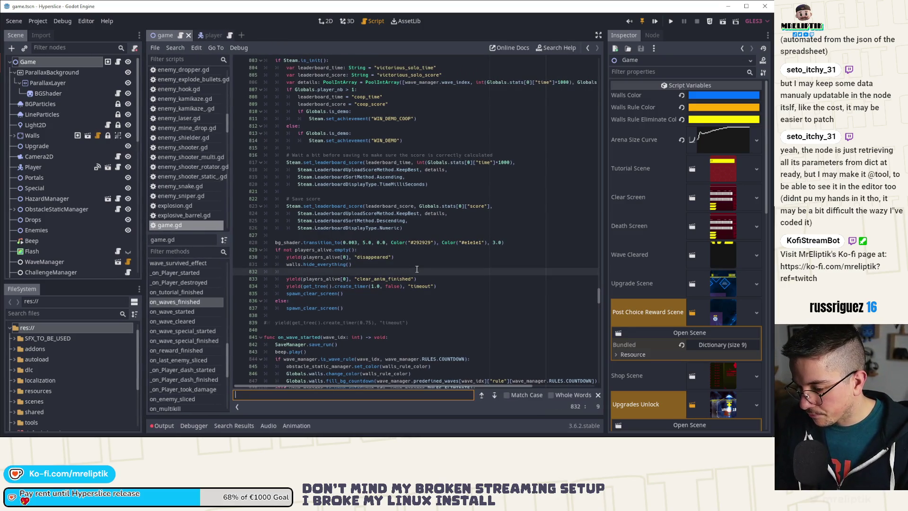
pyautogui.write('start')
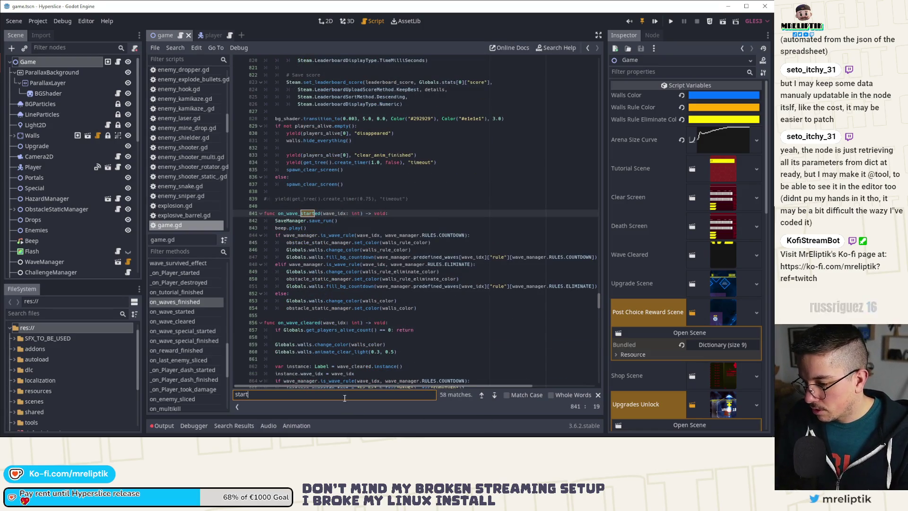
pyautogui.write("('")
pyautogui.press('BackSpace')
pyautogui.write('1')
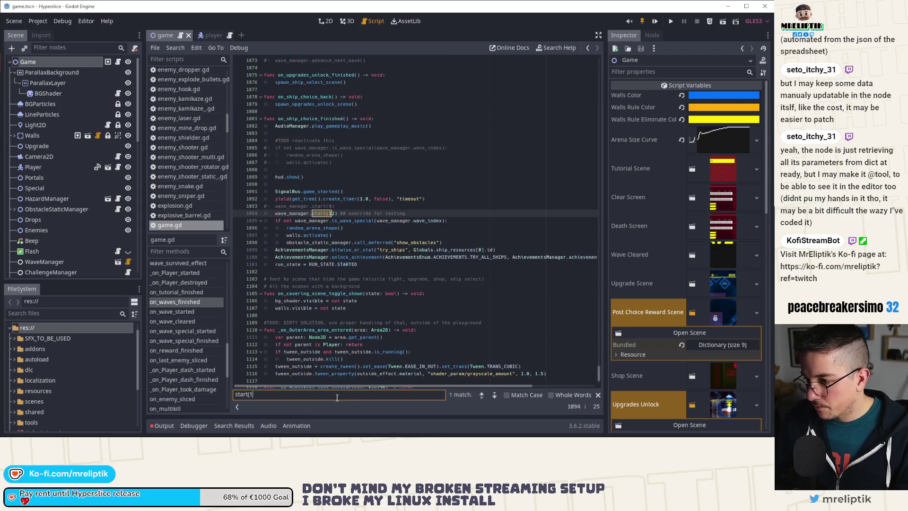
pyautogui.click(284, 228)
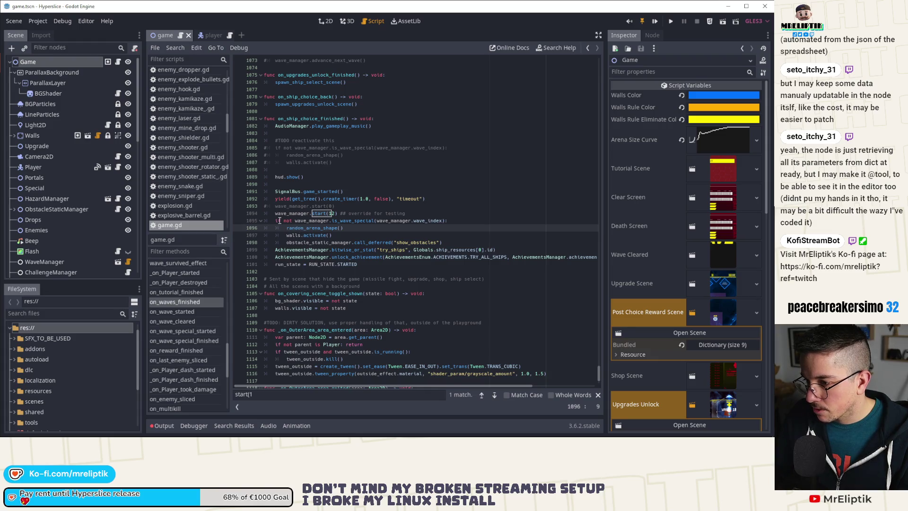
# Add '# TODO: remove this after testing' below line 1094, save, and run the game.
pyautogui.click(429, 215)
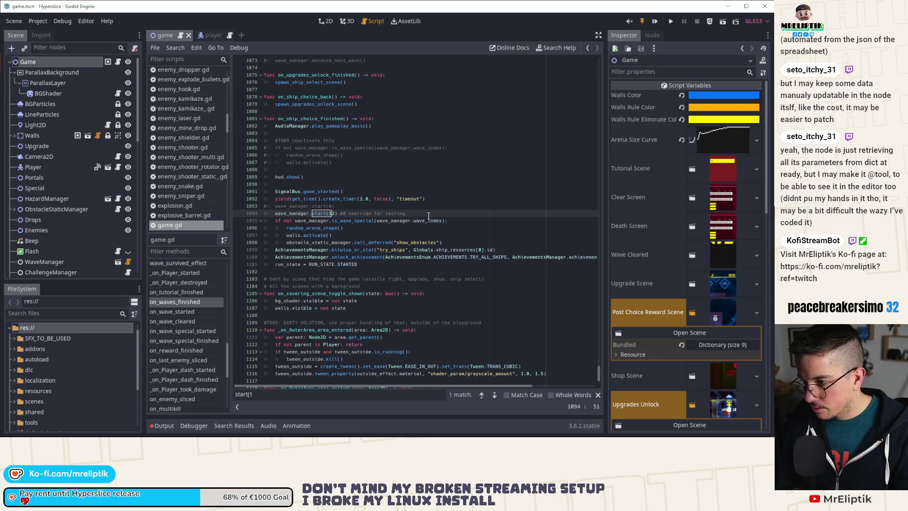
pyautogui.press('Return')
pyautogui.write('# TODO ')
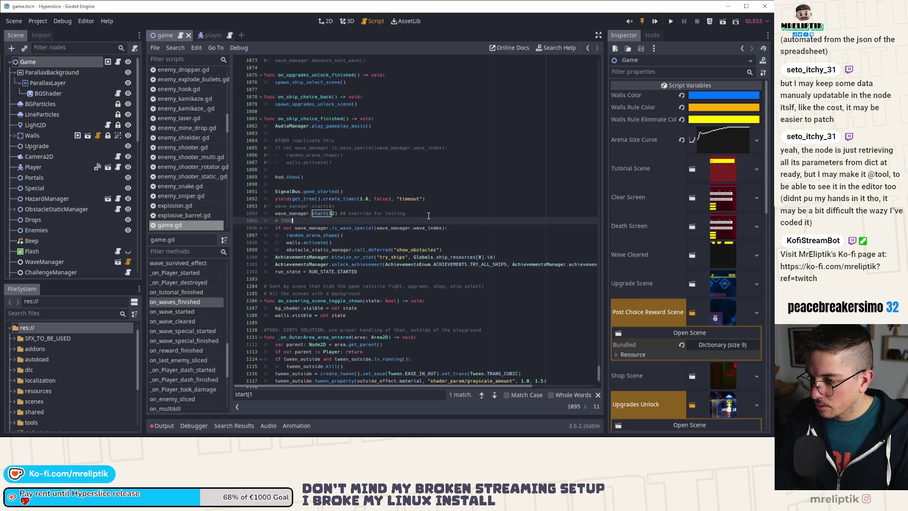
pyautogui.write(': remove this')
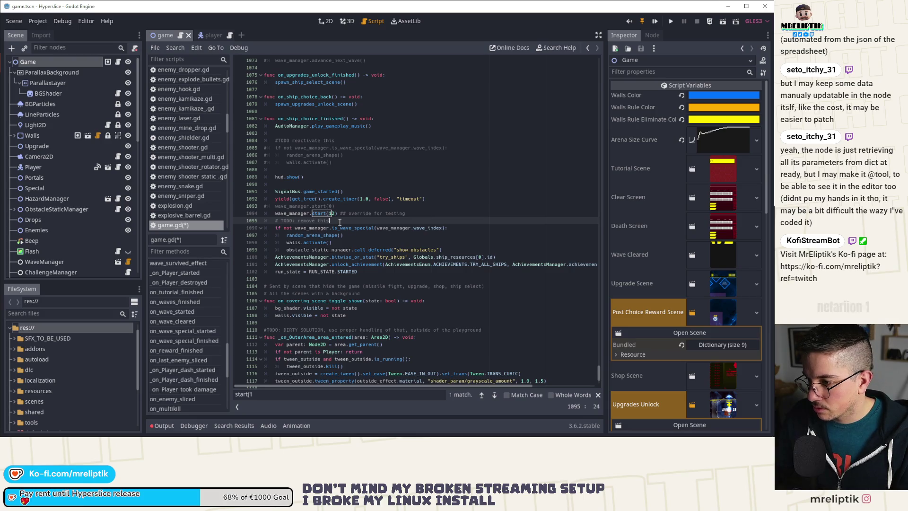
pyautogui.write('after testing')
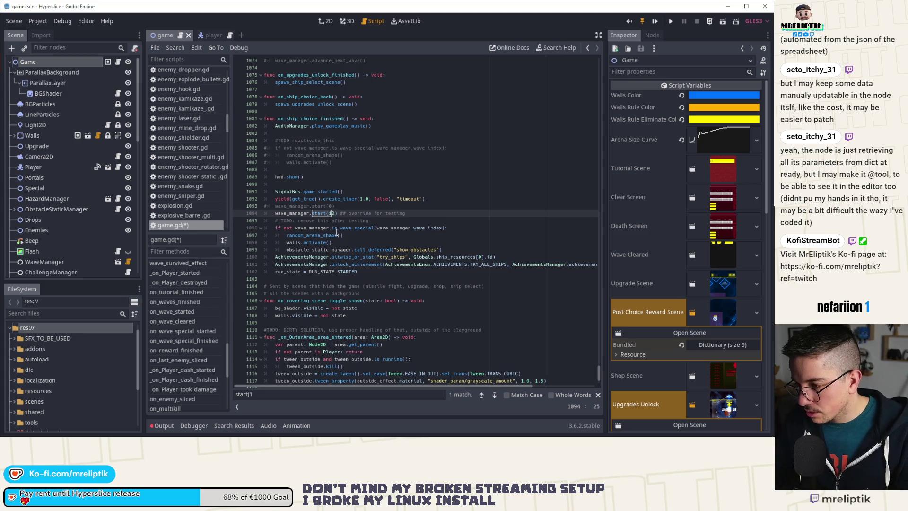
pyautogui.hotkey('ctrl', 's')
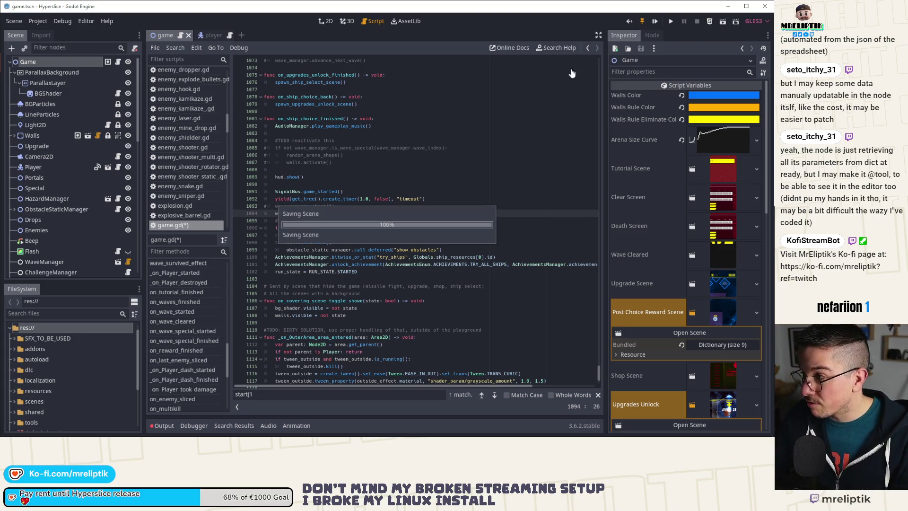
pyautogui.click(654, 24)
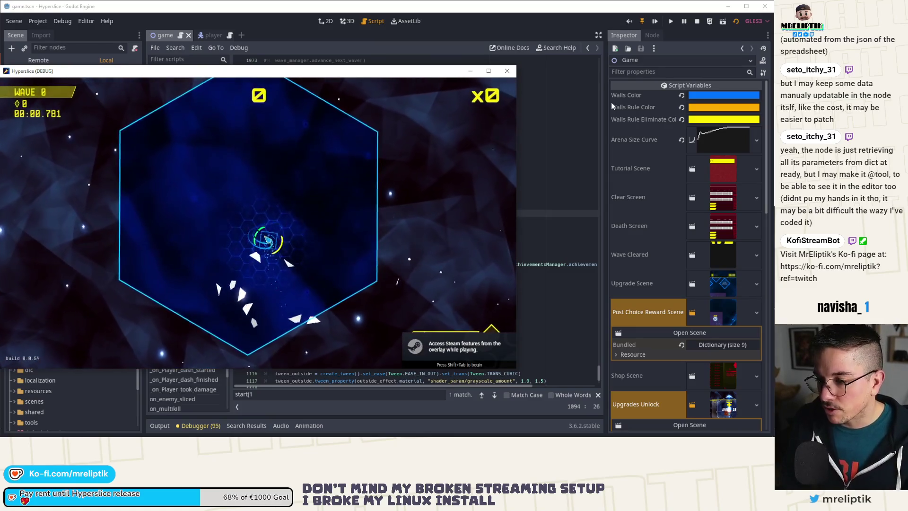
# In the dev console, run charge_ulti 0 100 and add random abilities twice.
pyautogui.press('`')
pyautogui.press('Up')
pyautogui.press('Up')
pyautogui.press('Up')
pyautogui.press('Down')
pyautogui.press('Down')
pyautogui.press('Return')
pyautogui.write('spawn_health')
# Add 15 random upgrades, pause at wave 14, and show the editor's Output log.
pyautogui.press('Up')
pyautogui.press('Up')
pyautogui.press('Return')
pyautogui.press('Up')
pyautogui.press('Return')
pyautogui.press('Up')
pyautogui.press('Up')
pyautogui.press('Up')
pyautogui.press('Up')
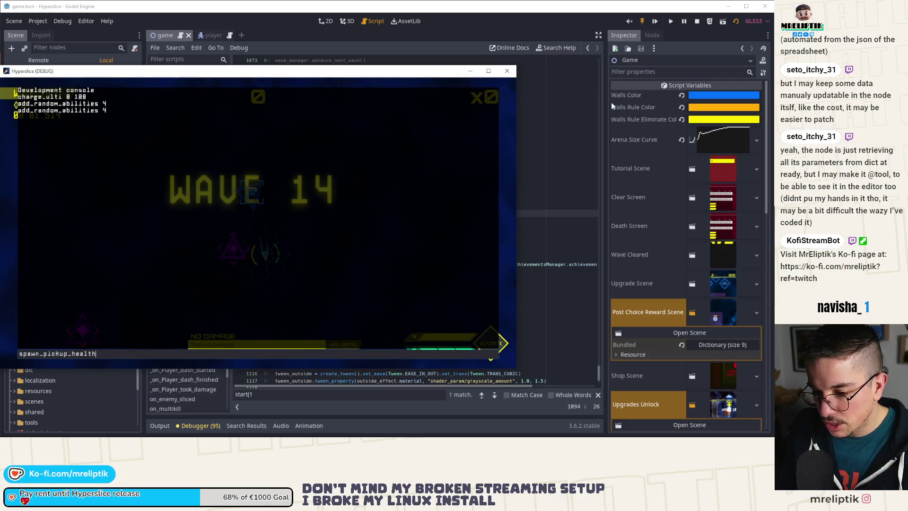
pyautogui.press('Down')
pyautogui.press('Down')
pyautogui.press('Down')
pyautogui.press('Up')
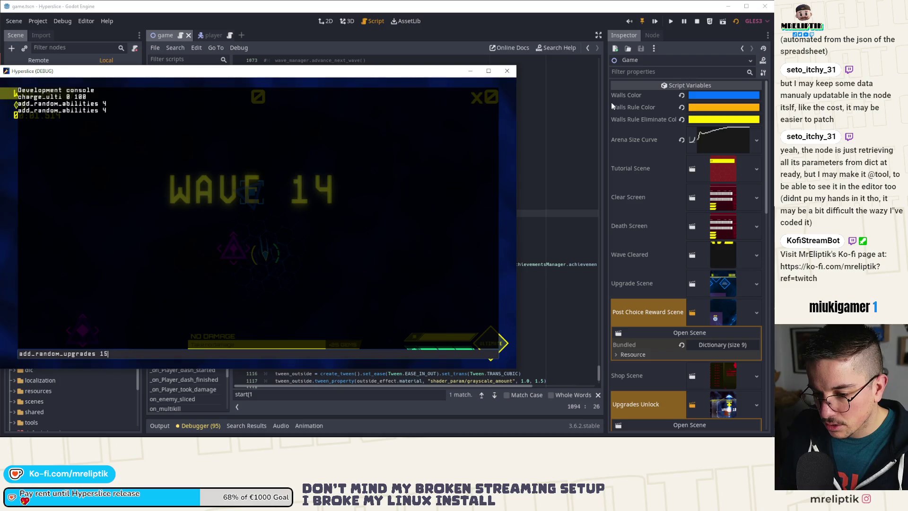
pyautogui.press('Return')
pyautogui.press('Escape')
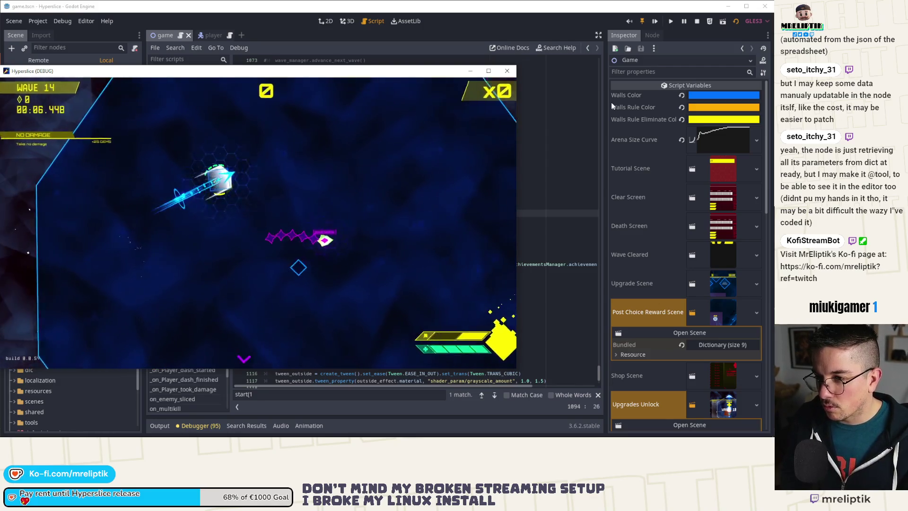
pyautogui.press('Escape')
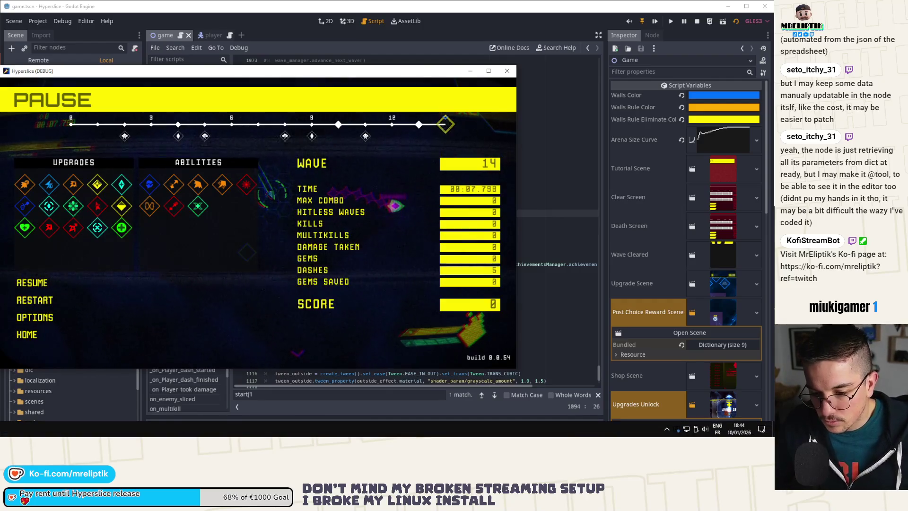
pyautogui.click(283, 409)
pyautogui.click(158, 425)
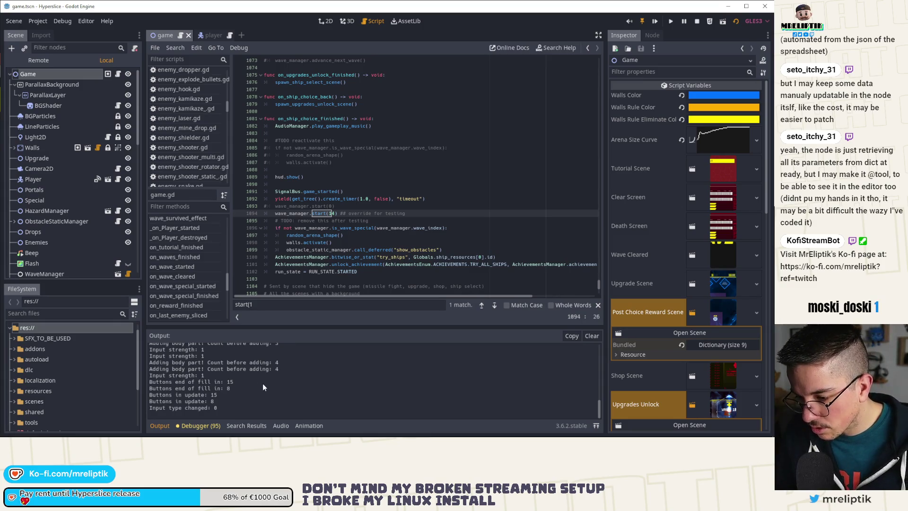
# Scroll back through the game's output log, then return to the script.
pyautogui.scroll(5, 264, 384)
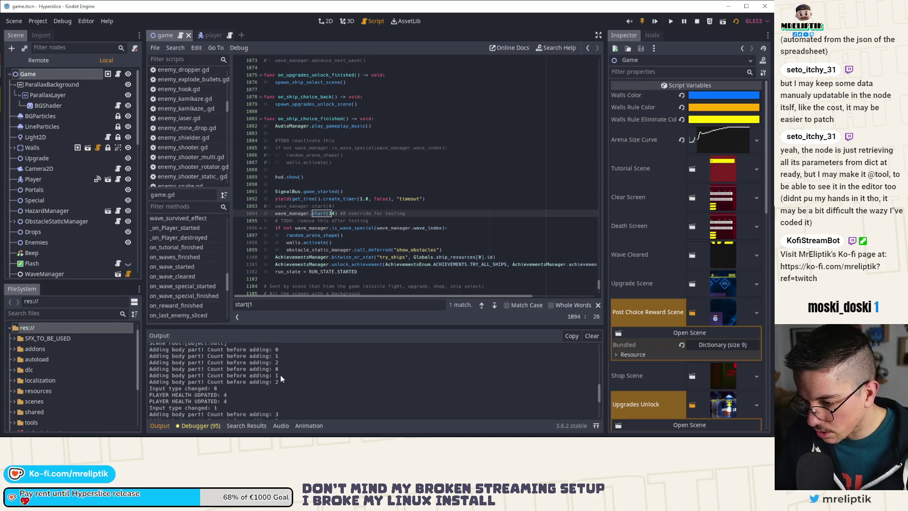
pyautogui.scroll(3, 280, 376)
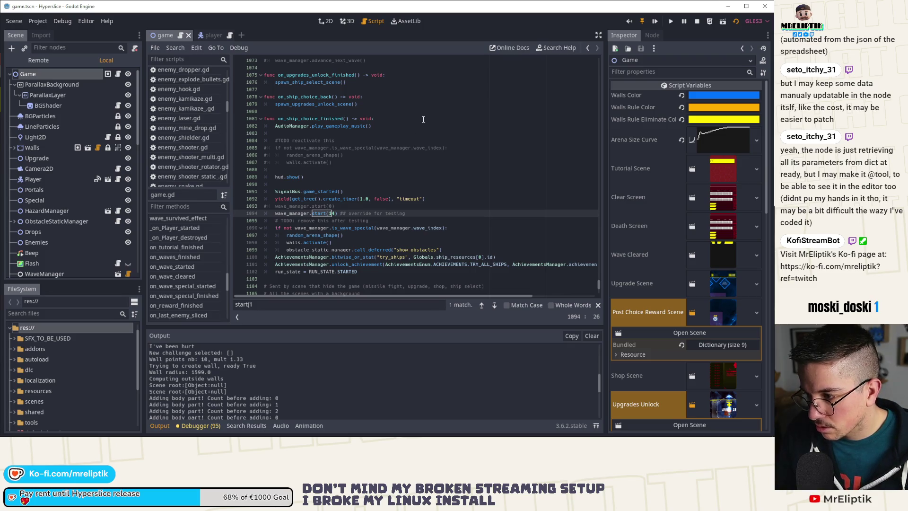
pyautogui.scroll(20, 428, 210)
pyautogui.scroll(20, 428, 210)
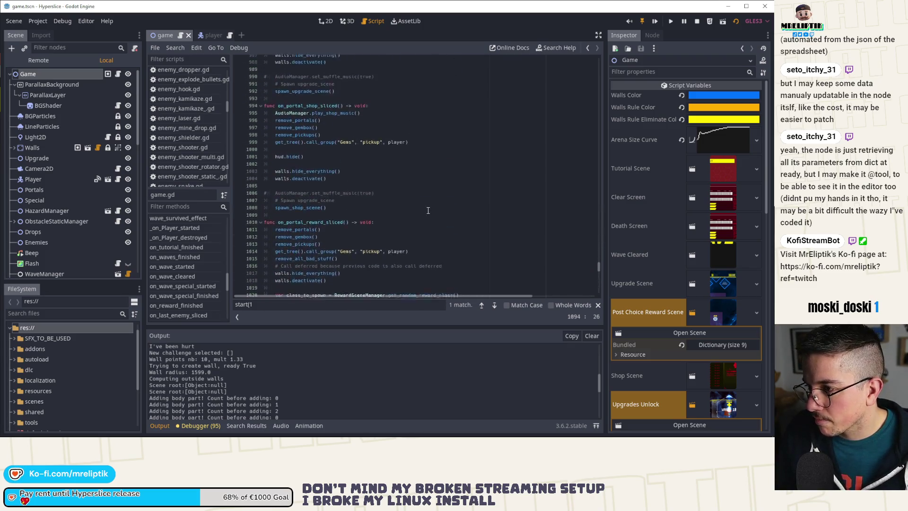
pyautogui.scroll(12, 429, 200)
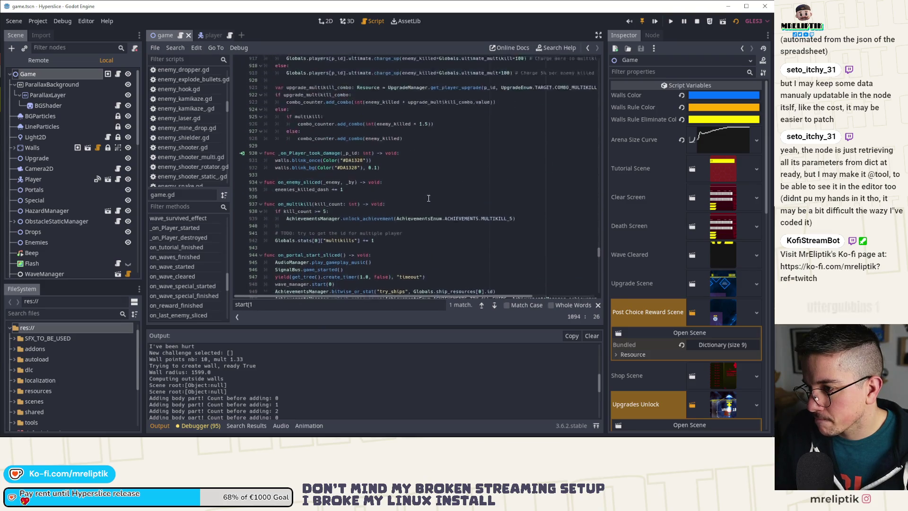
pyautogui.scroll(6, 428, 199)
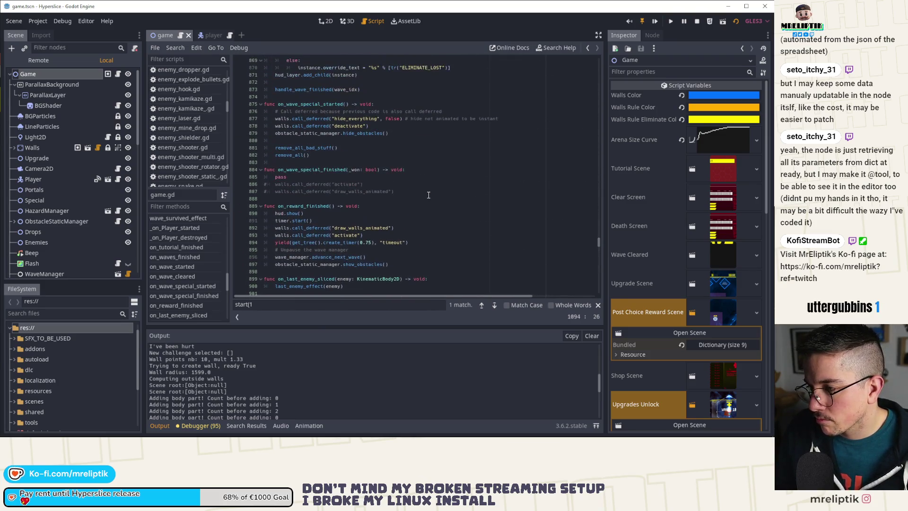
pyautogui.scroll(6, 439, 187)
pyautogui.scroll(6, 441, 185)
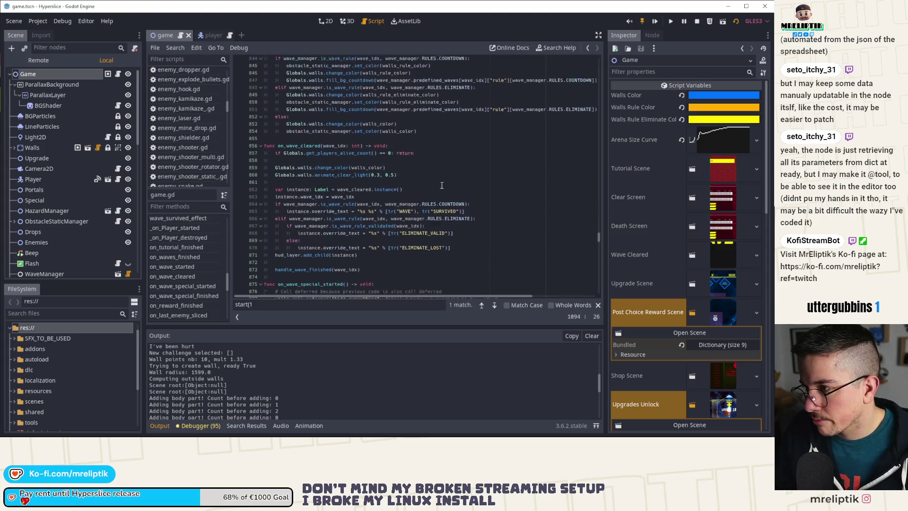
pyautogui.click(443, 205)
# Search 'wall rad' and locate the 1200 wall-radius limit on line 253.
pyautogui.hotkey('ctrl', 'f')
pyautogui.write('wall rad')
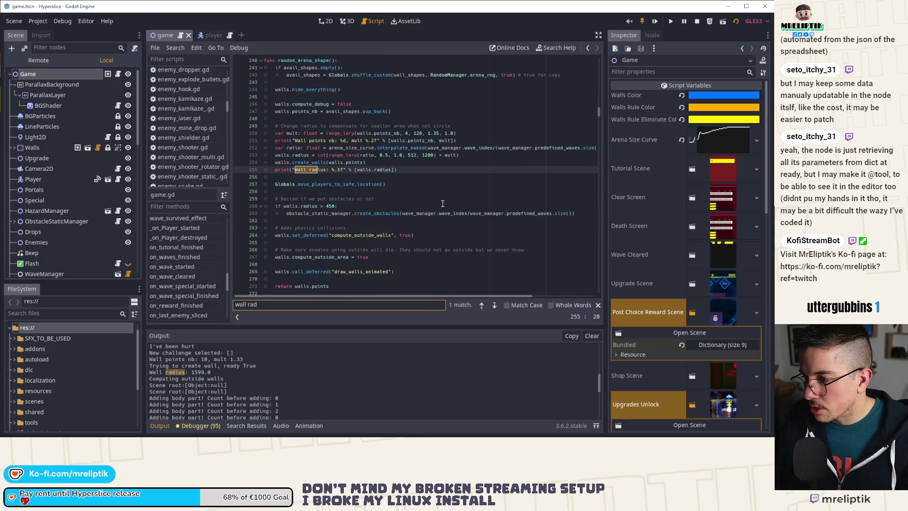
pyautogui.click(411, 167)
pyautogui.click(431, 155)
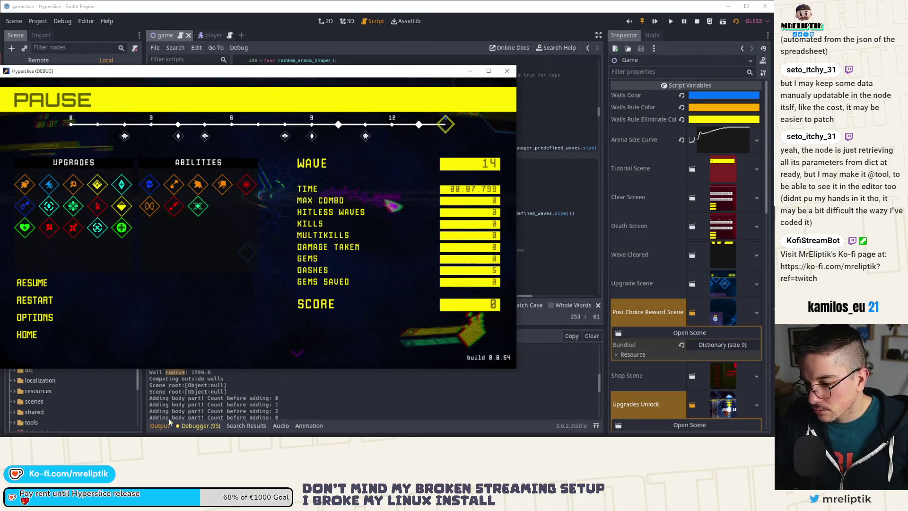
pyautogui.click(223, 390)
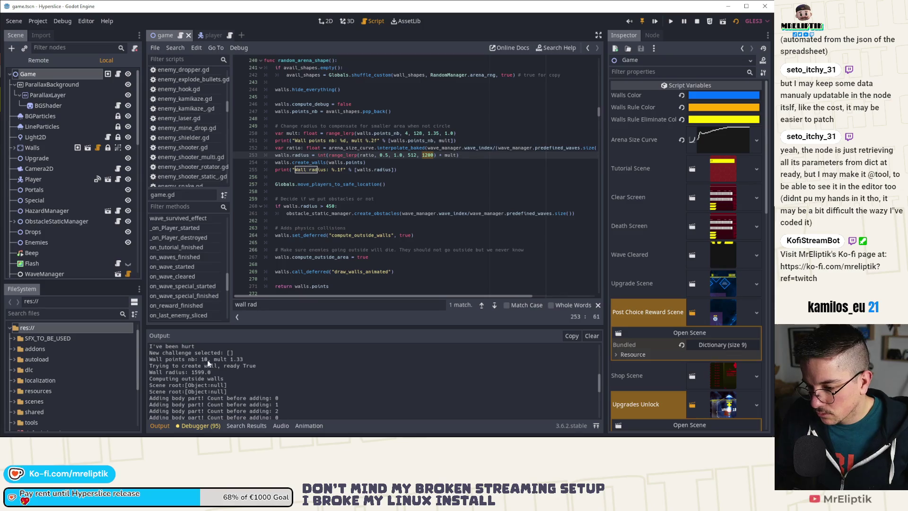
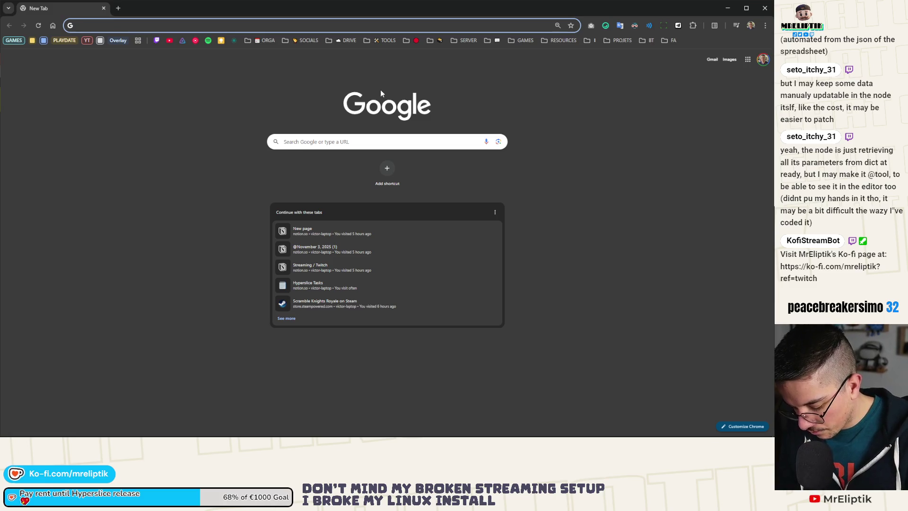
# Open Excalidraw in Chrome and delete the stack of orange horizontal lines.
pyautogui.write('exca')
pyautogui.press('Return')
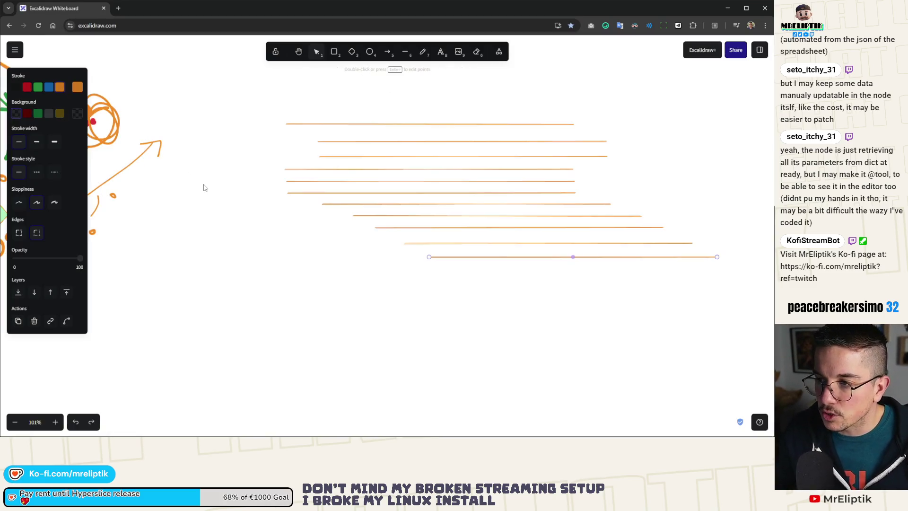
pyautogui.moveTo(225, 111)
pyautogui.mouseDown()
pyautogui.moveTo(632, 290)
pyautogui.moveTo(633, 282)
pyautogui.mouseUp()
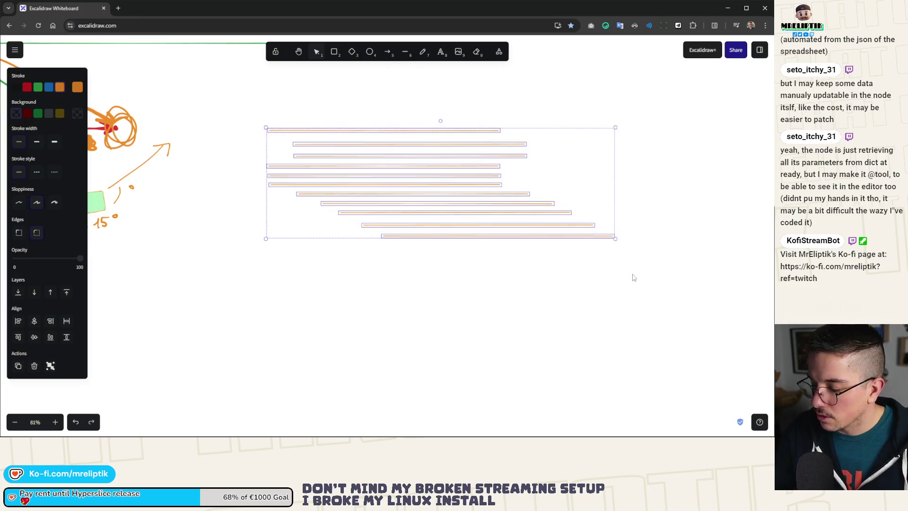
pyautogui.press('Delete')
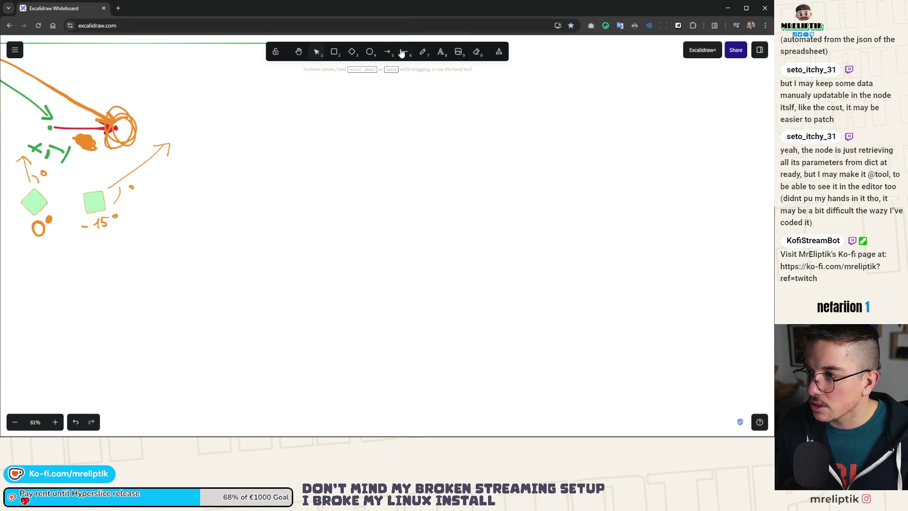
pyautogui.click(404, 52)
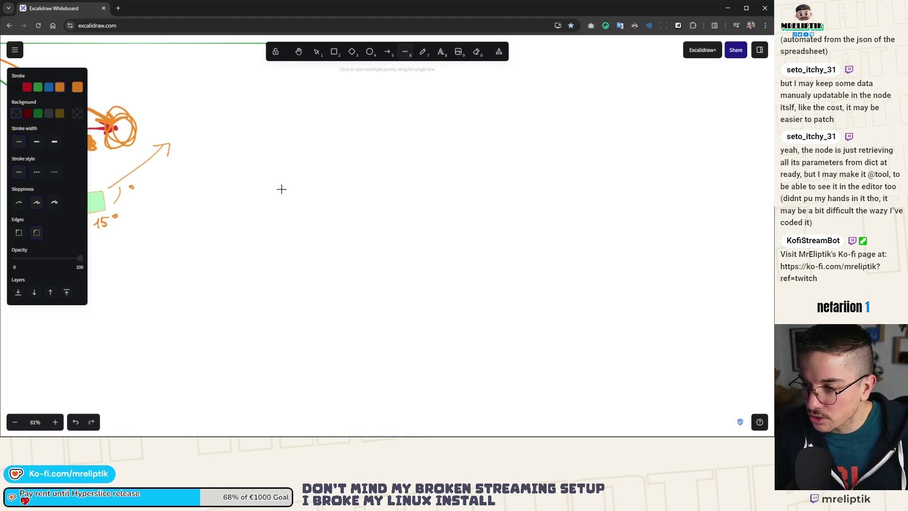
# Draw a diamond with a circle beside it on the empty canvas.
pyautogui.scroll(1, 290, 148)
pyautogui.click(352, 52)
pyautogui.moveTo(229, 146)
pyautogui.mouseDown()
pyautogui.moveTo(309, 259)
pyautogui.moveTo(316, 235)
pyautogui.mouseUp()
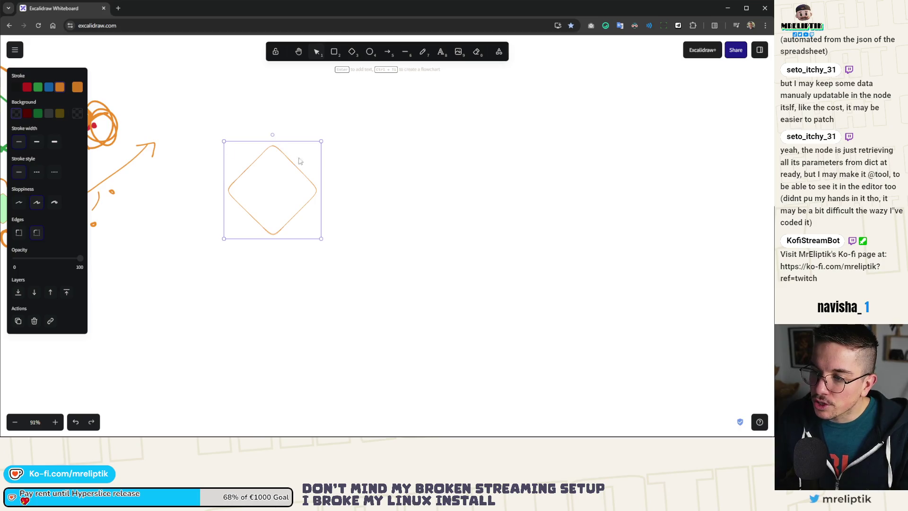
pyautogui.click(373, 55)
pyautogui.moveTo(335, 144)
pyautogui.mouseDown()
pyautogui.moveTo(391, 222)
pyautogui.moveTo(417, 237)
pyautogui.moveTo(411, 228)
pyautogui.mouseUp()
# Add an upward arrow inside the diamond and a copy inside the circle.
pyautogui.scroll(6, 303, 196)
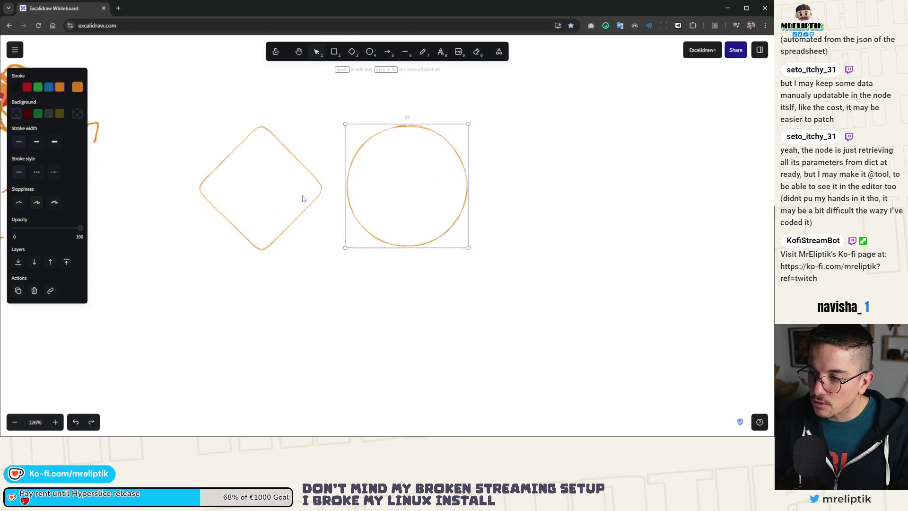
pyautogui.click(246, 103)
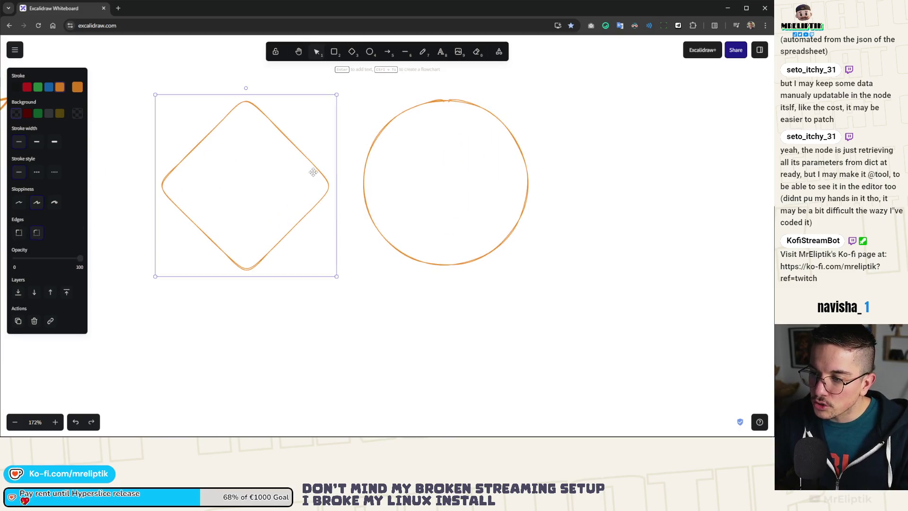
pyautogui.press('a')
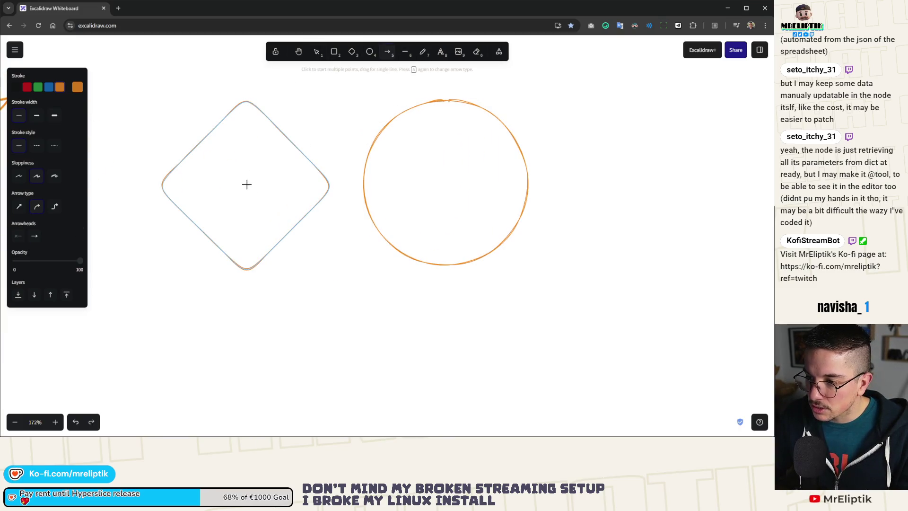
pyautogui.moveTo(244, 184); pyautogui.dragTo(245, 102)
pyautogui.keyDown('alt'); pyautogui.moveTo(245, 135); pyautogui.dragTo(450, 133); pyautogui.keyUp('alt')
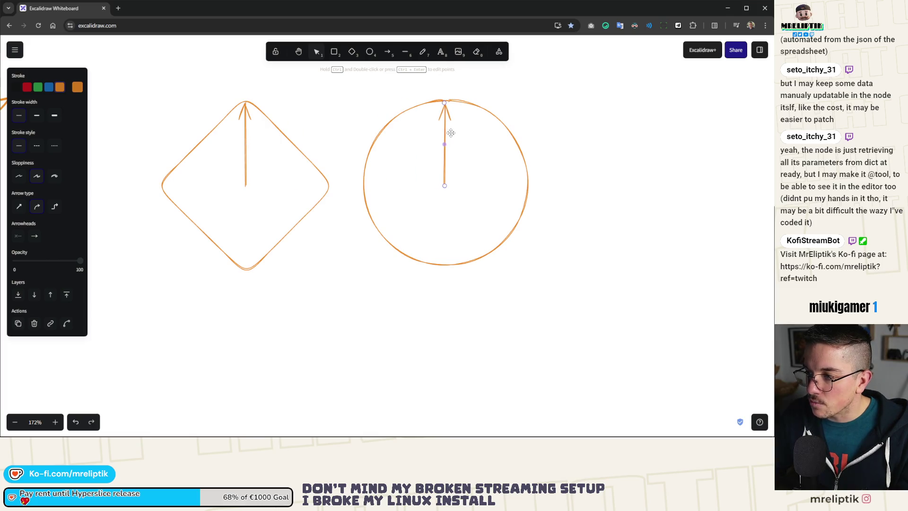
pyautogui.click(571, 127)
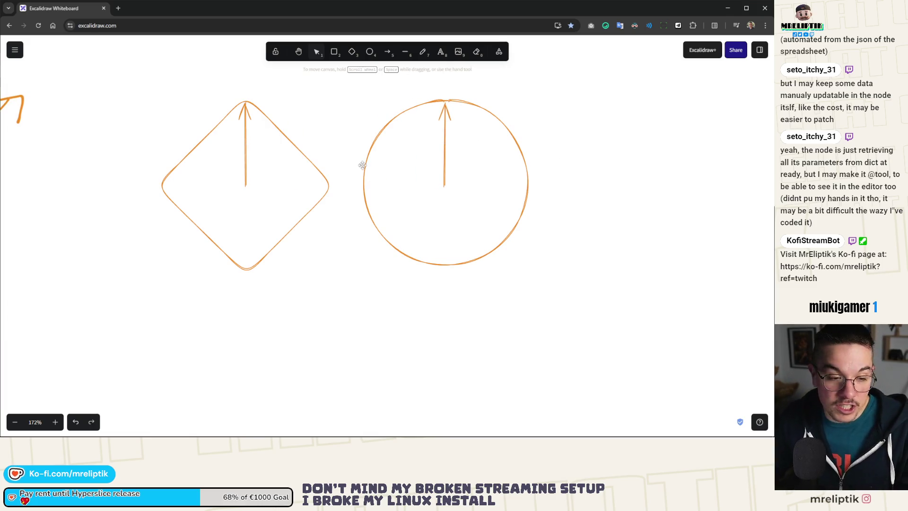
# Lay a copy of the circle over the diamond.
pyautogui.click(467, 104)
pyautogui.moveTo(483, 109); pyautogui.dragTo(280, 109)
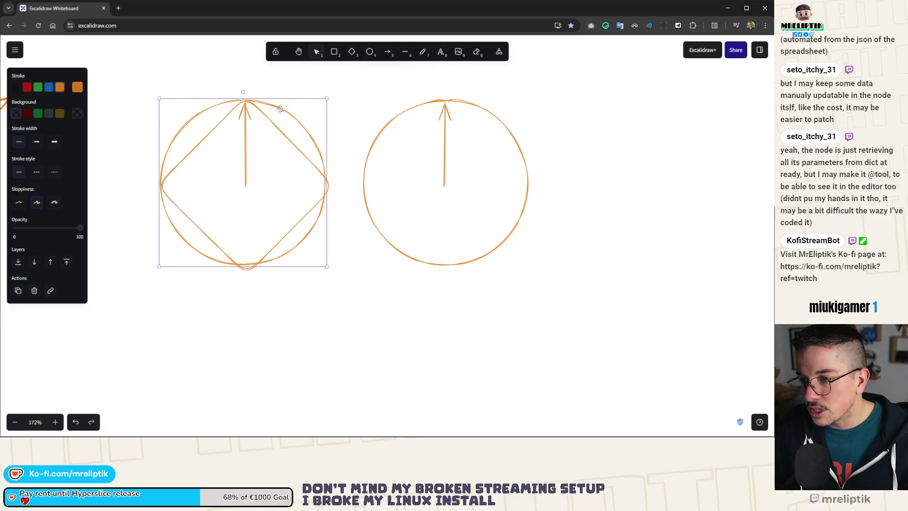
pyautogui.click(422, 52)
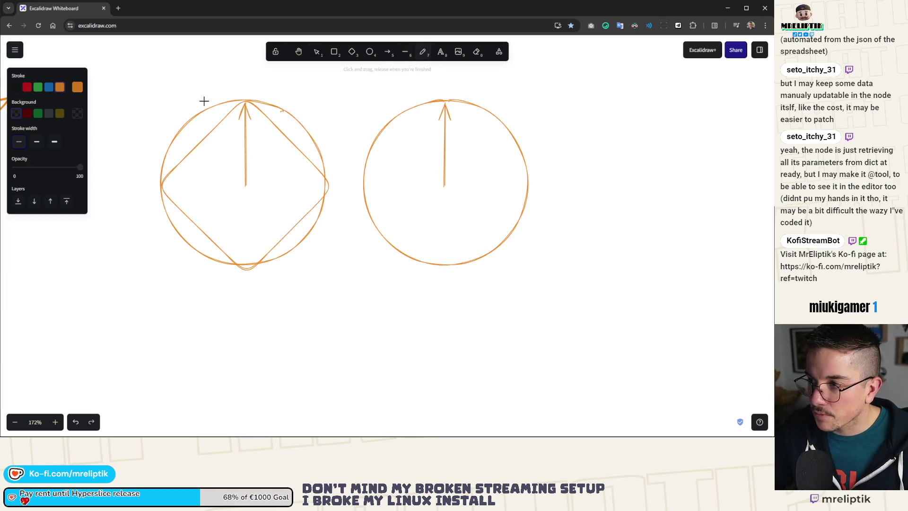
# Scribble red zigzags in all four diamond–circle gaps, then return to Godot.
pyautogui.click(27, 87)
pyautogui.moveTo(212, 113); pyautogui.dragTo(171, 159)
pyautogui.moveTo(173, 209)
pyautogui.mouseDown()
pyautogui.moveTo(203, 243)
pyautogui.moveTo(236, 258)
pyautogui.mouseUp()
pyautogui.moveTo(290, 246)
pyautogui.mouseDown()
pyautogui.moveTo(308, 211)
pyautogui.moveTo(323, 207)
pyautogui.mouseUp()
pyautogui.moveTo(314, 153); pyautogui.dragTo(274, 122)
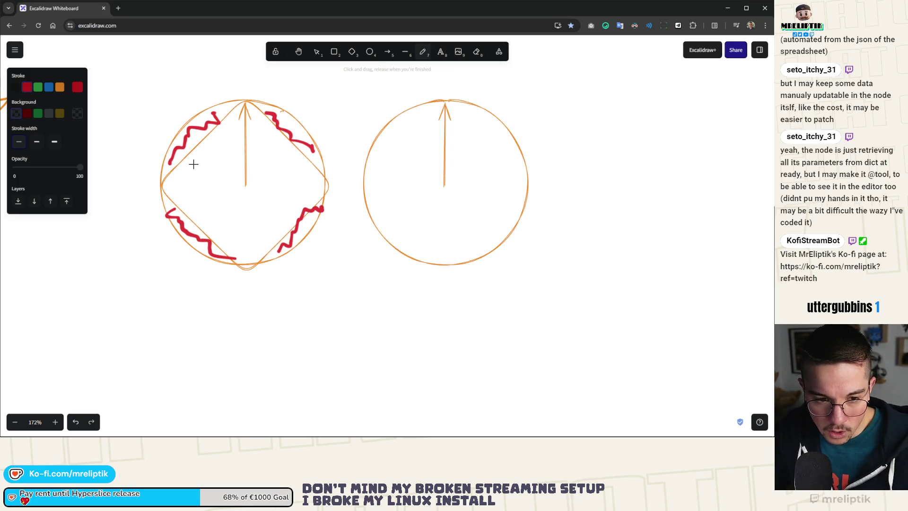
pyautogui.hotkey('alt', 'Tab')
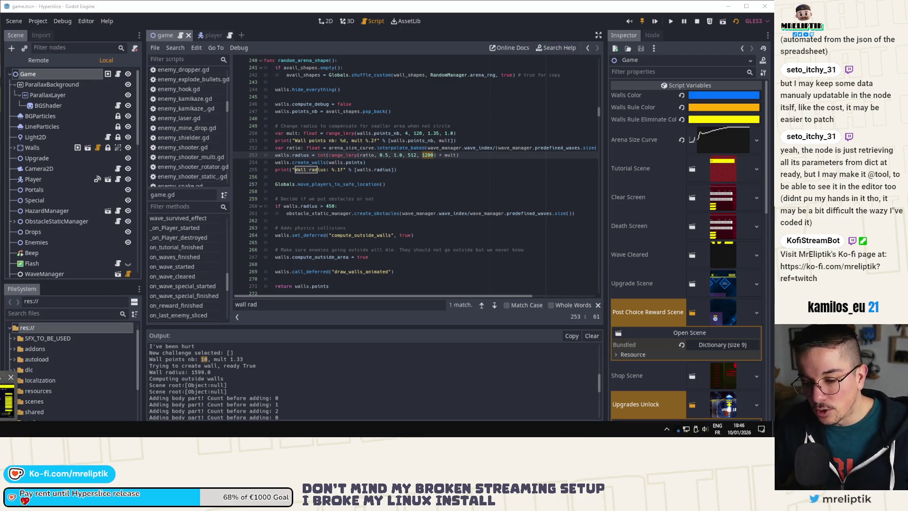
pyautogui.hotkey('alt', 'Tab')
pyautogui.press('Escape')
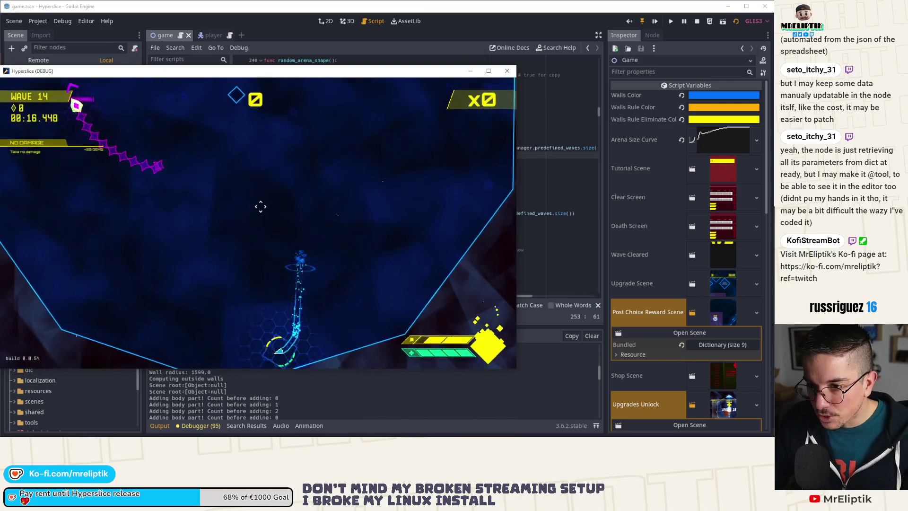
pyautogui.press('Escape')
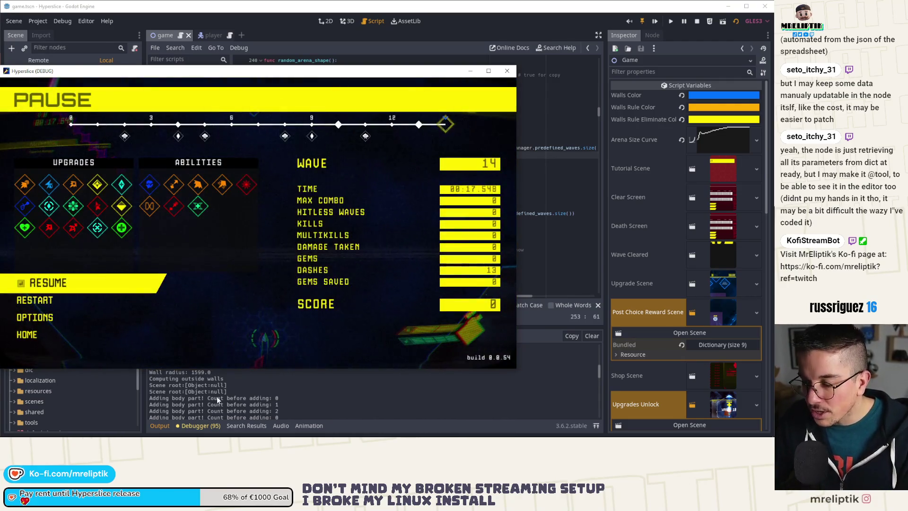
pyautogui.click(216, 373)
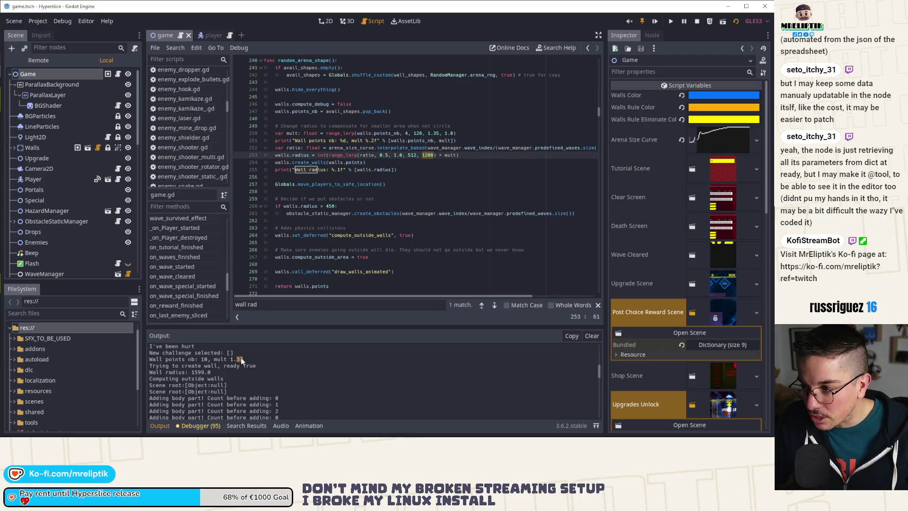
# Inspect the 1.35 and 128 values in the range_lerp call on line 250.
pyautogui.doubleClick(436, 133)
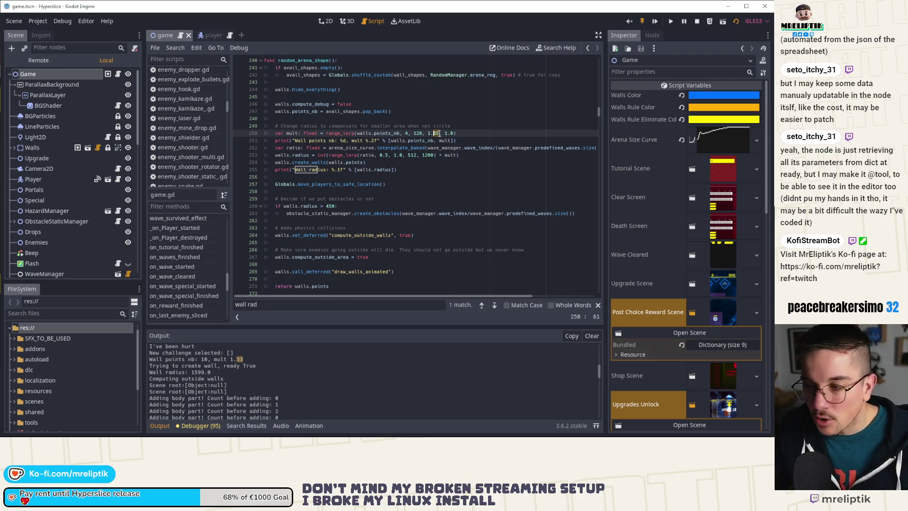
pyautogui.click(403, 133)
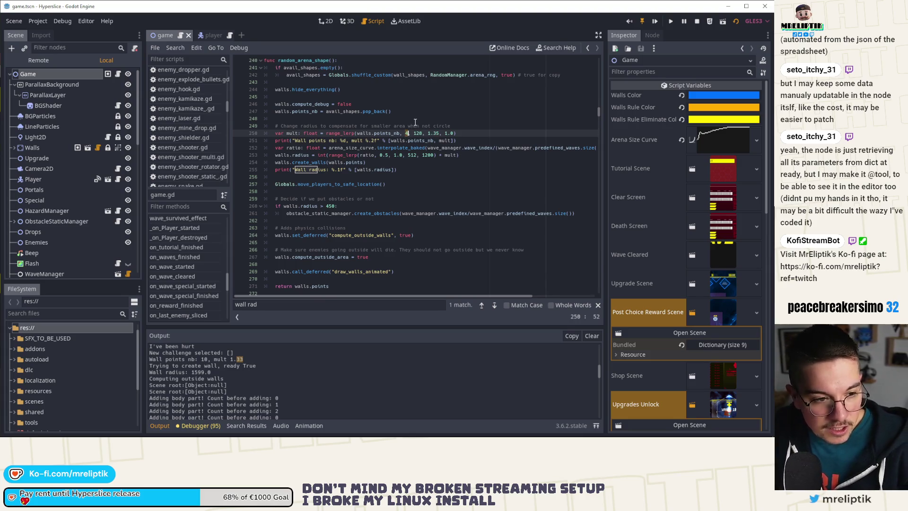
pyautogui.doubleClick(417, 134)
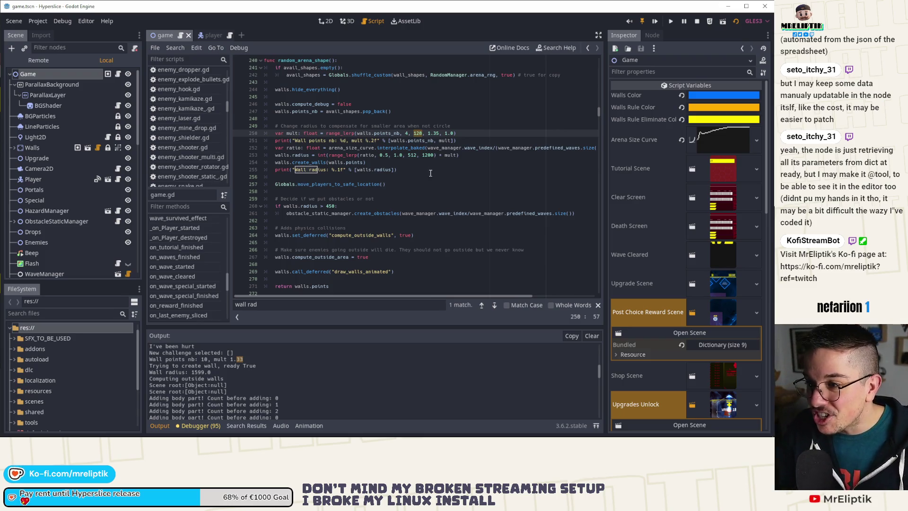
# Search for wall_shapes to reach its declaration on line 43, then switch to Excalidraw.
pyautogui.scroll(3, 435, 184)
pyautogui.click(405, 141)
pyautogui.doubleClick(405, 140)
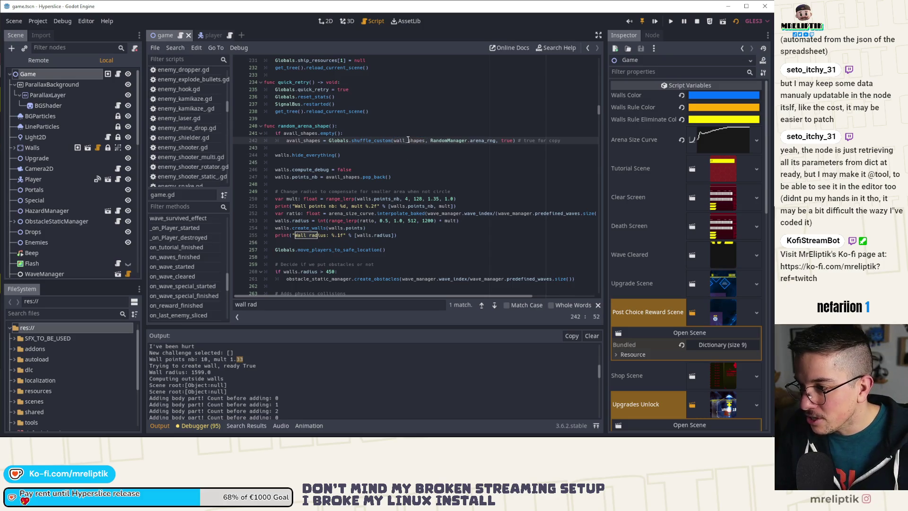
pyautogui.hotkey('ctrl', 'f')
pyautogui.click(482, 306)
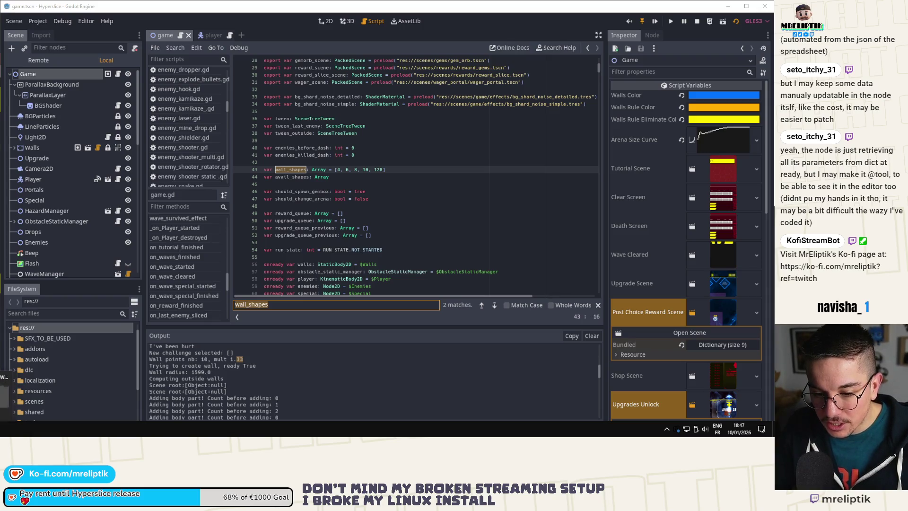
pyautogui.hotkey('alt', 'Tab')
pyautogui.keyDown('ctrl'); pyautogui.scroll(-2, 169, 117); pyautogui.keyUp('ctrl')
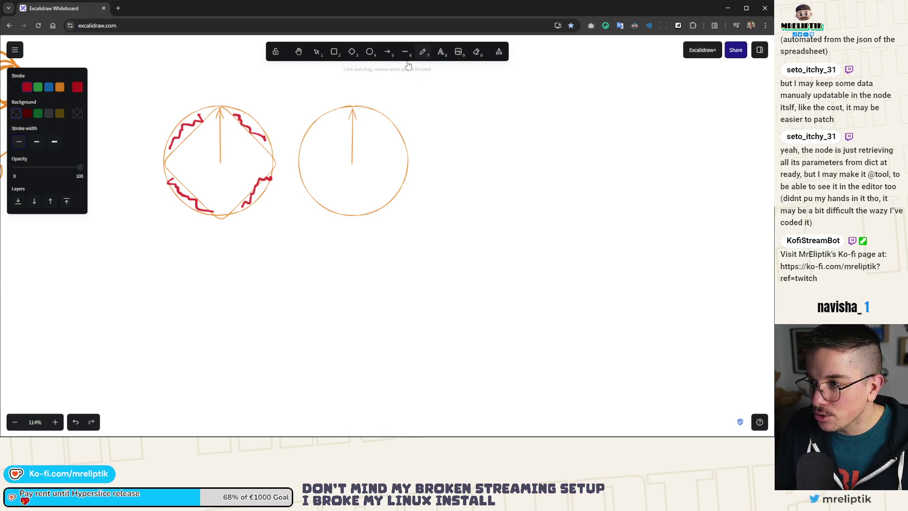
# Write the red shape counts 4, 6, 8, 10 and 128 below the circles.
pyautogui.moveTo(230, 245); pyautogui.dragTo(246, 266)
pyautogui.moveTo(239, 259); pyautogui.dragTo(240, 277)
pyautogui.moveTo(278, 244)
pyautogui.mouseDown()
pyautogui.moveTo(272, 263)
pyautogui.moveTo(307, 267)
pyautogui.moveTo(312, 250)
pyautogui.moveTo(347, 274)
pyautogui.mouseUp()
pyautogui.moveTo(370, 247)
pyautogui.mouseDown()
pyautogui.moveTo(376, 264)
pyautogui.moveTo(371, 249)
pyautogui.moveTo(415, 279)
pyautogui.mouseUp()
pyautogui.moveTo(421, 247)
pyautogui.mouseDown()
pyautogui.moveTo(415, 278)
pyautogui.moveTo(443, 269)
pyautogui.mouseUp()
pyautogui.moveTo(455, 245)
pyautogui.mouseDown()
pyautogui.moveTo(448, 258)
pyautogui.moveTo(454, 246)
pyautogui.mouseUp()
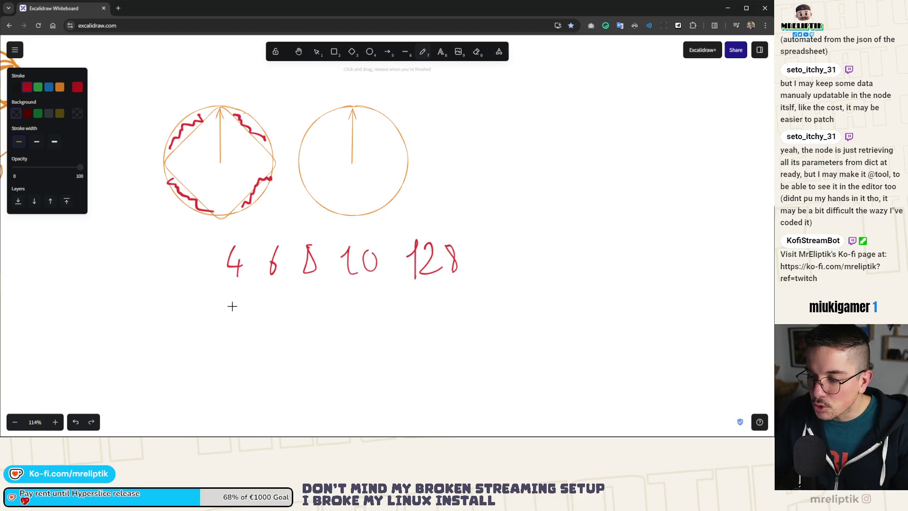
# Draw a double-headed arrow under the numbers labelled 1.35 and 1.0 at its ends.
pyautogui.moveTo(241, 310)
pyautogui.mouseDown()
pyautogui.moveTo(454, 299)
pyautogui.moveTo(449, 310)
pyautogui.mouseUp()
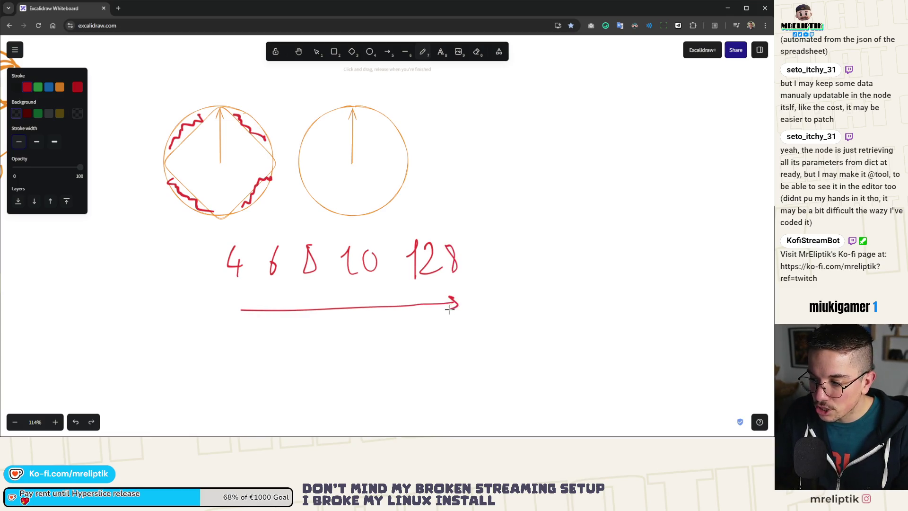
pyautogui.moveTo(251, 298)
pyautogui.mouseDown()
pyautogui.moveTo(237, 353)
pyautogui.moveTo(261, 344)
pyautogui.mouseUp()
pyautogui.moveTo(414, 333)
pyautogui.mouseDown()
pyautogui.moveTo(435, 316)
pyautogui.moveTo(436, 339)
pyautogui.moveTo(464, 321)
pyautogui.mouseUp()
pyautogui.click(445, 334)
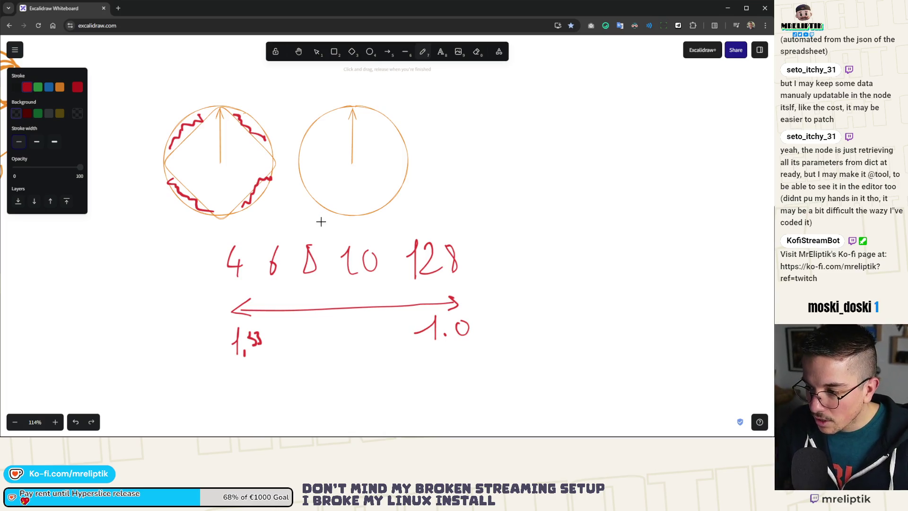
pyautogui.scroll(-3, 322, 222)
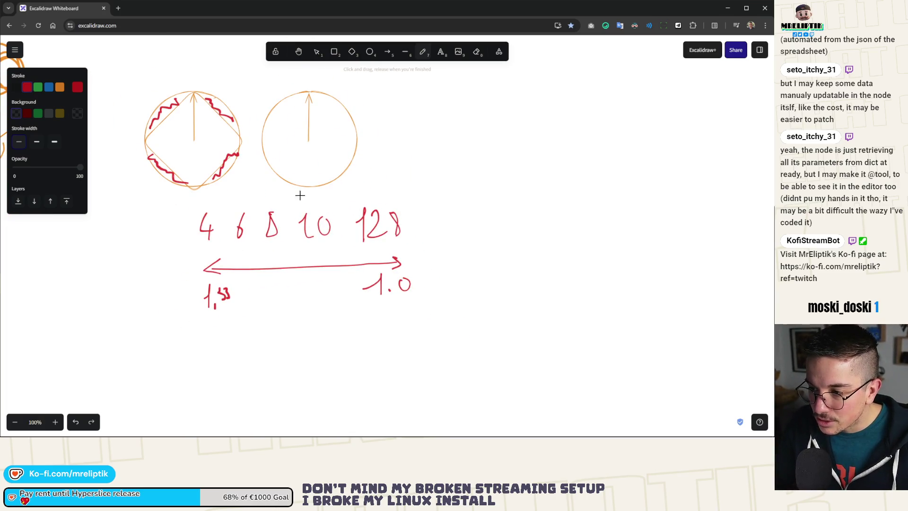
pyautogui.scroll(4, 283, 267)
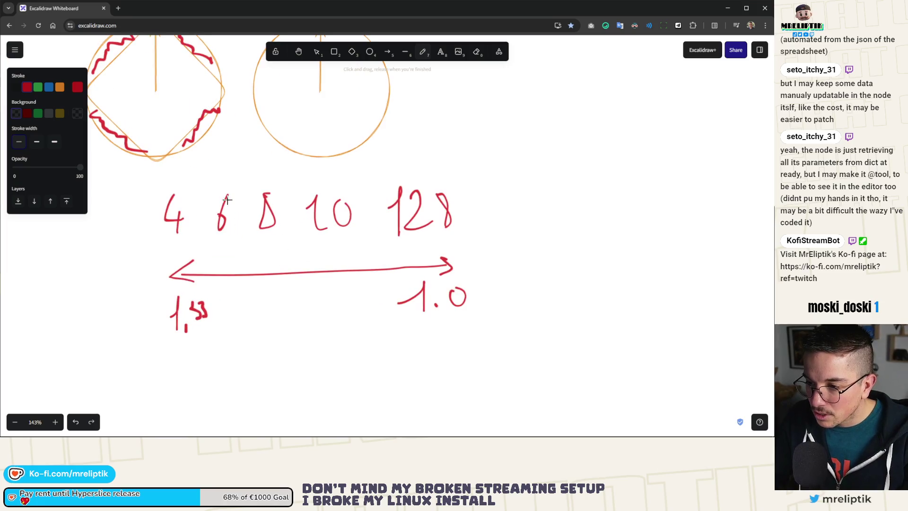
# Bracket the numbers 4–10 together and 128 on its own.
pyautogui.moveTo(155, 175)
pyautogui.mouseDown()
pyautogui.moveTo(331, 170)
pyautogui.moveTo(352, 194)
pyautogui.moveTo(433, 166)
pyautogui.moveTo(484, 164)
pyautogui.moveTo(485, 193)
pyautogui.mouseUp()
pyautogui.moveTo(368, 170); pyautogui.dragTo(369, 194)
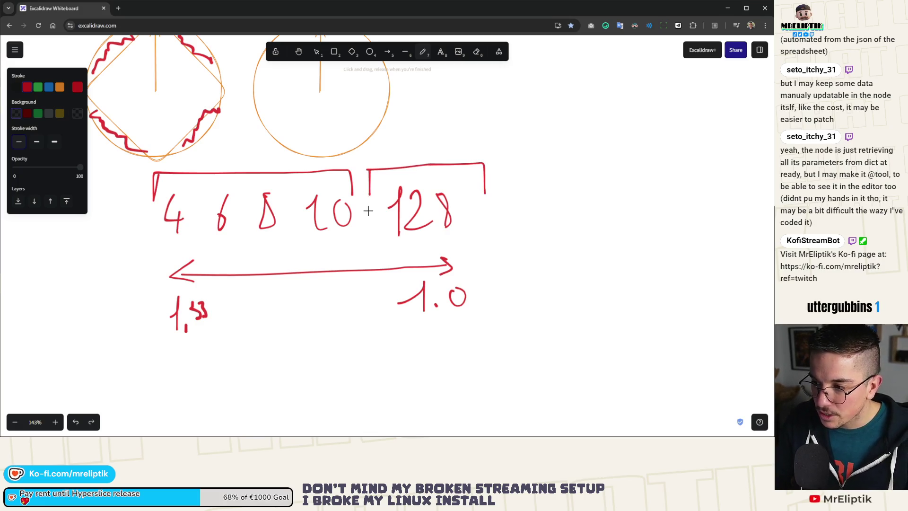
pyautogui.scroll(-3, 209, 275)
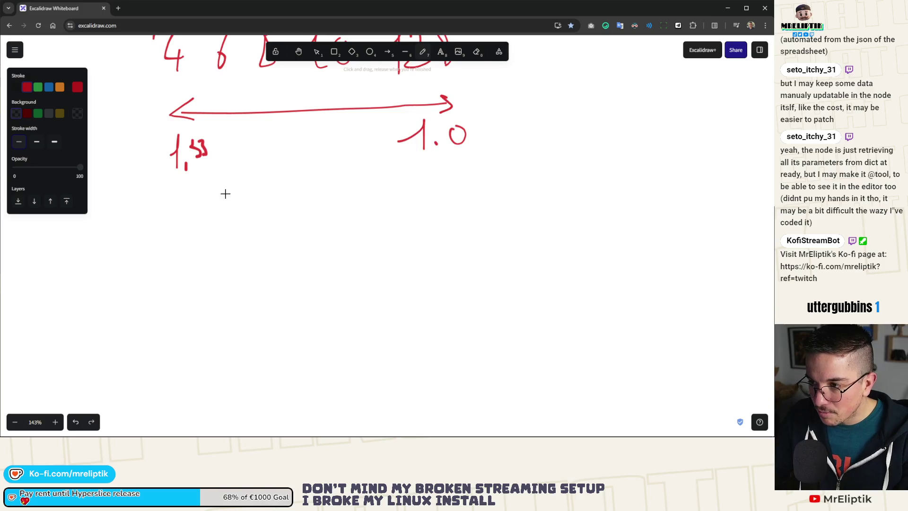
# Change the left arrow label from 1.35 to 1.33, undoing a stray curve.
pyautogui.scroll(2, 225, 194)
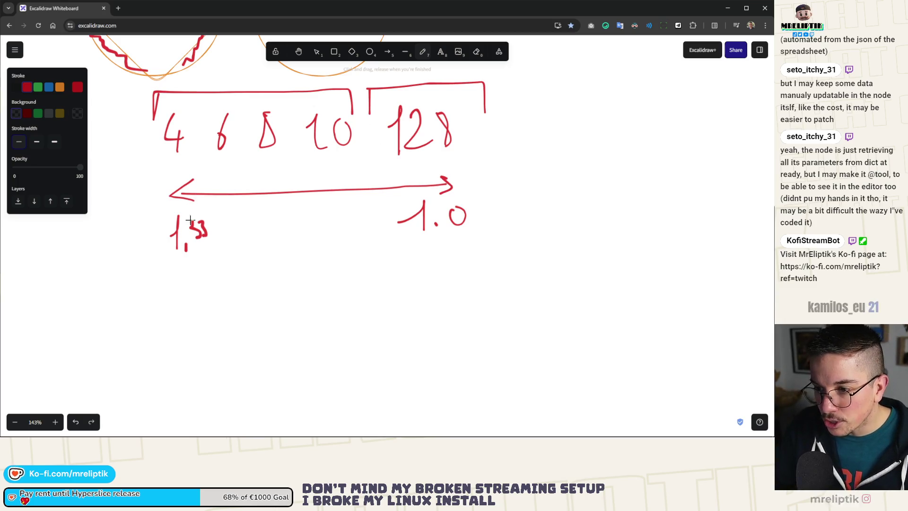
pyautogui.moveTo(191, 218); pyautogui.dragTo(193, 233)
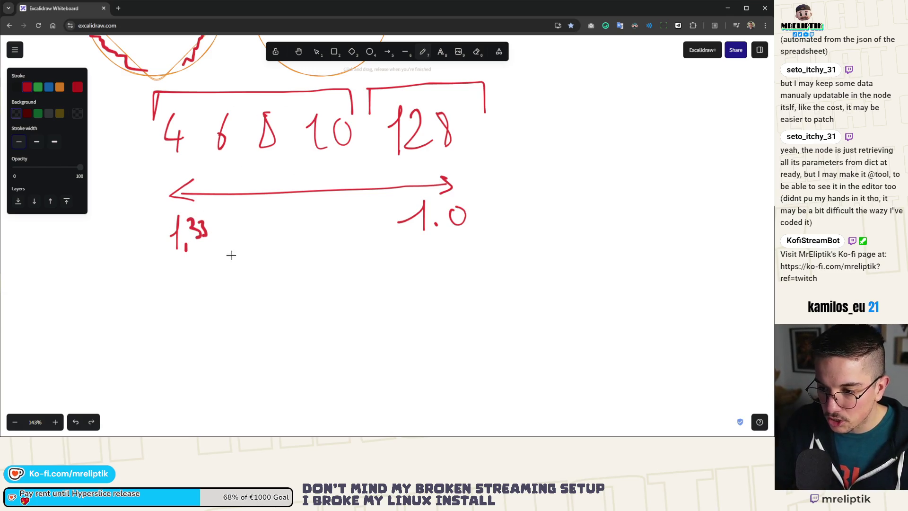
pyautogui.moveTo(154, 246)
pyautogui.mouseDown()
pyautogui.moveTo(267, 278)
pyautogui.moveTo(244, 227)
pyautogui.mouseUp()
pyautogui.hotkey('ctrl', 'z')
# Draw a curved arrow from 128 to 1.0 and add a mid-arrow tick labelled 1.1.
pyautogui.moveTo(492, 138); pyautogui.dragTo(492, 238)
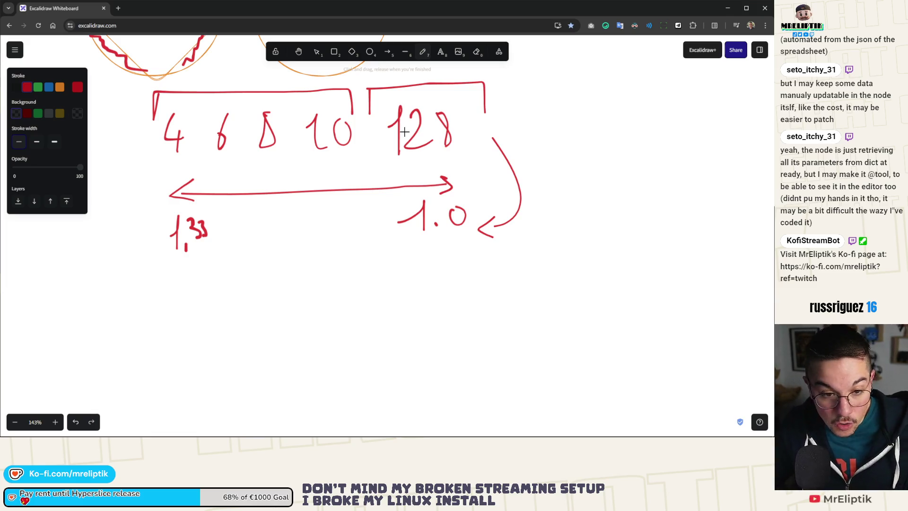
pyautogui.moveTo(20, 423)
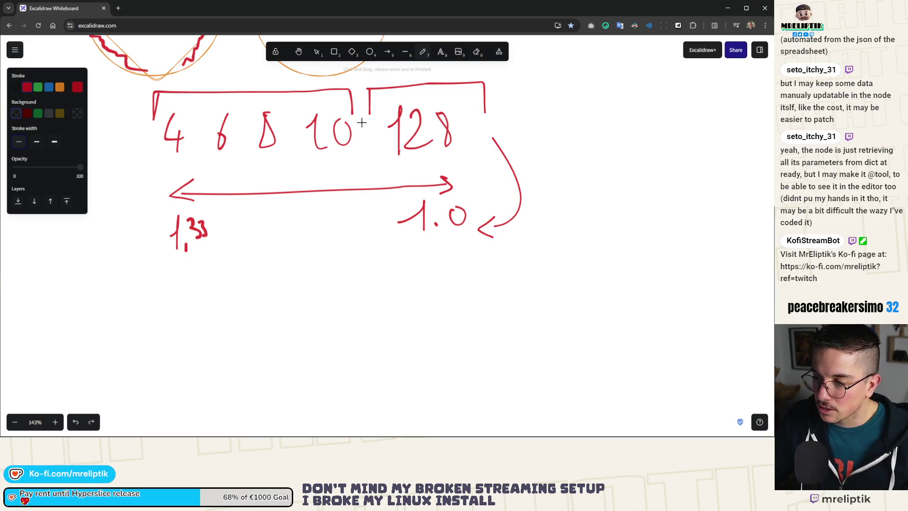
pyautogui.moveTo(327, 170); pyautogui.dragTo(330, 194)
pyautogui.moveTo(304, 231)
pyautogui.mouseDown()
pyautogui.moveTo(328, 203)
pyautogui.moveTo(327, 249)
pyautogui.moveTo(355, 220)
pyautogui.moveTo(353, 240)
pyautogui.mouseUp()
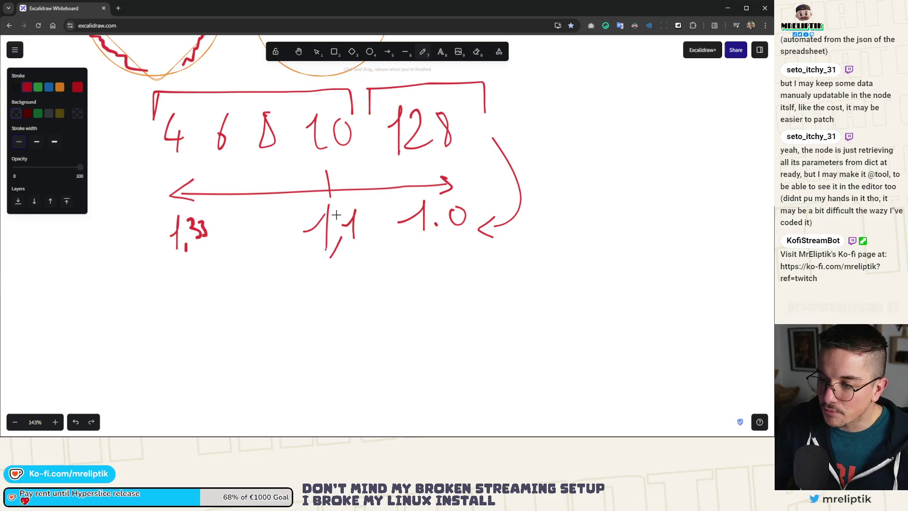
pyautogui.hotkey('ctrl', 'z')
pyautogui.hotkey('ctrl', 'z')
pyautogui.hotkey('ctrl', 'z')
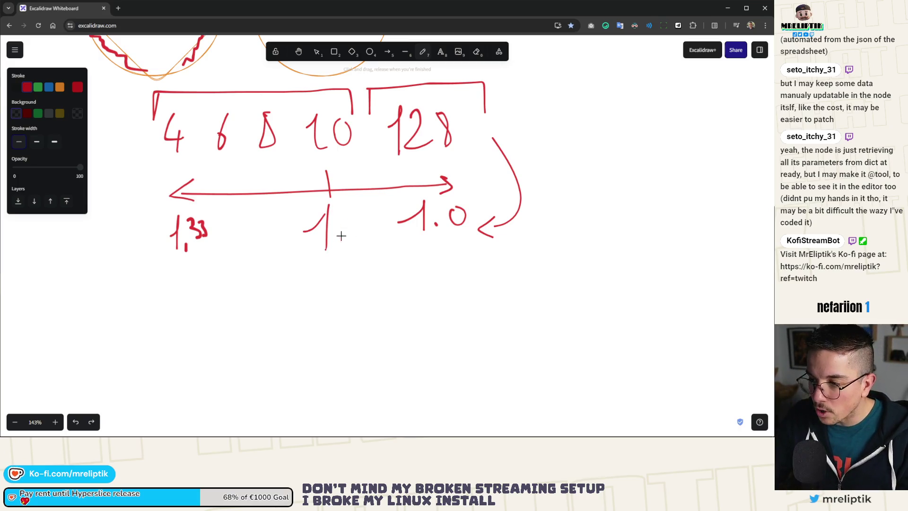
pyautogui.moveTo(311, 226)
pyautogui.mouseDown()
pyautogui.moveTo(321, 212)
pyautogui.moveTo(324, 233)
pyautogui.moveTo(355, 239)
pyautogui.mouseUp()
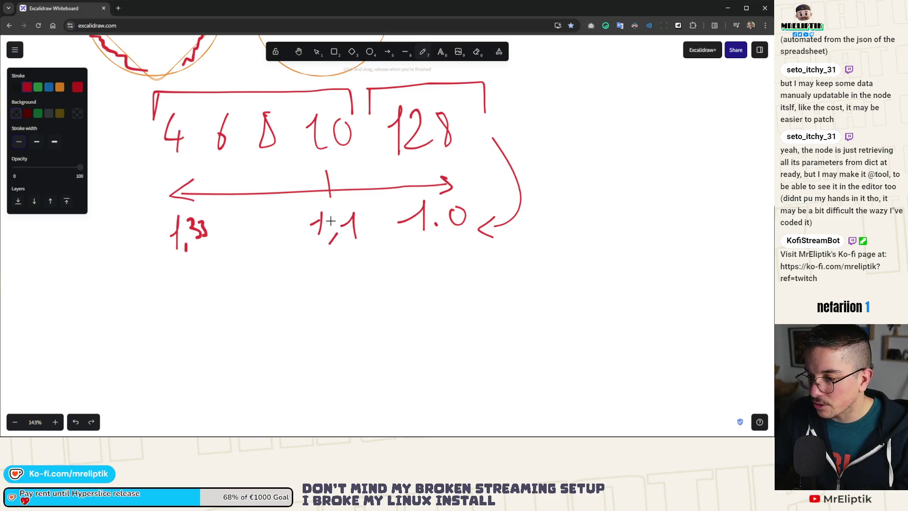